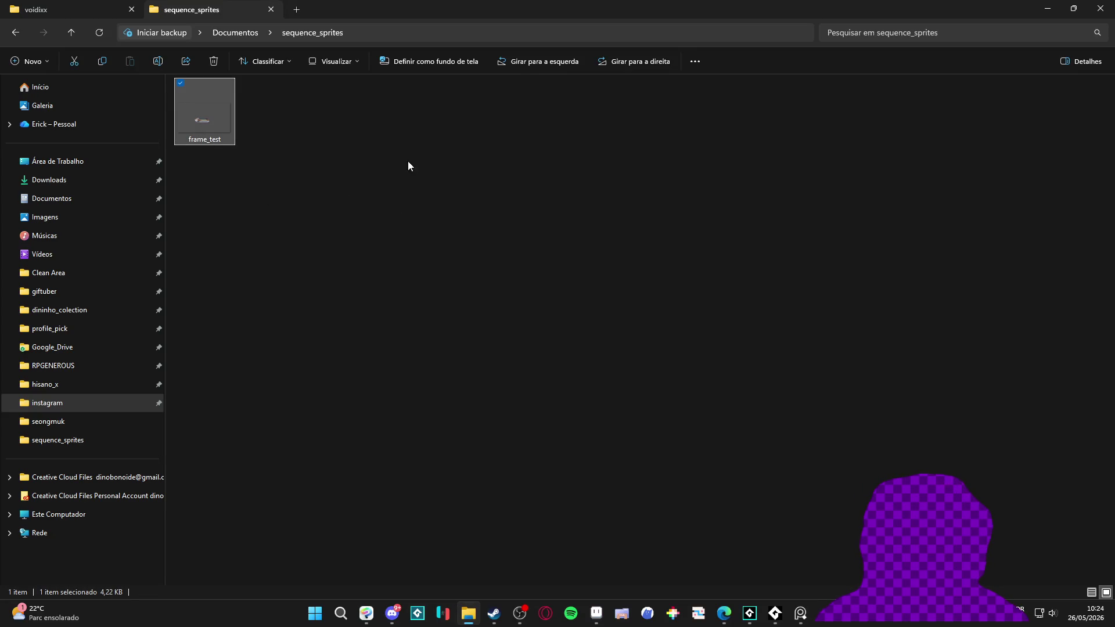
Delete the old frame_test image, close the running game and recheck sequence_sprites
key("Delete")
key("alt+Tab")
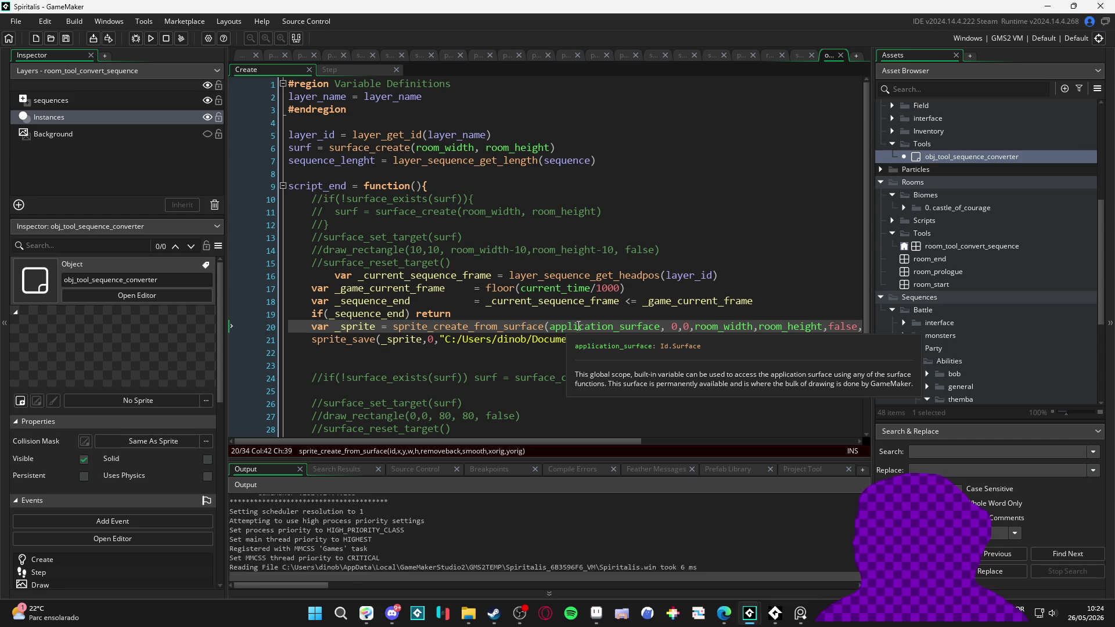
left_click(684, 232)
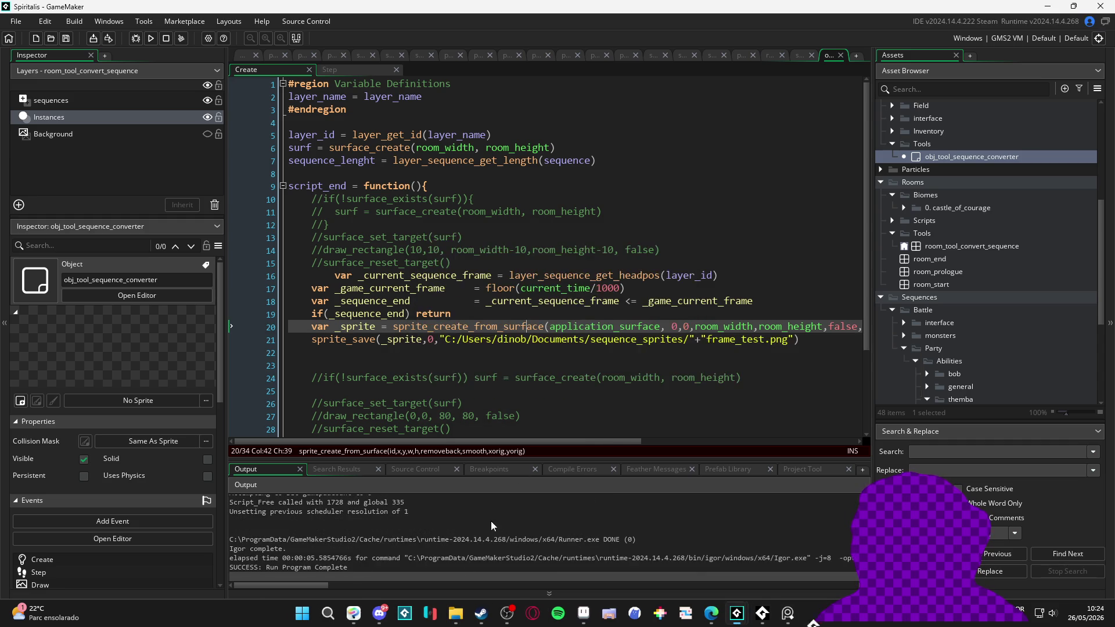
left_click(468, 613)
left_click(1100, 7)
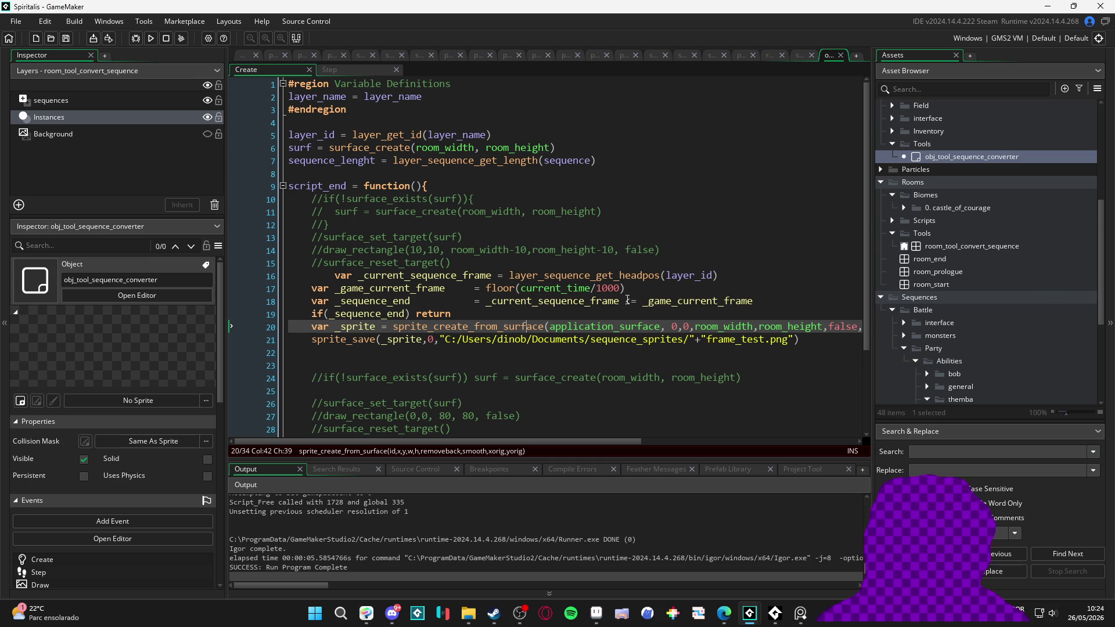
Negate line 19's check to !_sequence_end, rerun the game and open sequence_sprites
left_click(332, 314)
type("!")
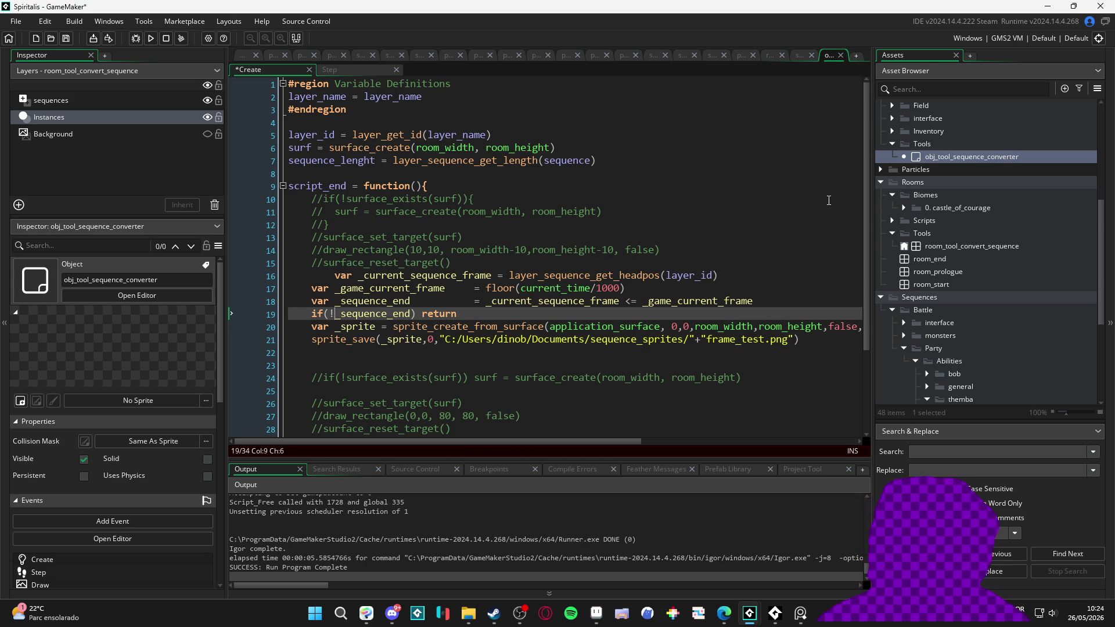
key("F5")
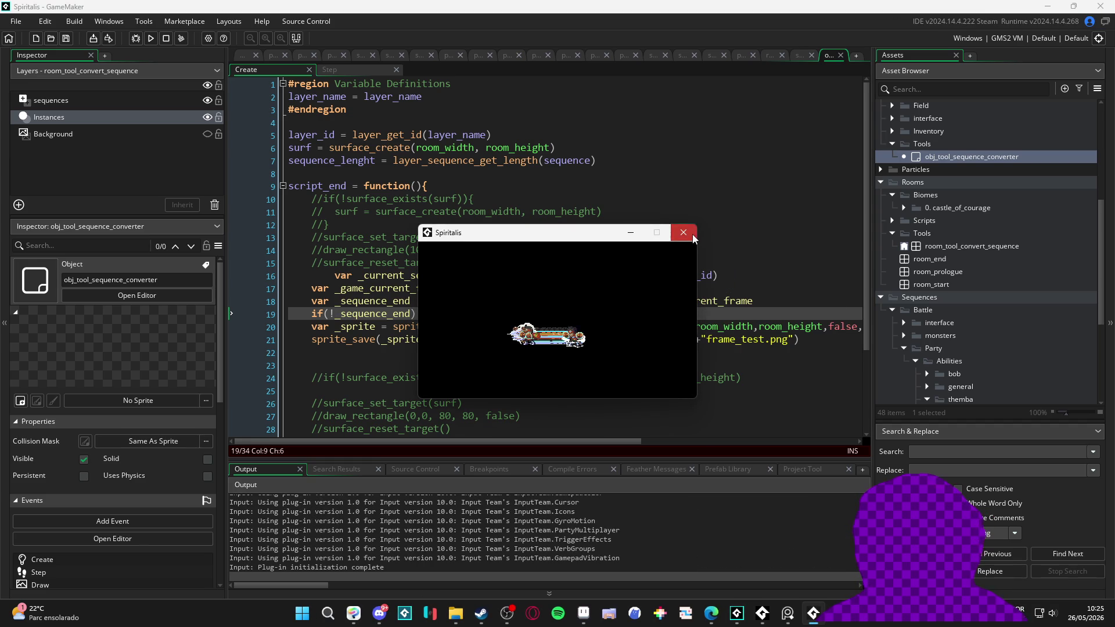
left_click(692, 234)
left_click(469, 620)
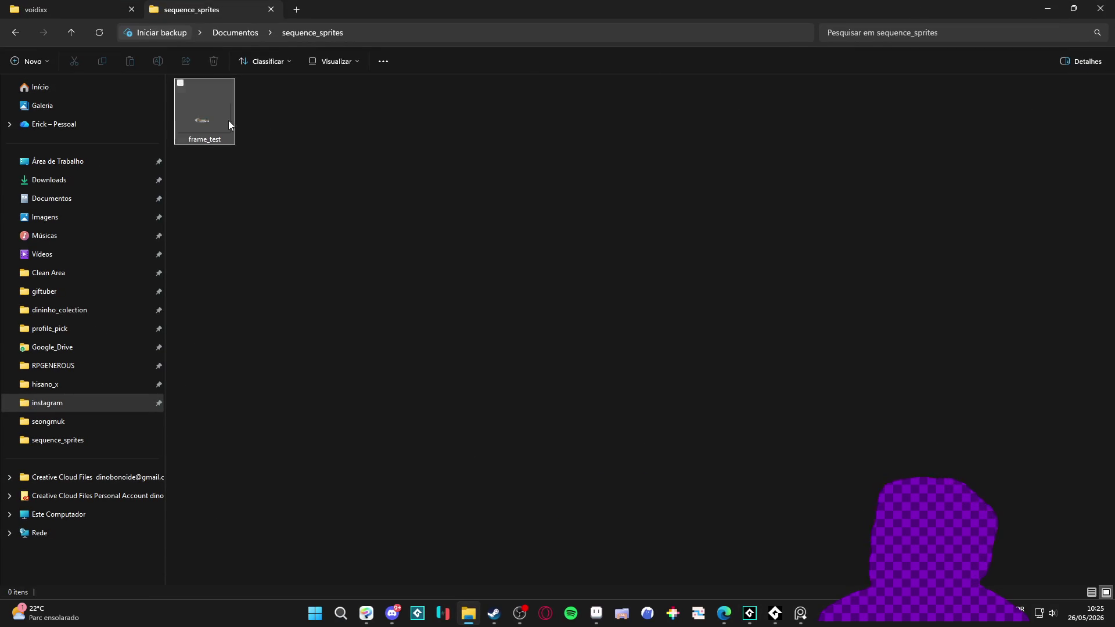
Fix line 16's indentation and select the _current_sequence_frame variable name
left_click(1053, 6)
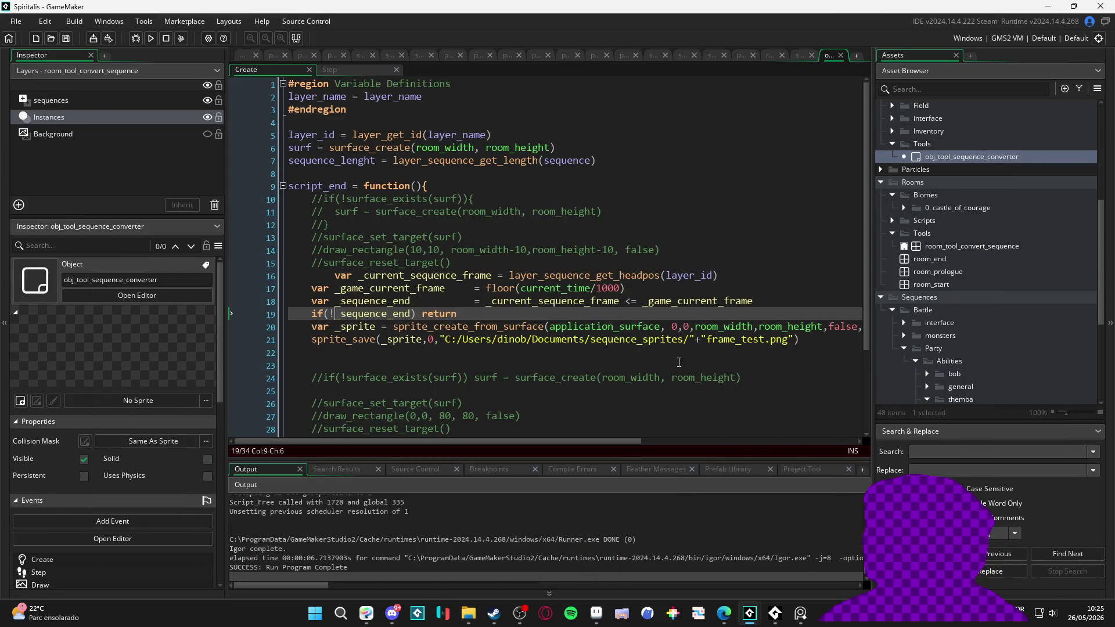
left_click(702, 341)
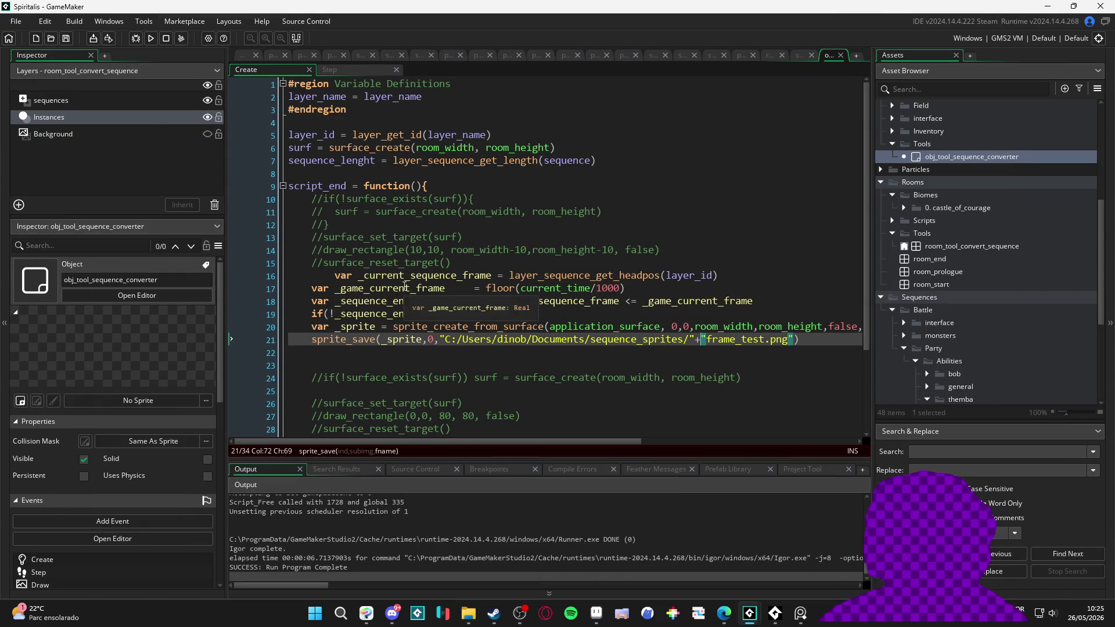
double_click(360, 288)
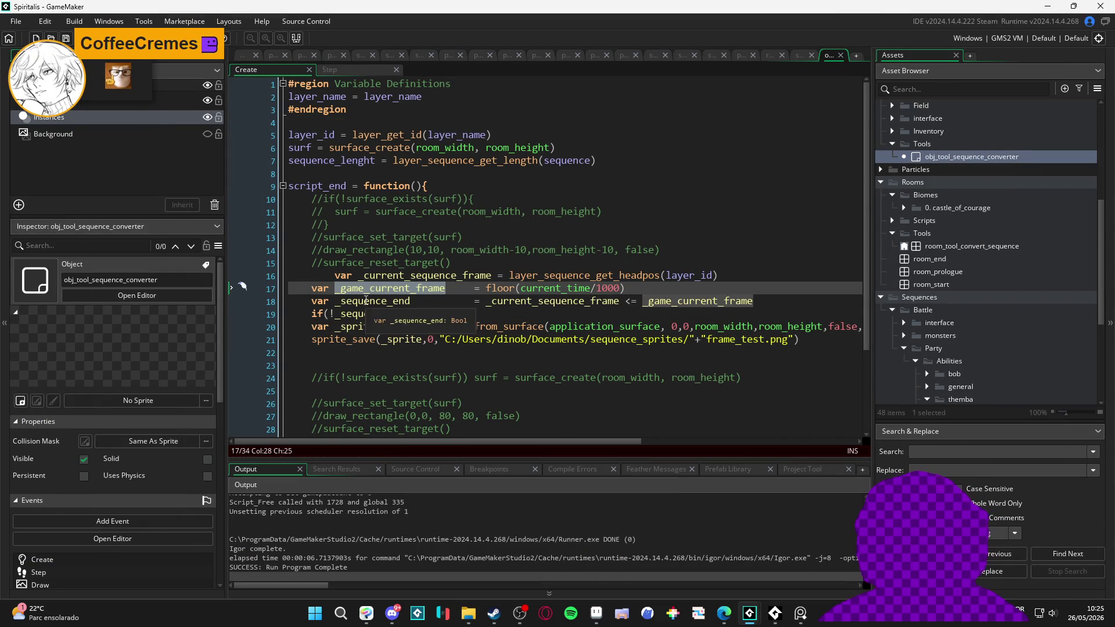
left_click(409, 288)
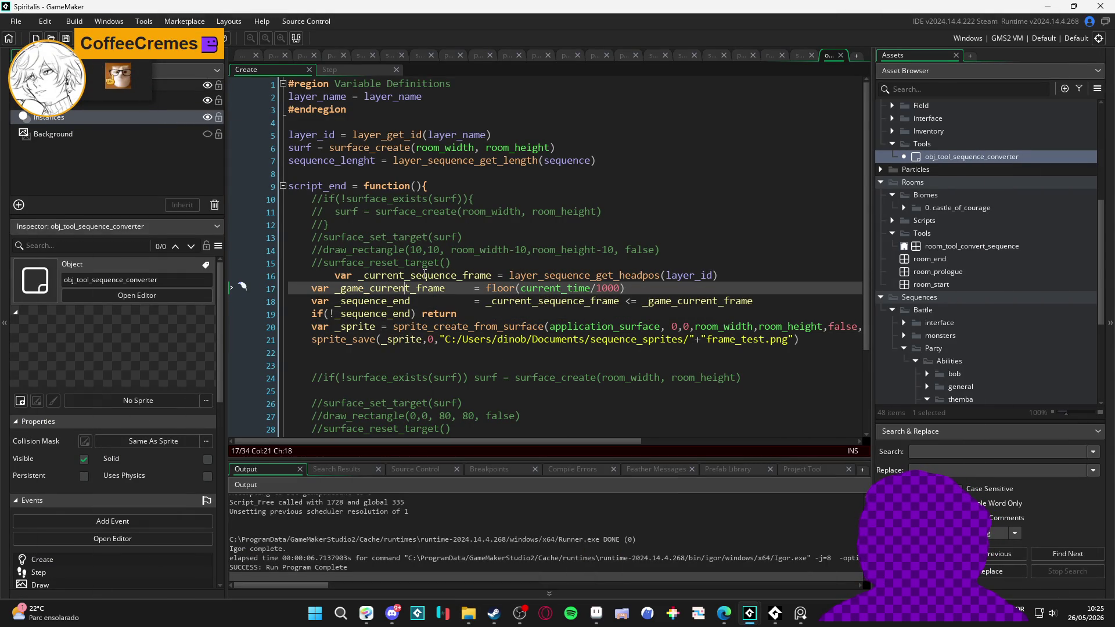
left_click(332, 275)
key("BackSpace")
key("BackSpace")
key("BackSpace")
double_click(401, 274)
key("ctrl+c")
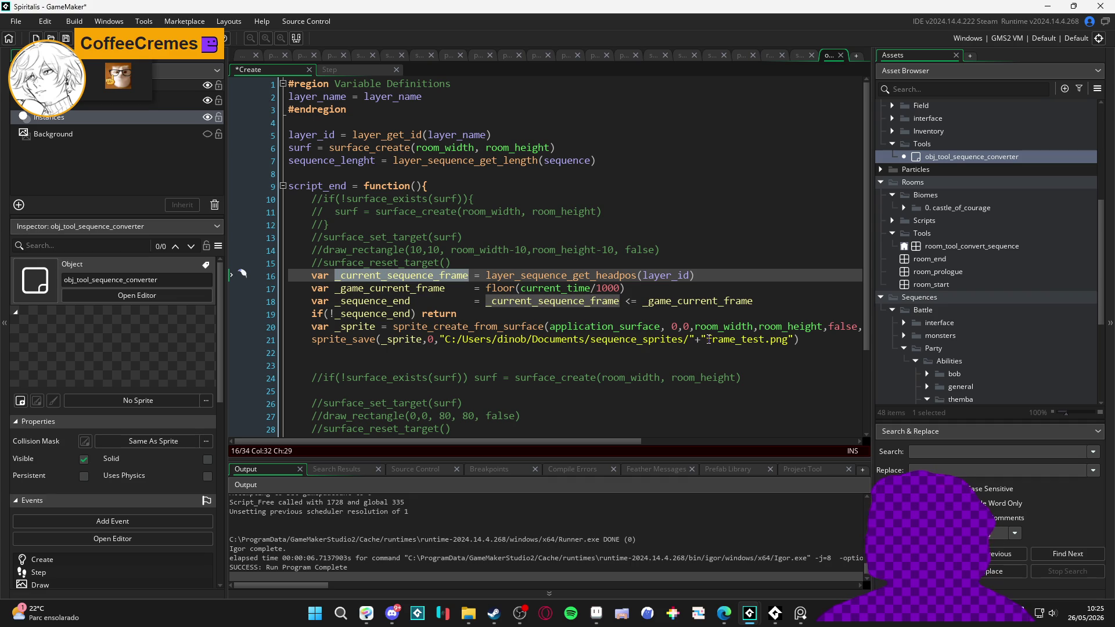
Change line 21's save path to "frame_"+_current_sequence_frame+".png", save and run the game
left_click(700, 340)
type("\"\"frame_")
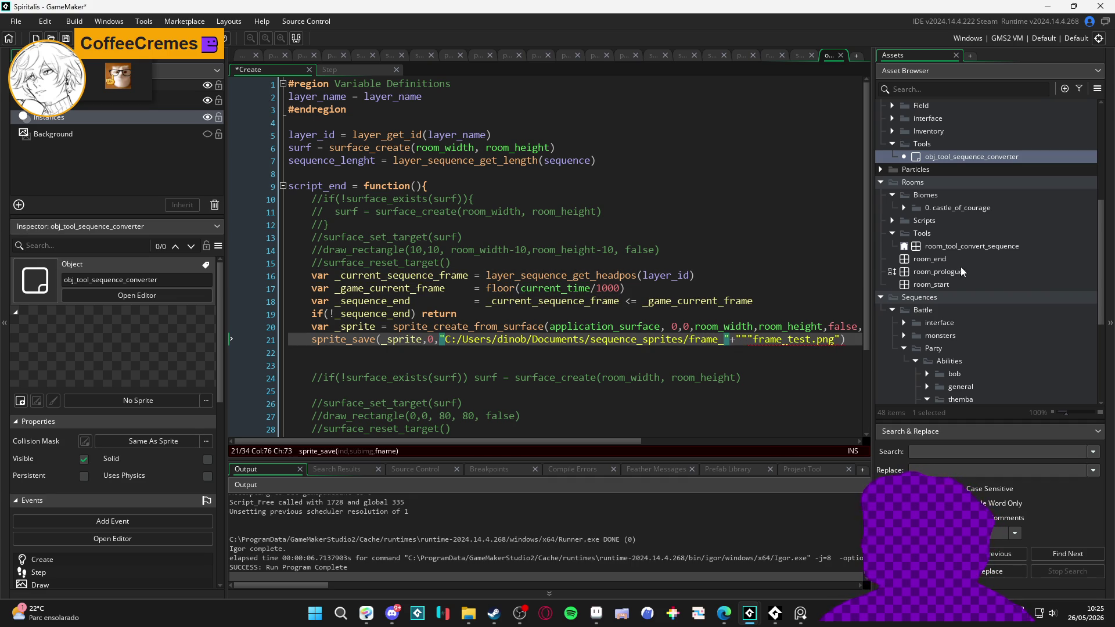
key("ctrl+v")
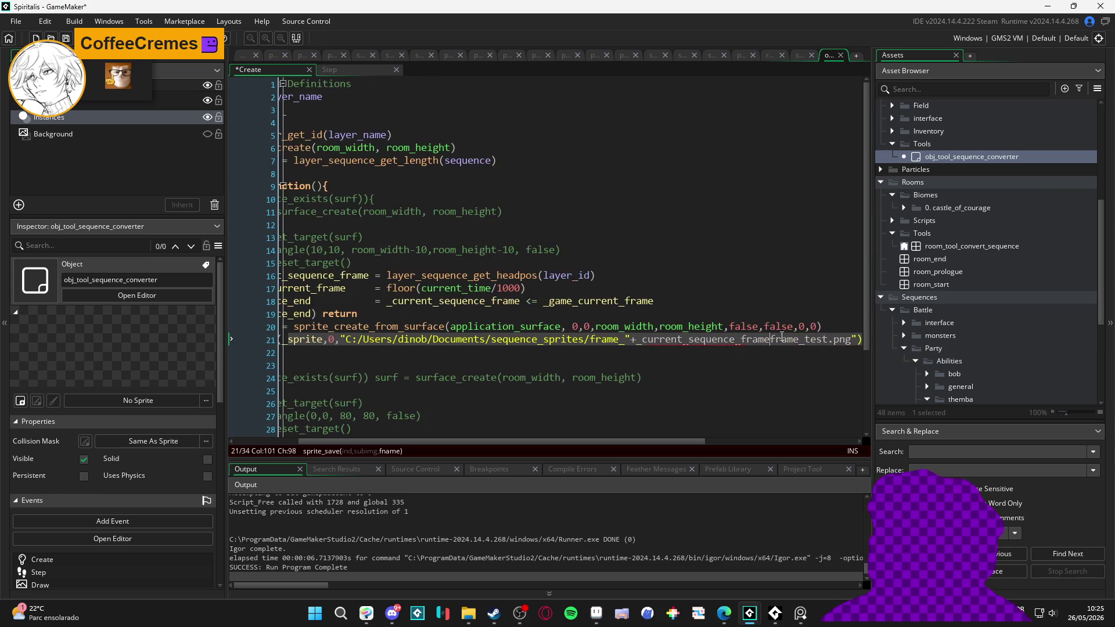
type("+")
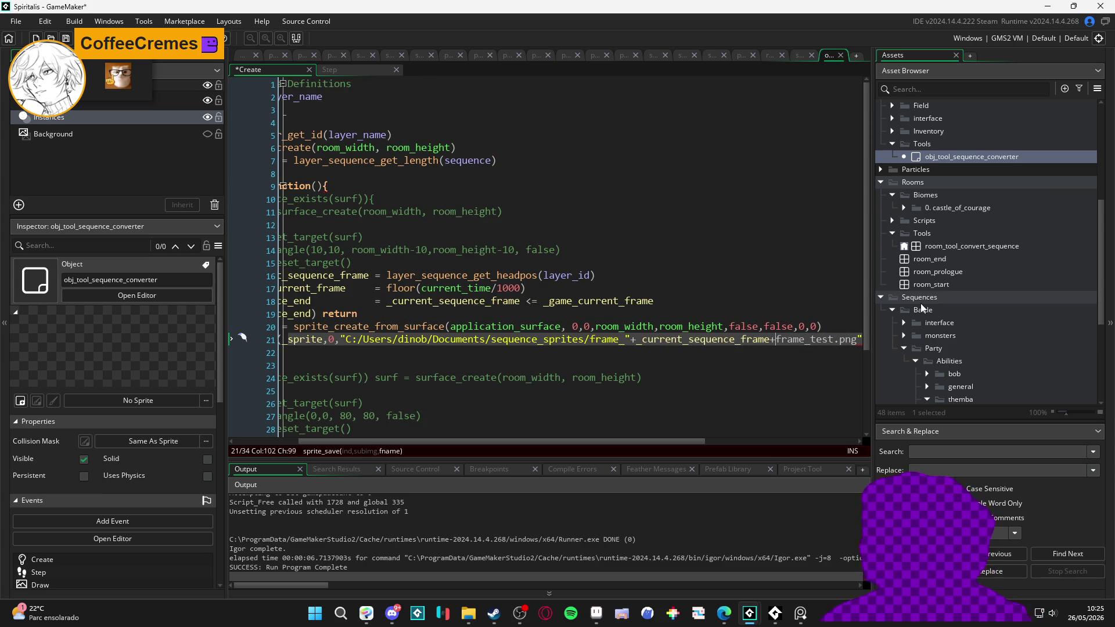
key("ctrl+shift+Right")
key("BackSpace")
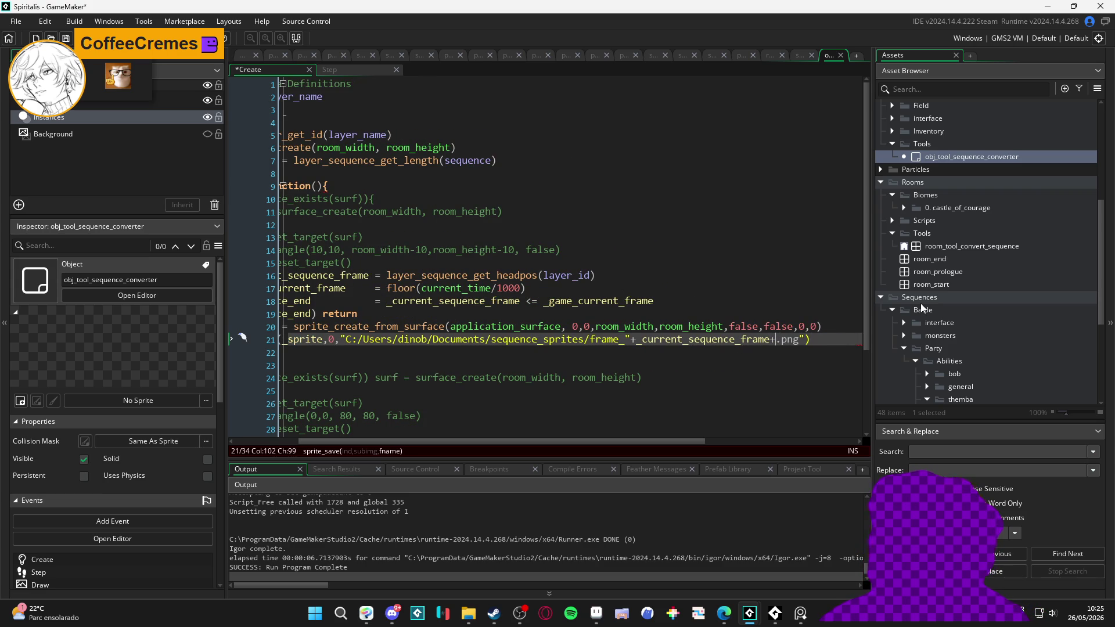
type("\"")
key("ctrl+s")
left_click(584, 361)
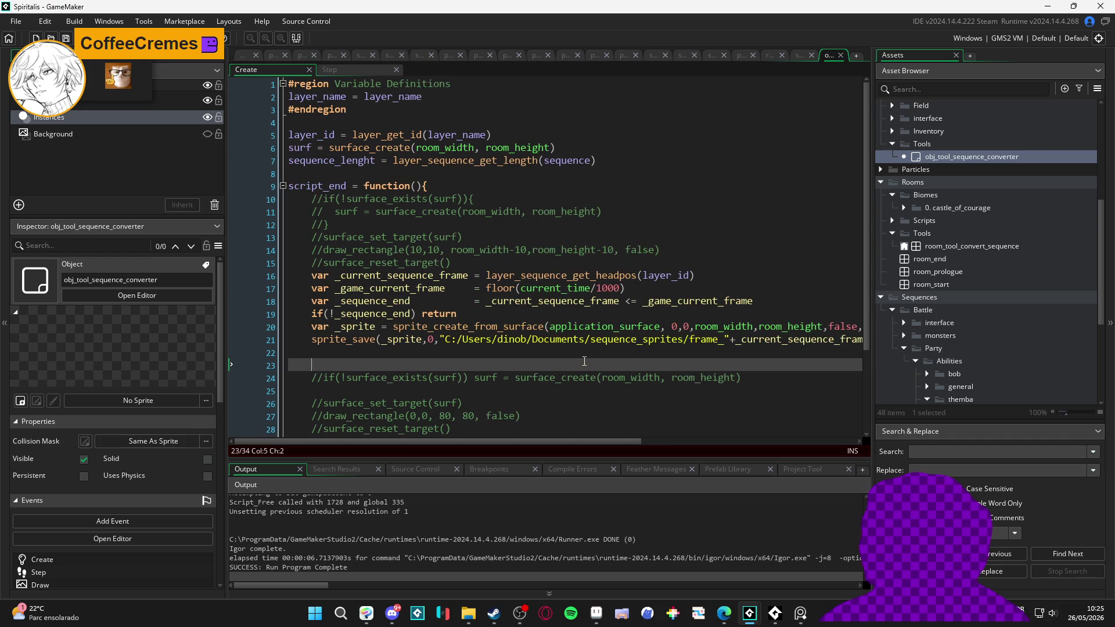
key("F5")
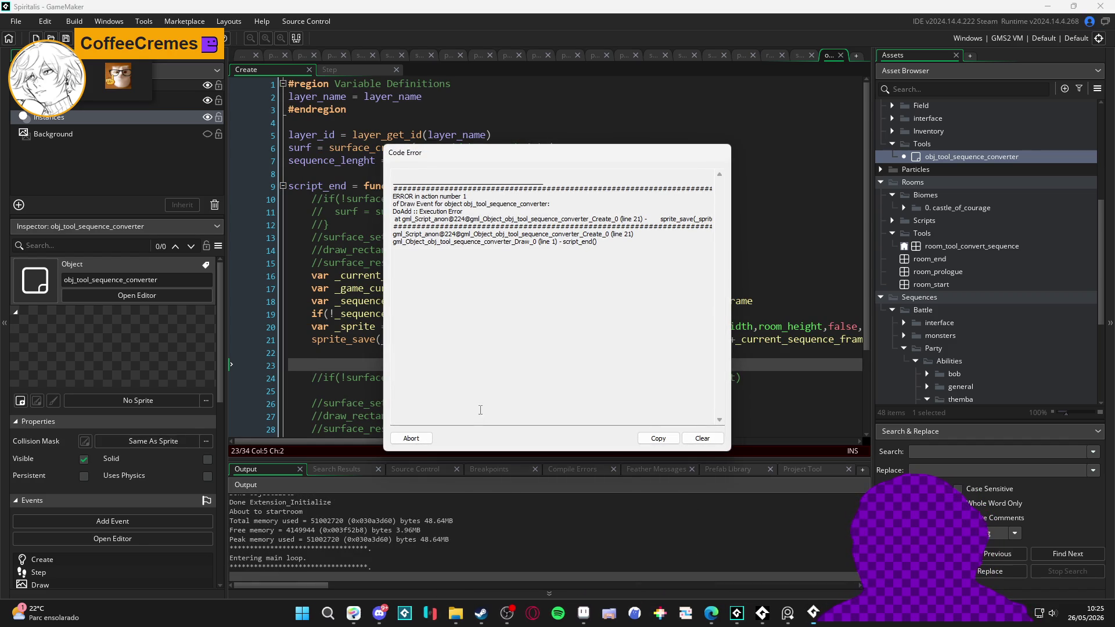
Dismiss the code error and prefix line 21's path string with $
left_click(411, 439)
left_click(660, 327)
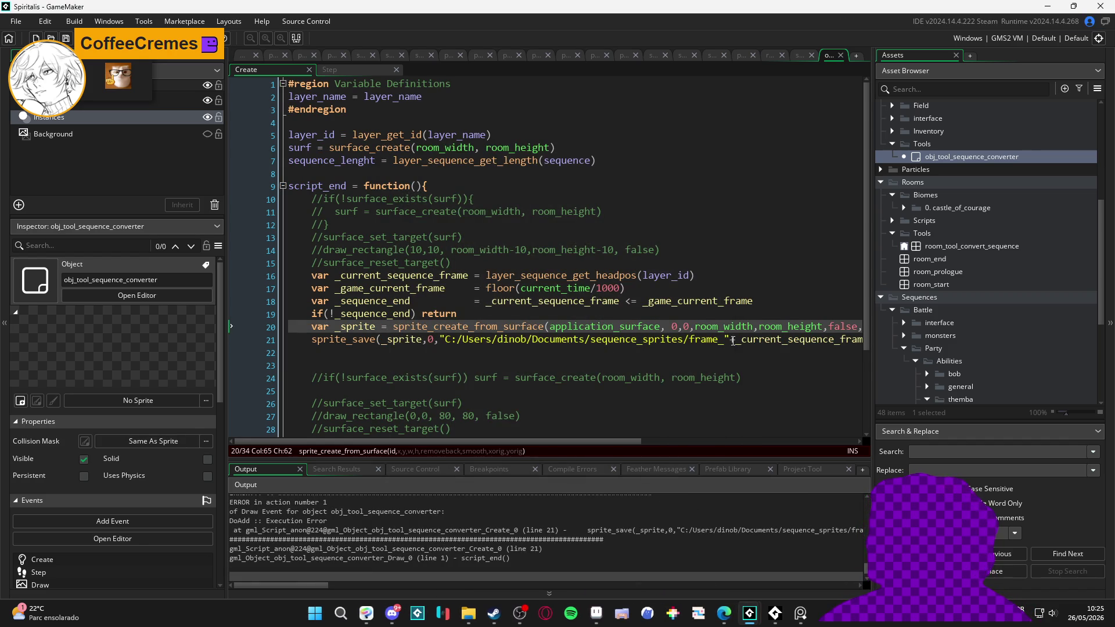
scroll(730, 347, "right", 2)
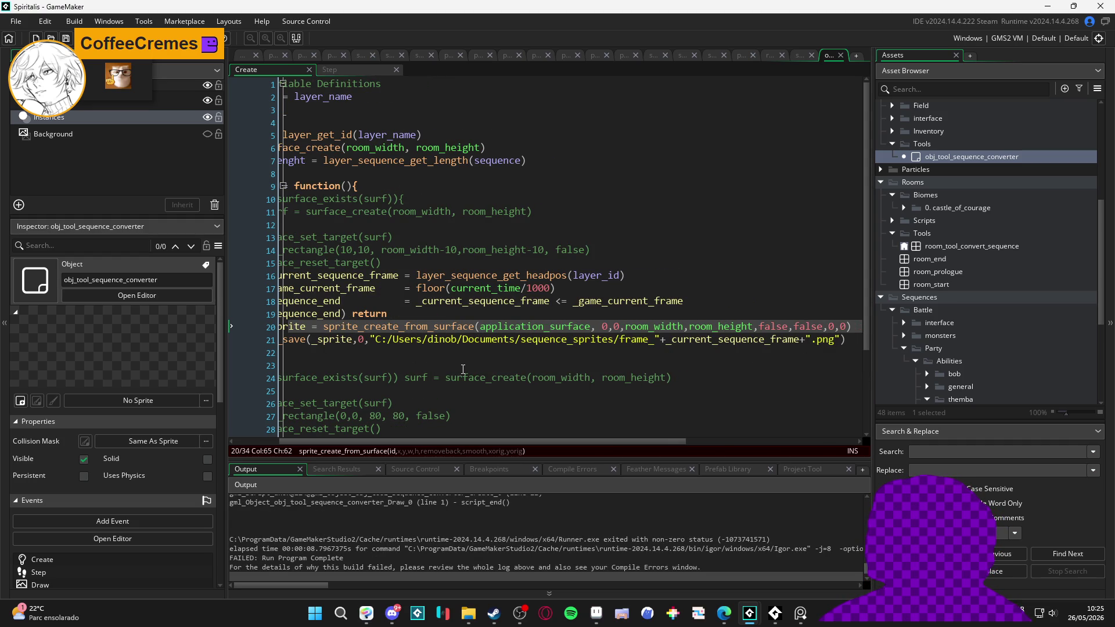
left_click(368, 339)
type("$")
Replace the + concatenation with frame_{_current_sequence_frame}.png inside the template string
key("End")
key("Left")
key("Left")
key("Left")
key("BackSpace")
key("BackSpace")
type("}")
key("ctrl+Left")
key("ctrl+Left")
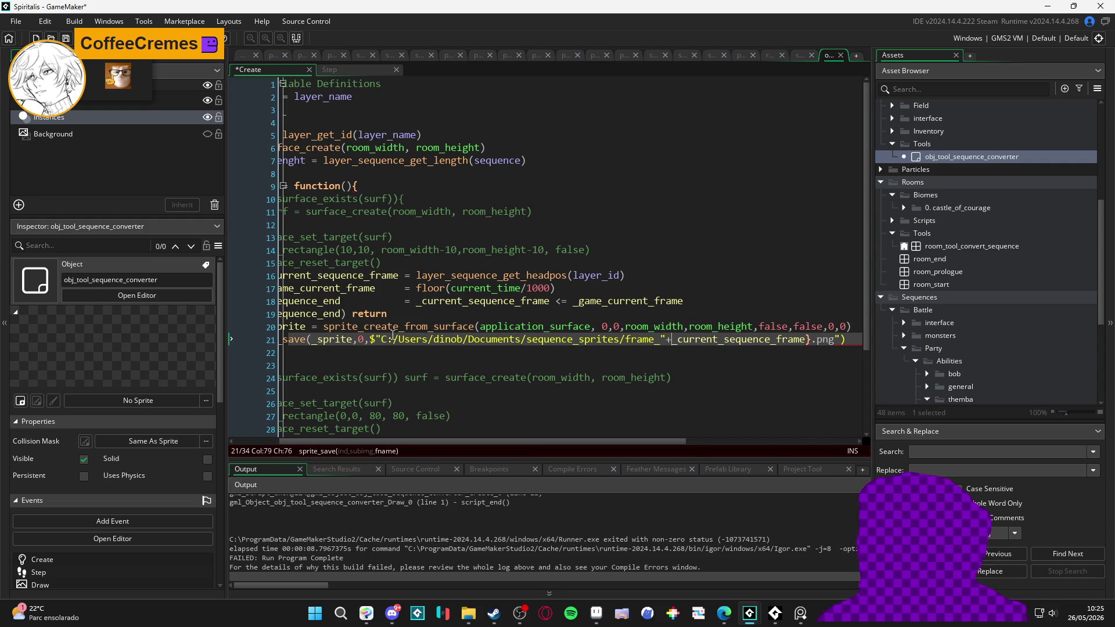
key("BackSpace")
type("{")
key("Left")
key("BackSpace")
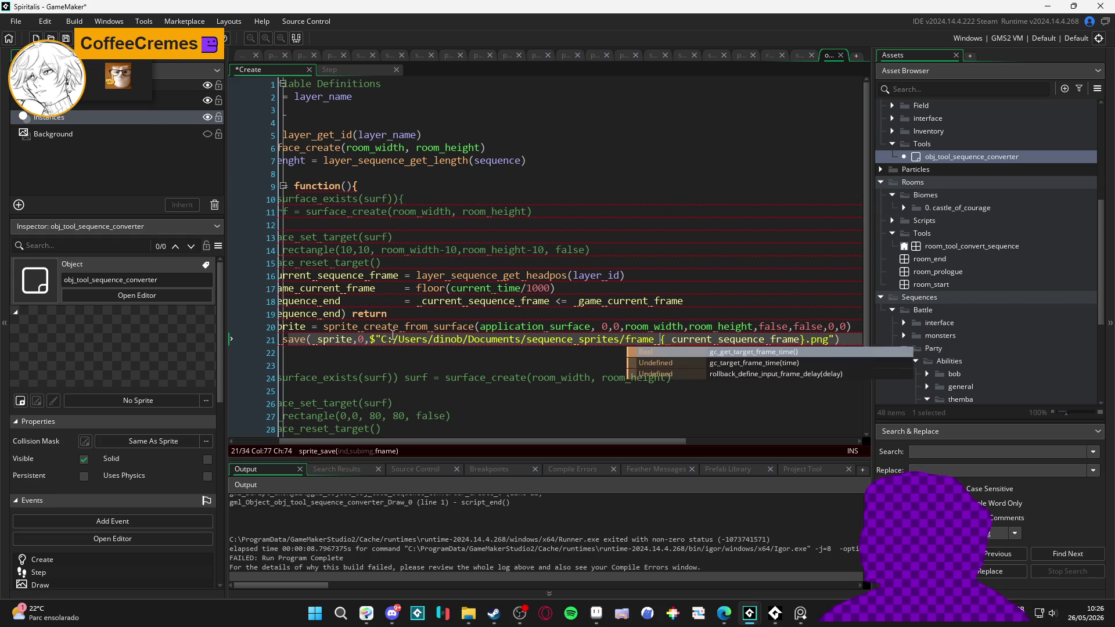
Run the game, close it and check sequence_sprites for the new frame_-1 image
left_click(422, 326)
key("F5")
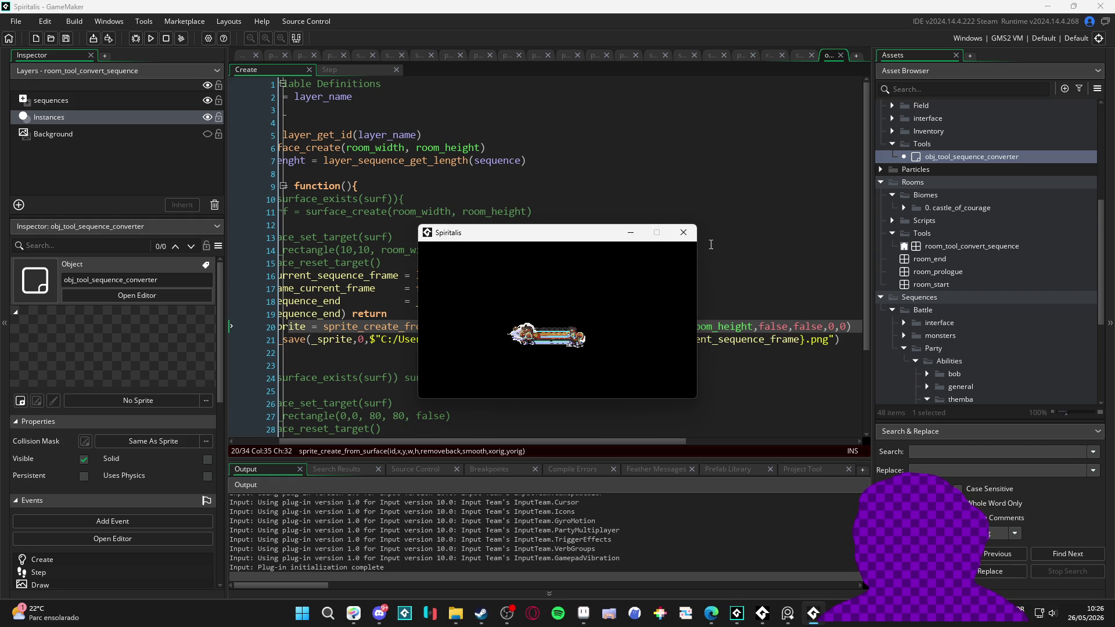
left_click(684, 232)
left_click(456, 613)
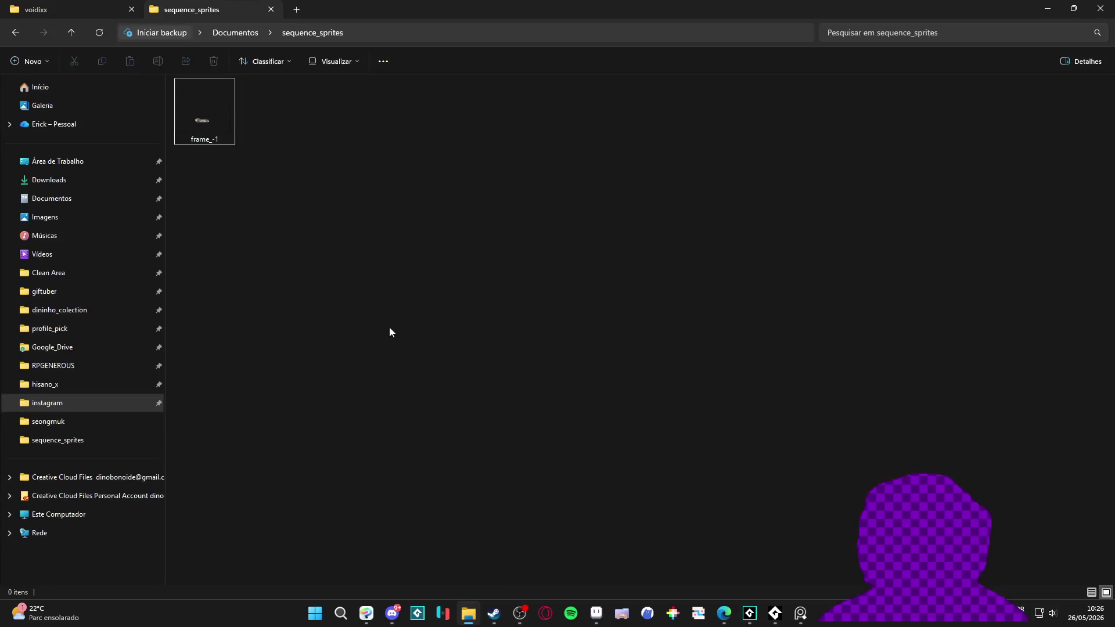
Delete the frame_-1 image from sequence_sprites and return to the code editor
left_click(220, 121)
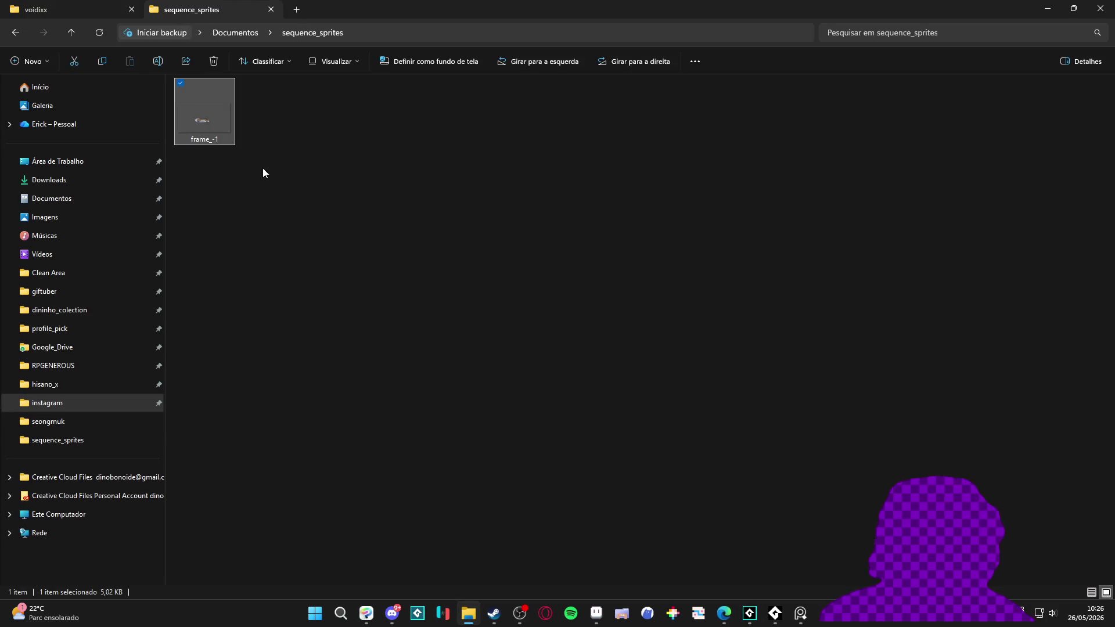
key("Delete")
left_click(1048, 8)
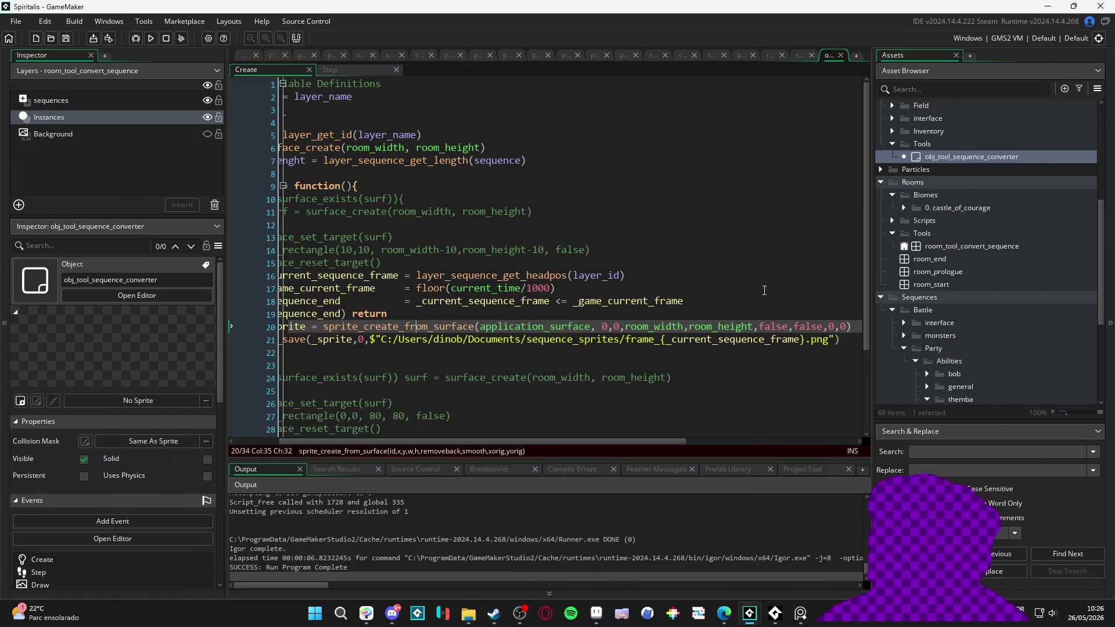
left_click(556, 356)
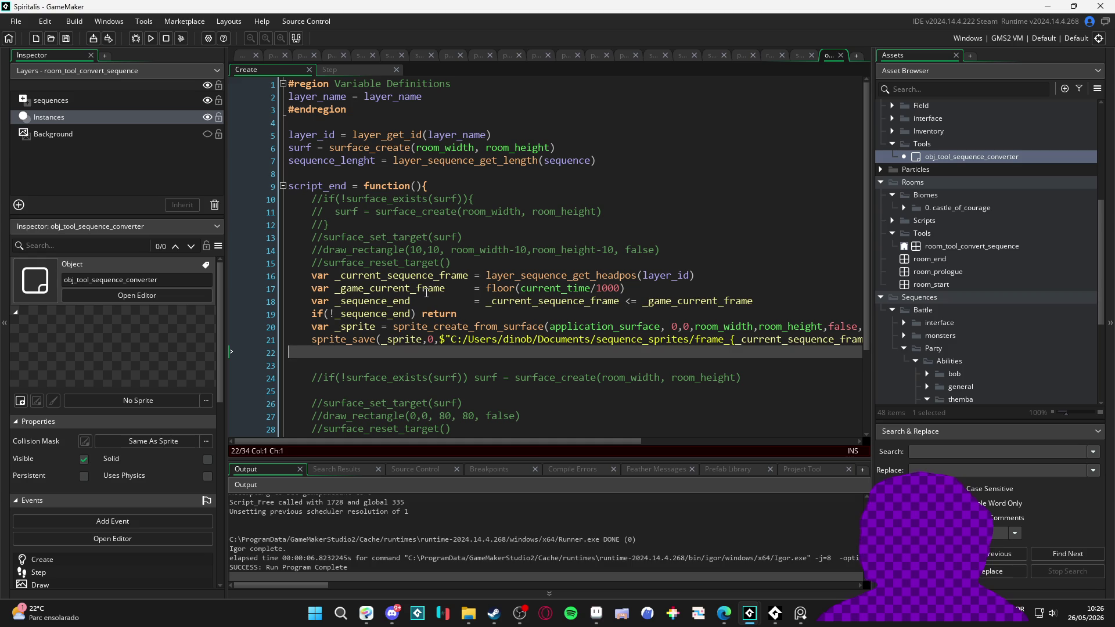
Make line 18 compare _game_current_frame > sequence_lenght and drop the ! on line 19
double_click(325, 164)
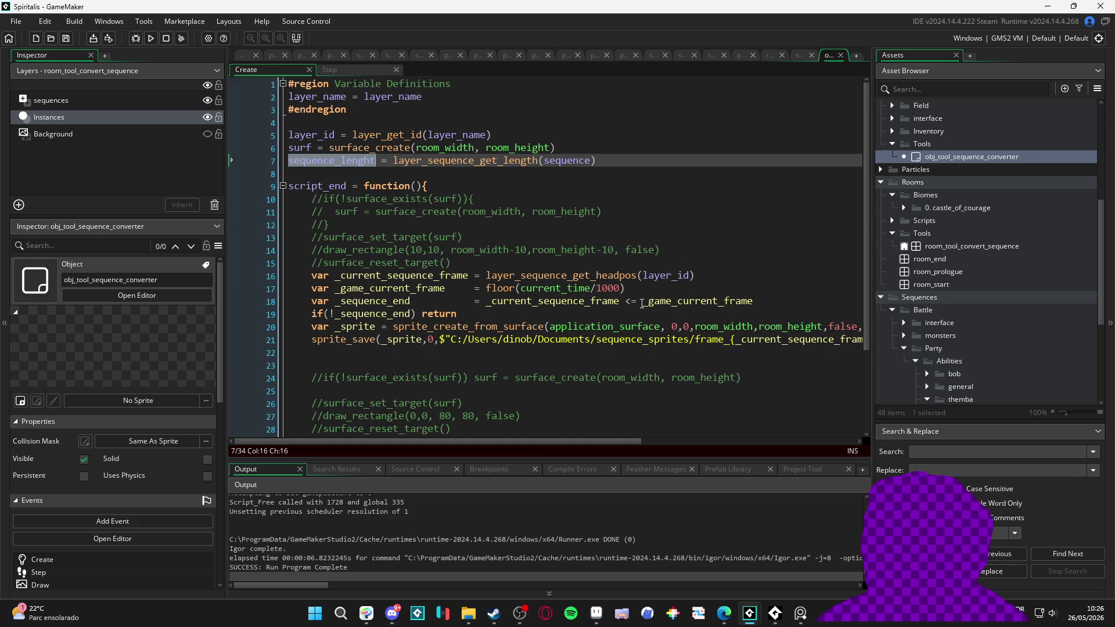
left_click_drag(639, 301, 628, 303)
type(">=")
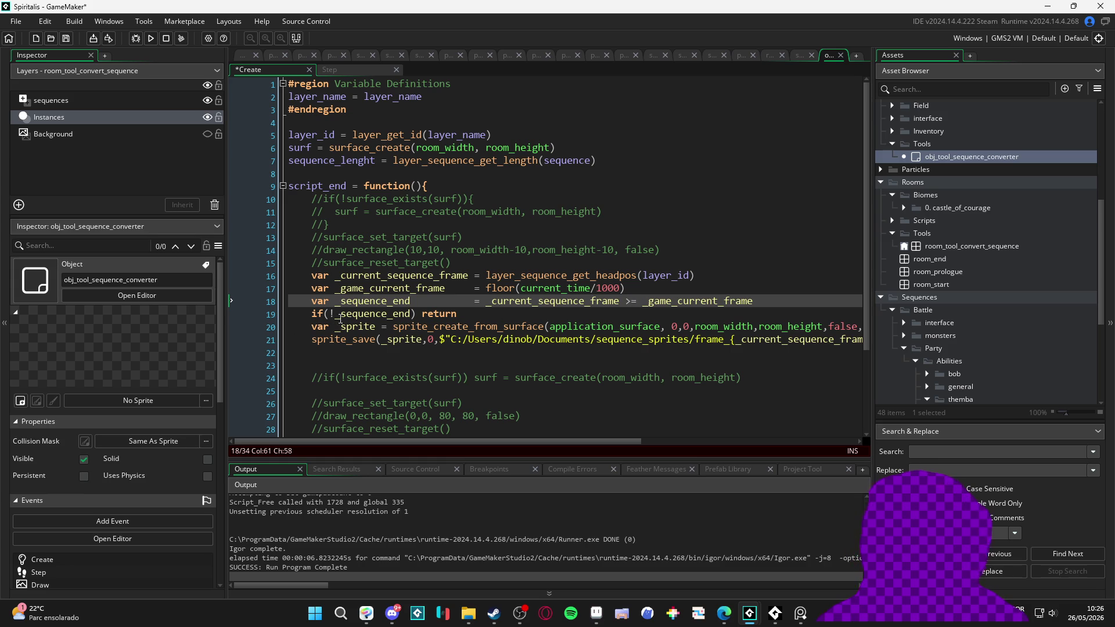
left_click(338, 315)
key("BackSpace")
left_click(754, 300)
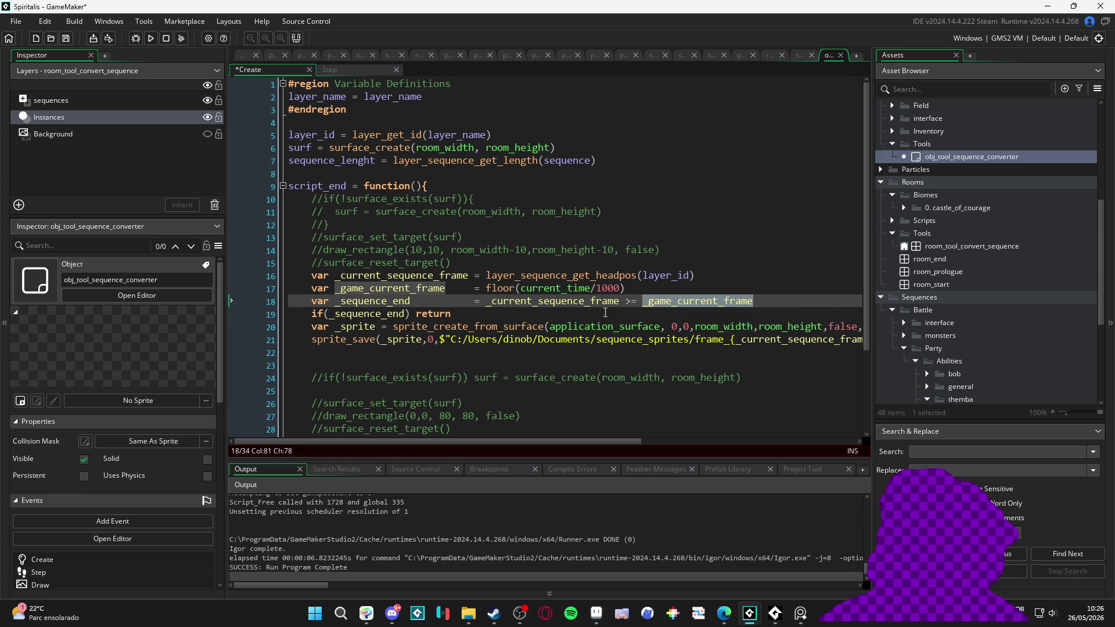
left_click_drag(640, 301, 491, 301)
key("BackSpace")
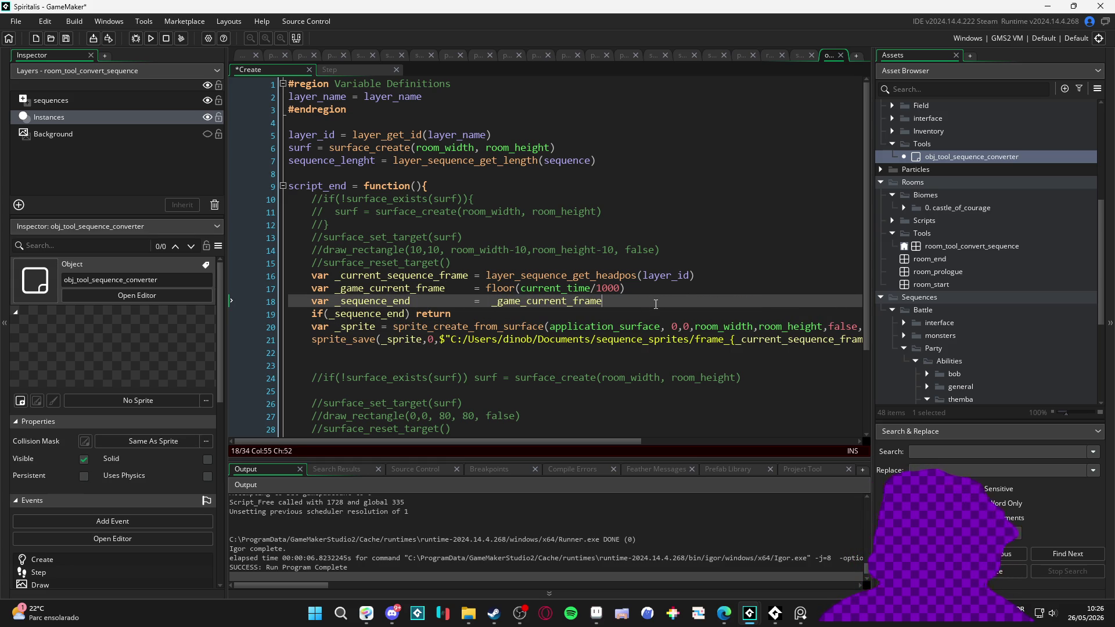
type(" > sequence_lenght")
left_click(609, 300)
Save the Create event code, run the game and close it
key("ctrl+s")
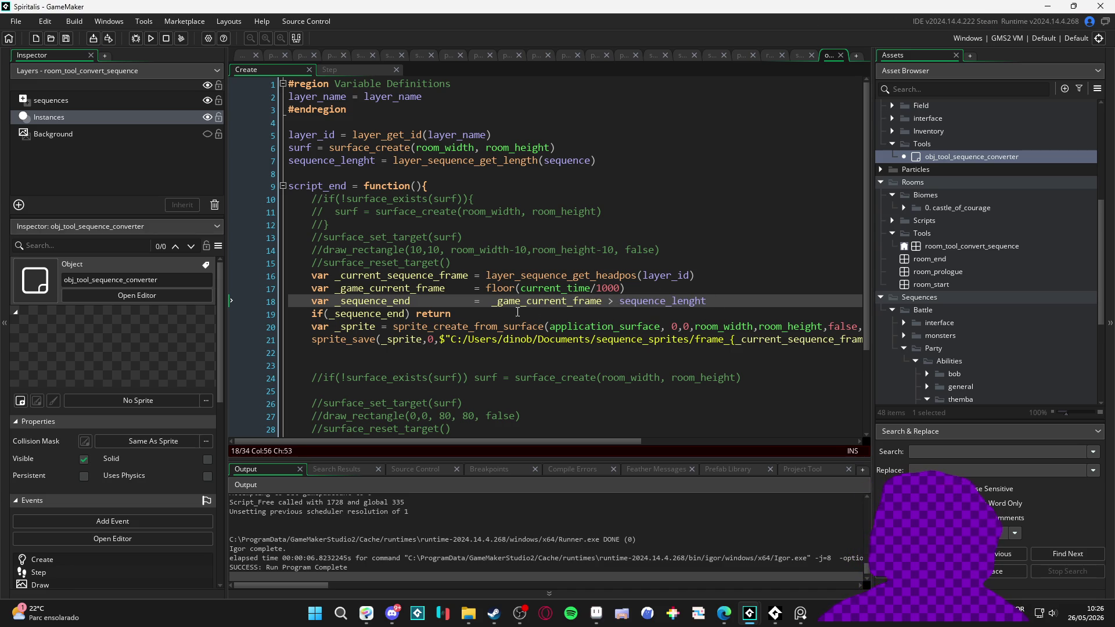
left_click(472, 316)
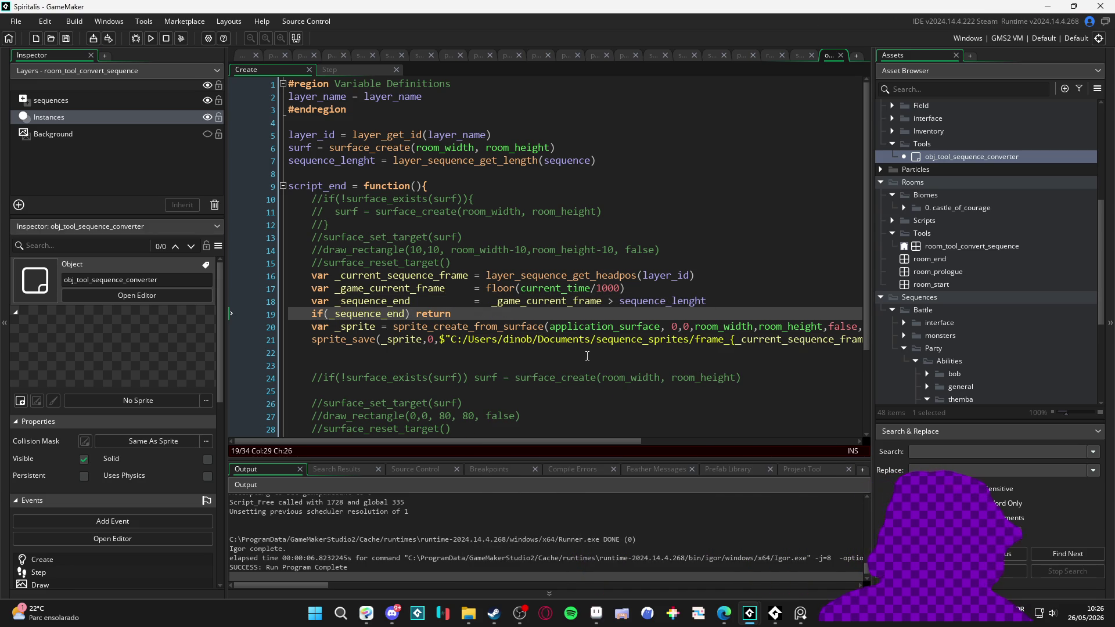
key("F5")
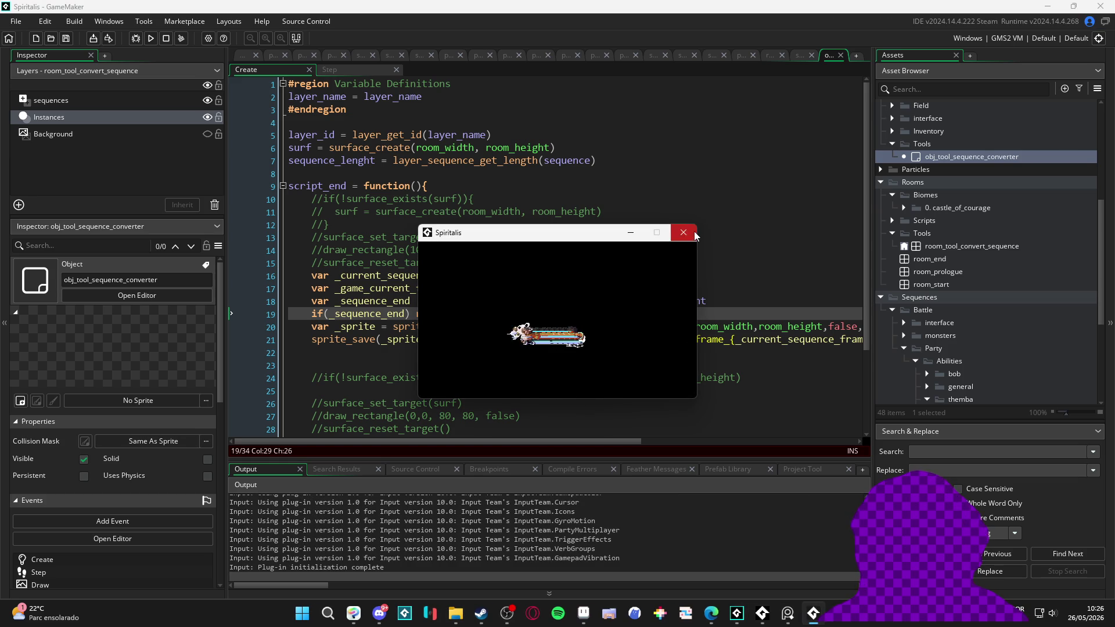
left_click(694, 230)
Comment out line 19's early return with //, rerun, and confirm a frame_-1 image appears in sequence_sprites
left_click(469, 613)
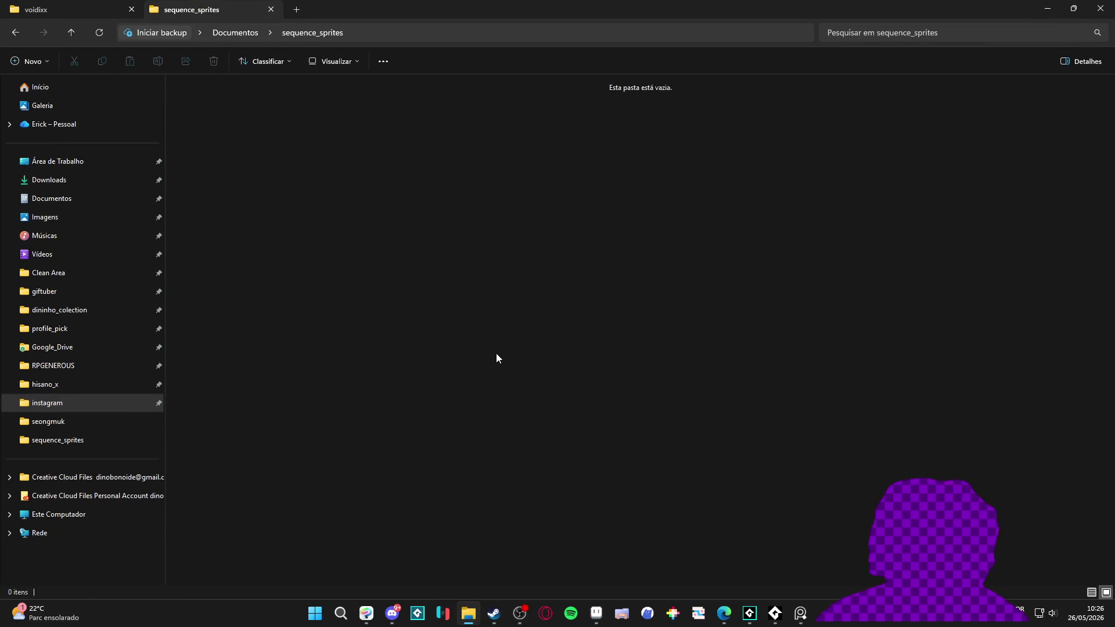
left_click(1048, 8)
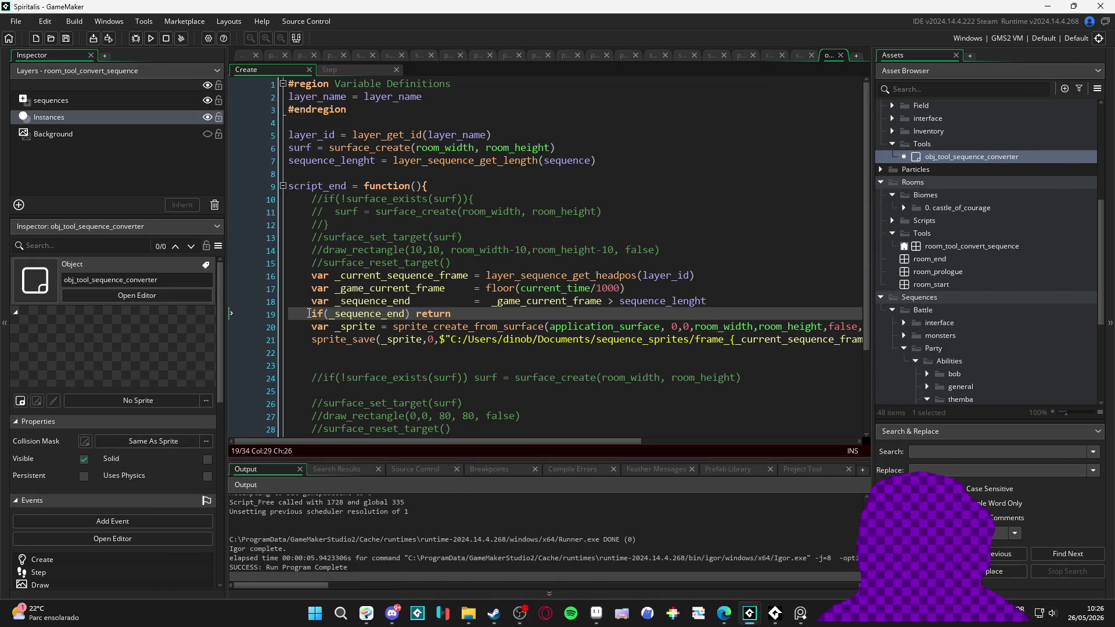
type("//")
key("F5")
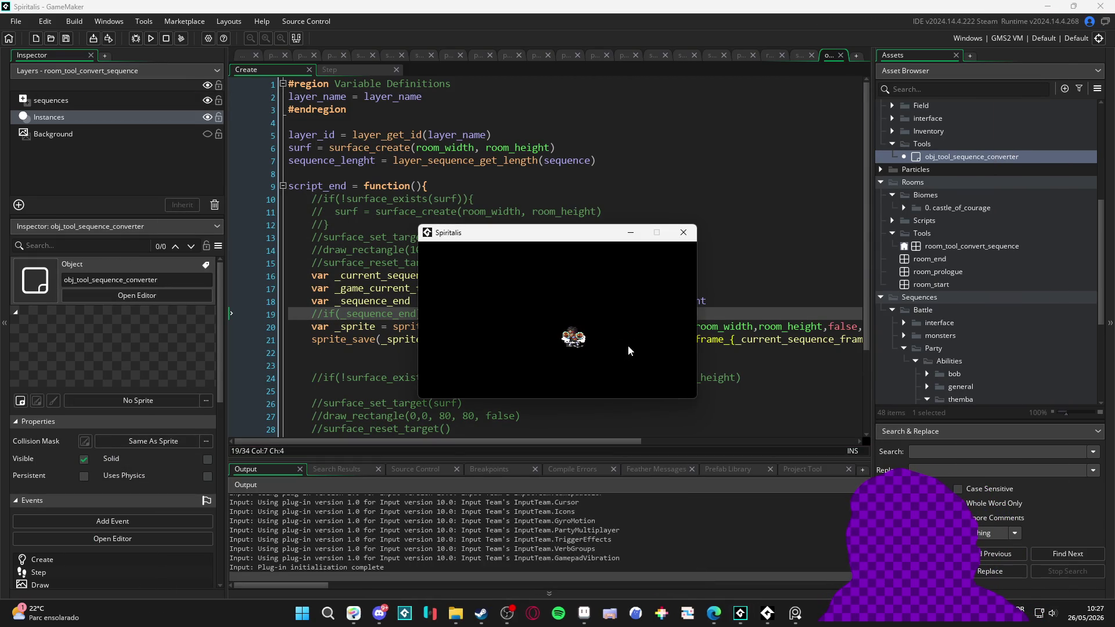
left_click(683, 232)
left_click(456, 613)
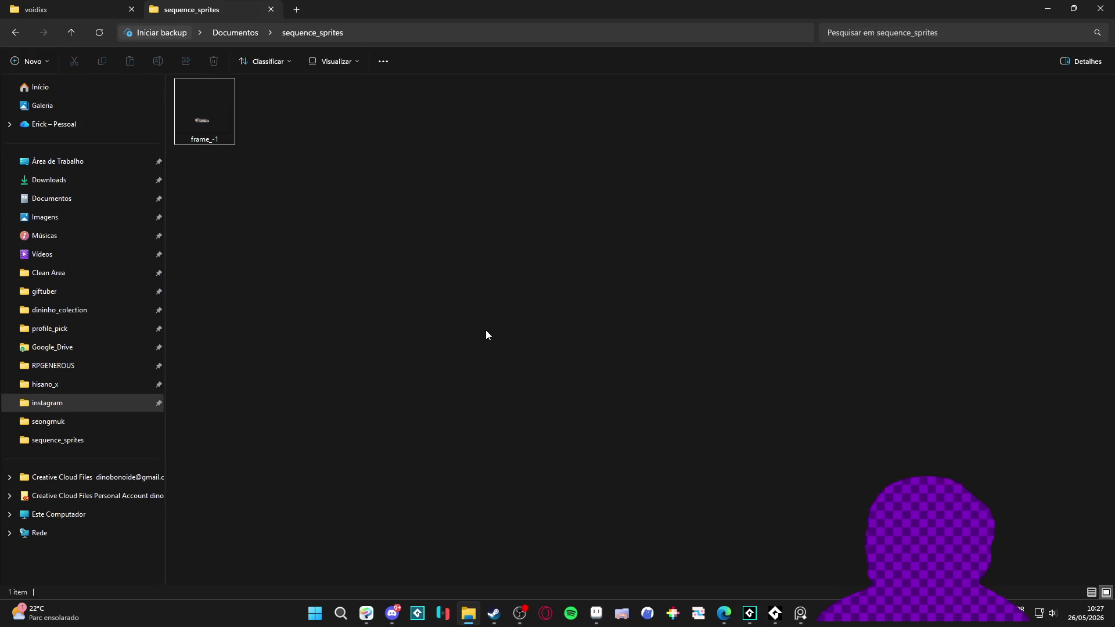
left_click(1048, 8)
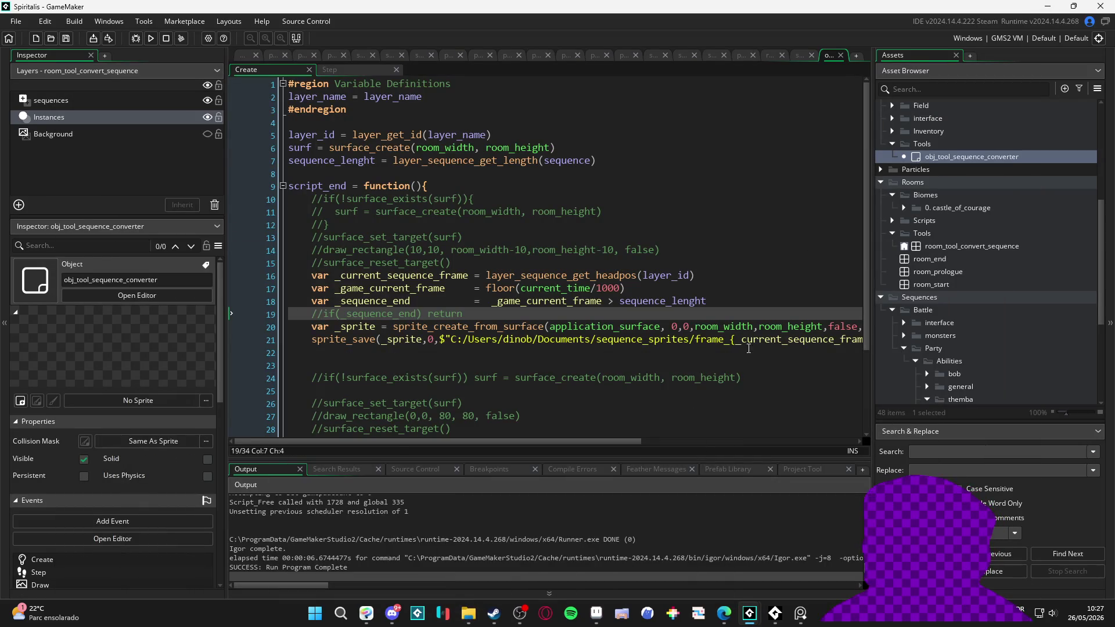
Replace layer_id with sequence in line 16's layer_sequence_get_headpos call, save and run
left_click(749, 339)
scroll(750, 338, "down", 1)
scroll(751, 338, "up", 1)
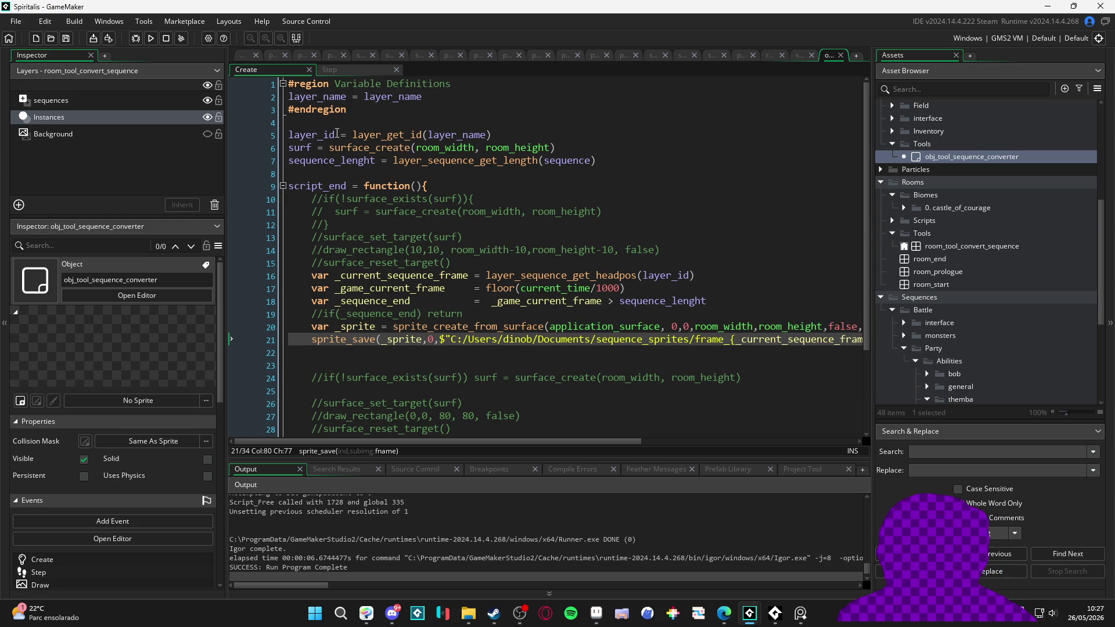
double_click(341, 162)
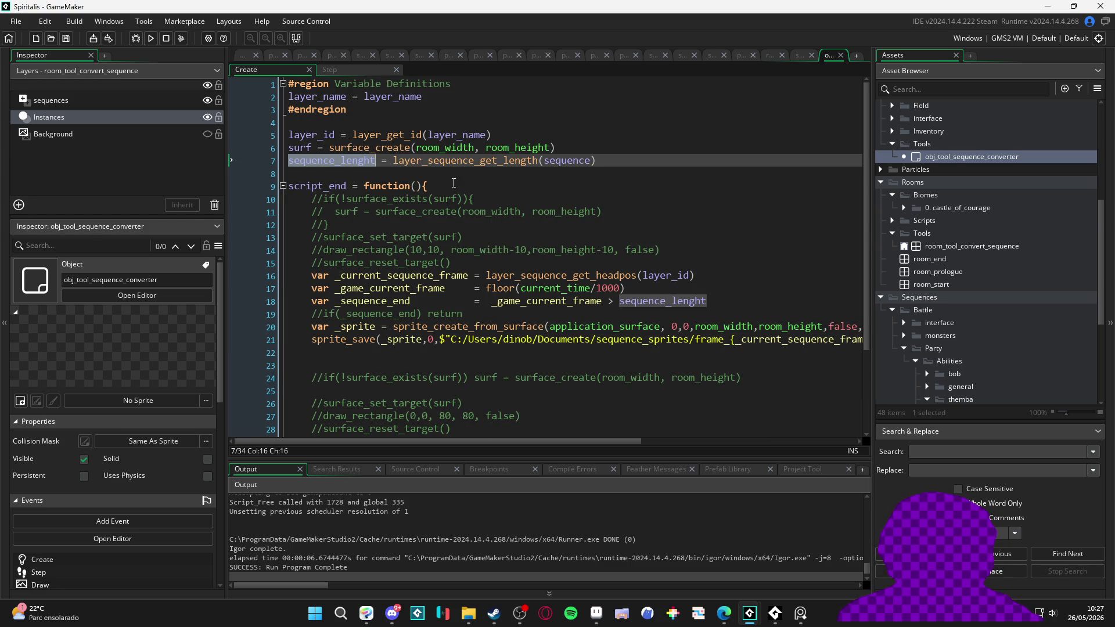
double_click(662, 279)
type("sequence")
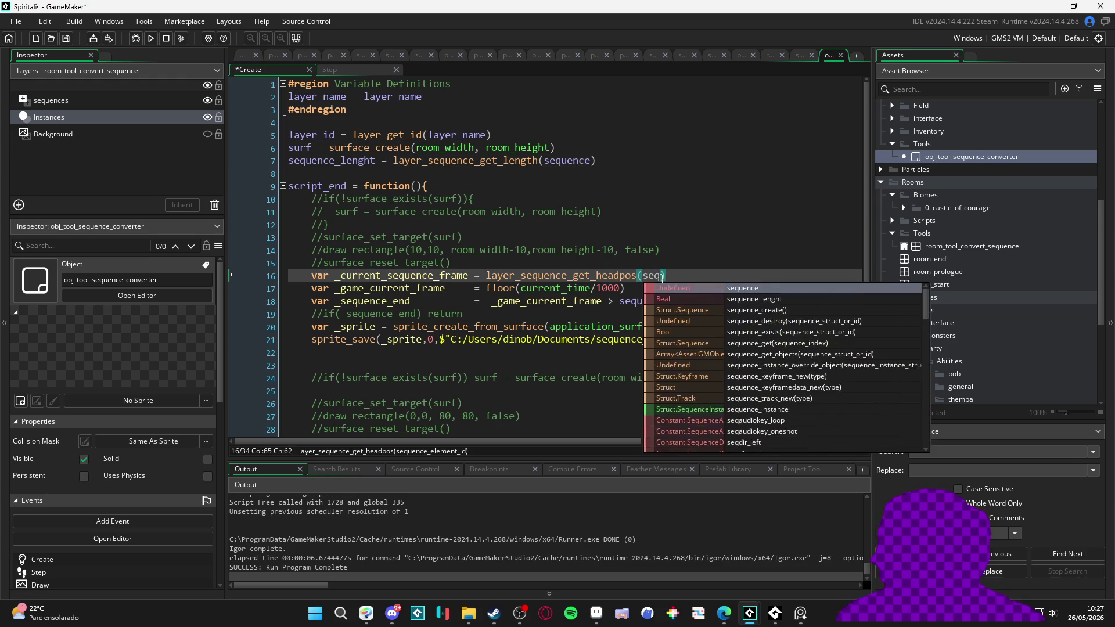
left_click(662, 279)
key("ctrl+s")
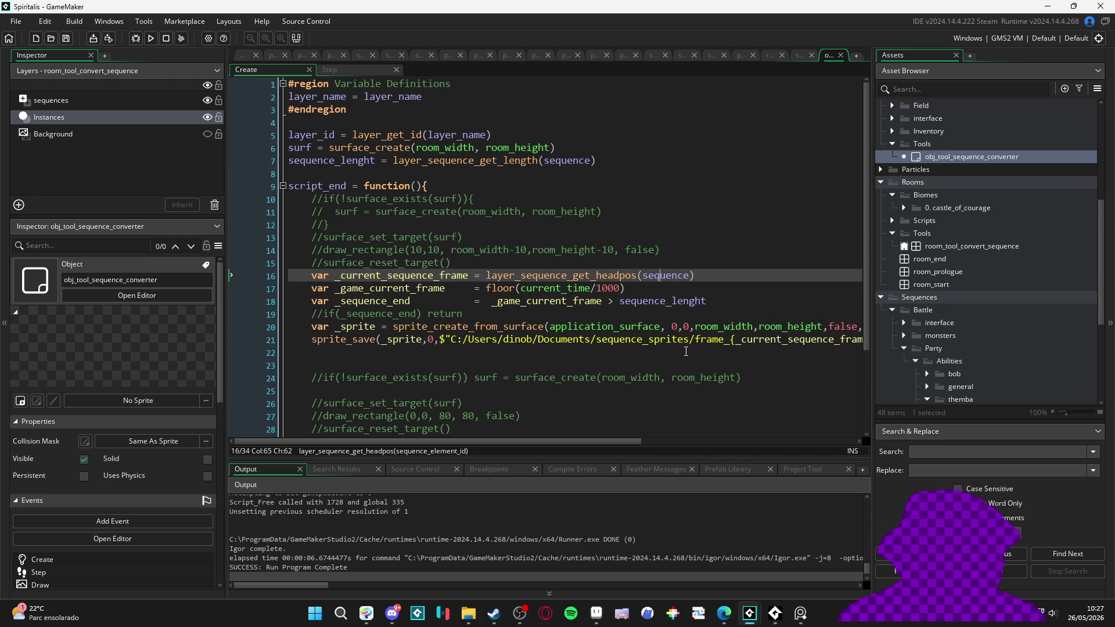
key("F5")
key("Left")
key("Left")
key("Left")
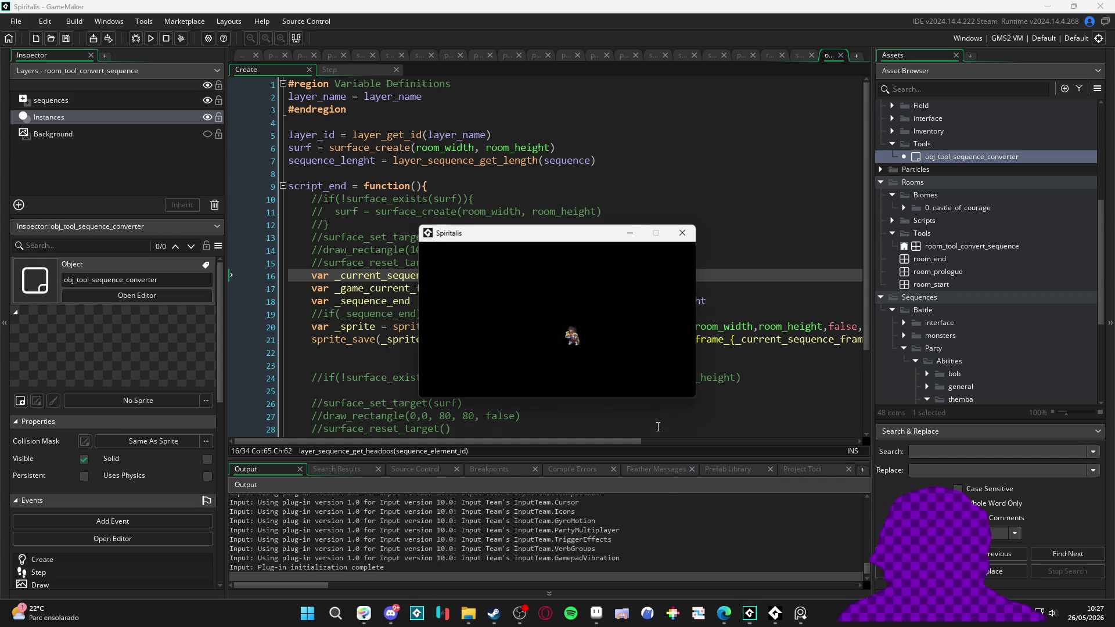
Close the game and delete the frame_-1 image from sequence_sprites
left_click(683, 233)
left_click(456, 614)
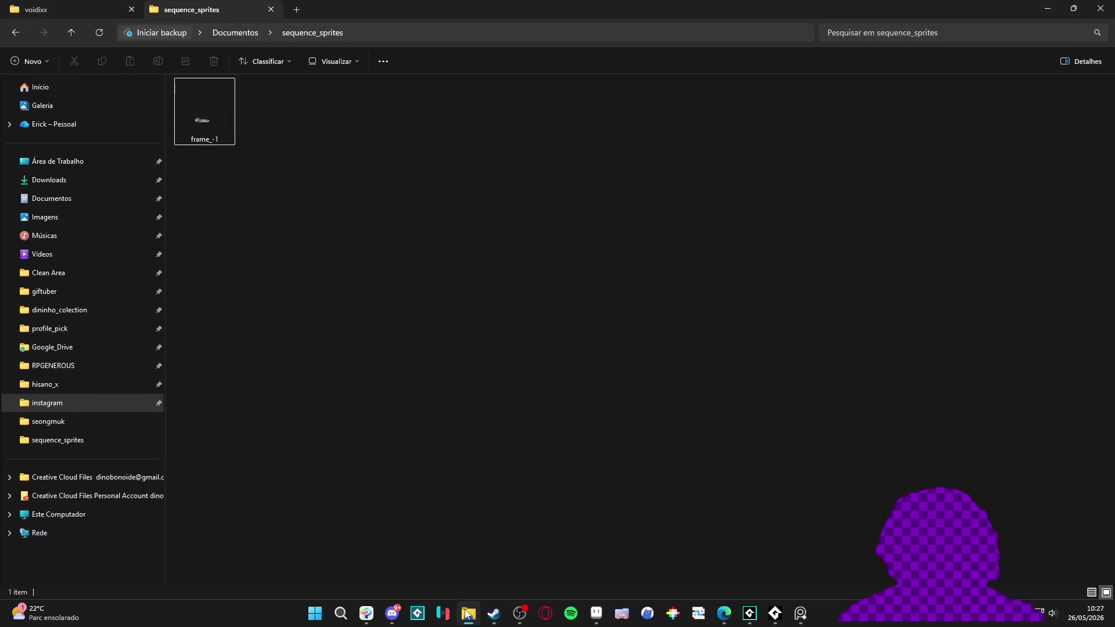
key("ctrl+a")
key("Delete")
left_click(1047, 8)
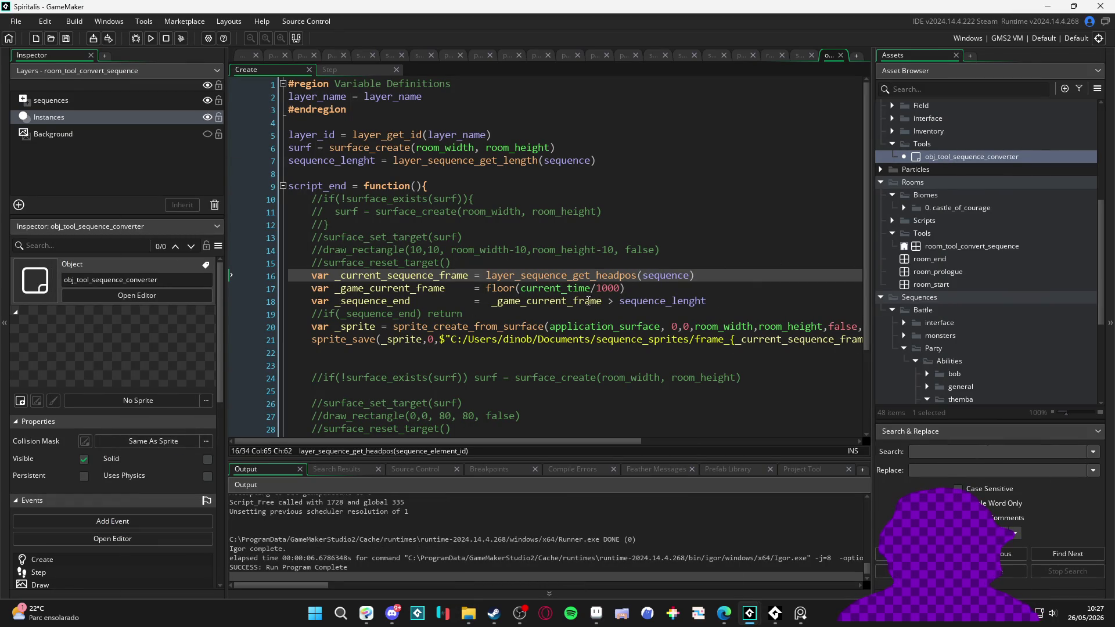
Delete the line 16 playhead statement, add show_message(sequence_lenght) on line 8, run, and abort the error
left_click_drag(699, 276, 308, 277)
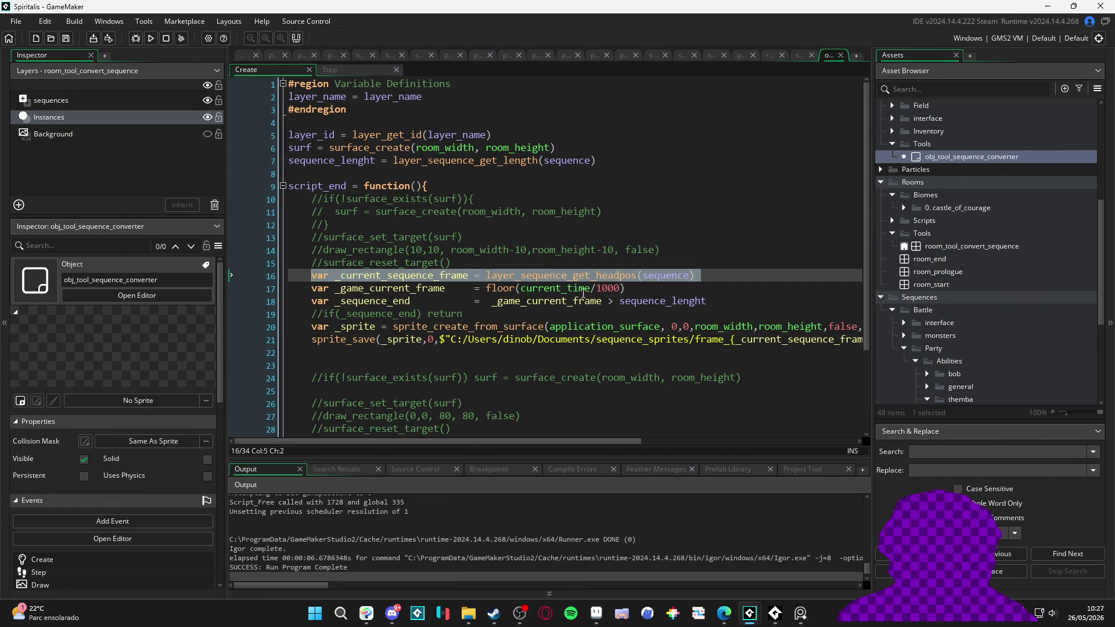
key("Delete")
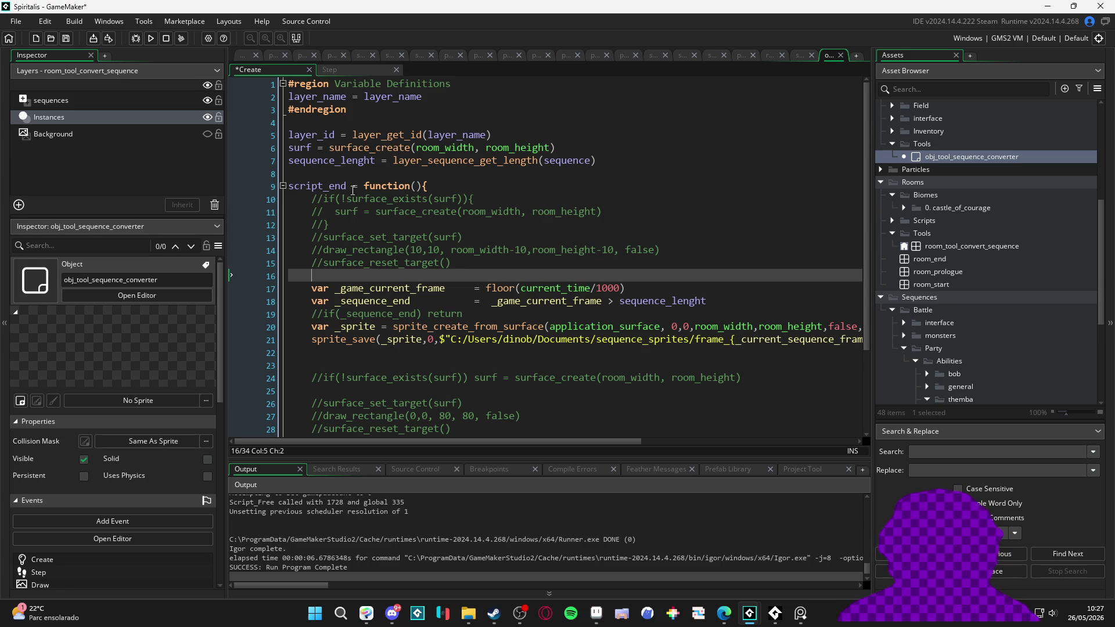
double_click(340, 165)
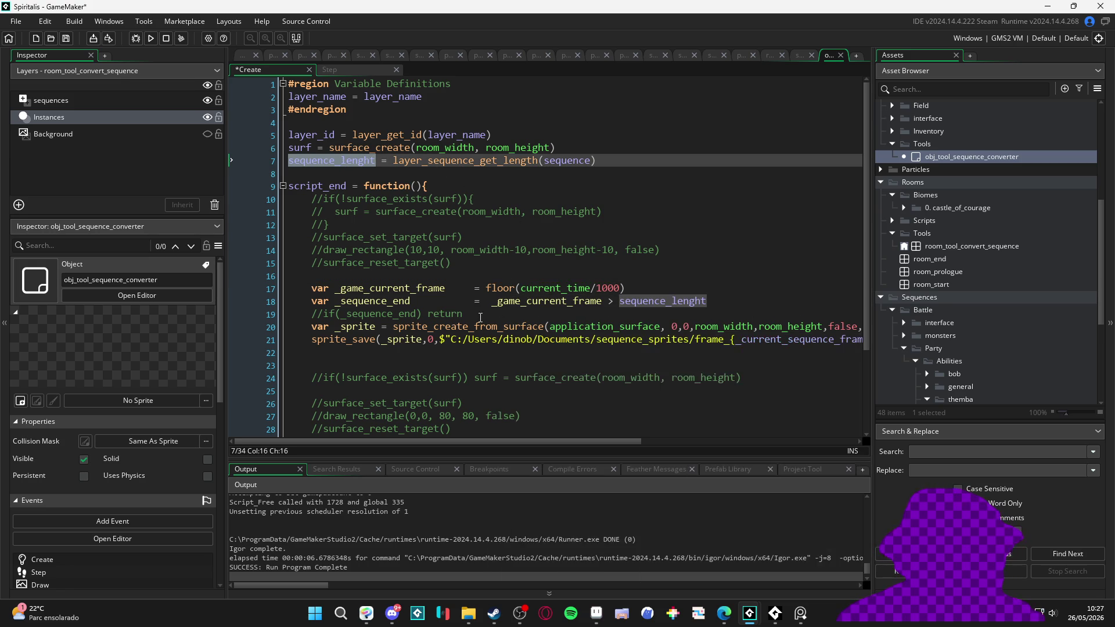
left_click(439, 173)
type("show")
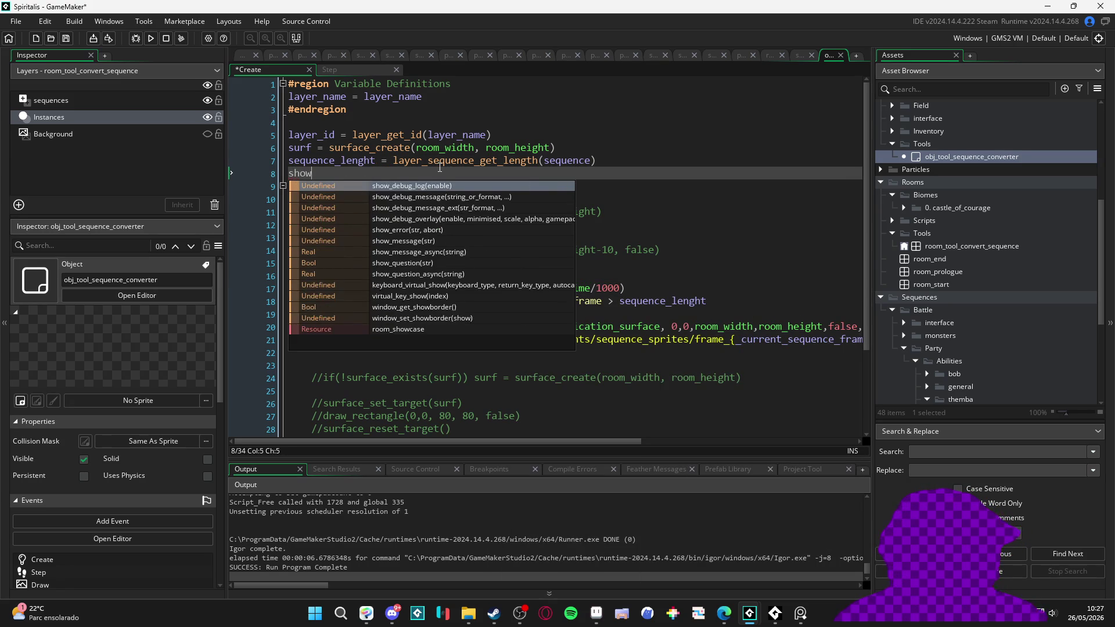
type("_message(sequence_lenght")
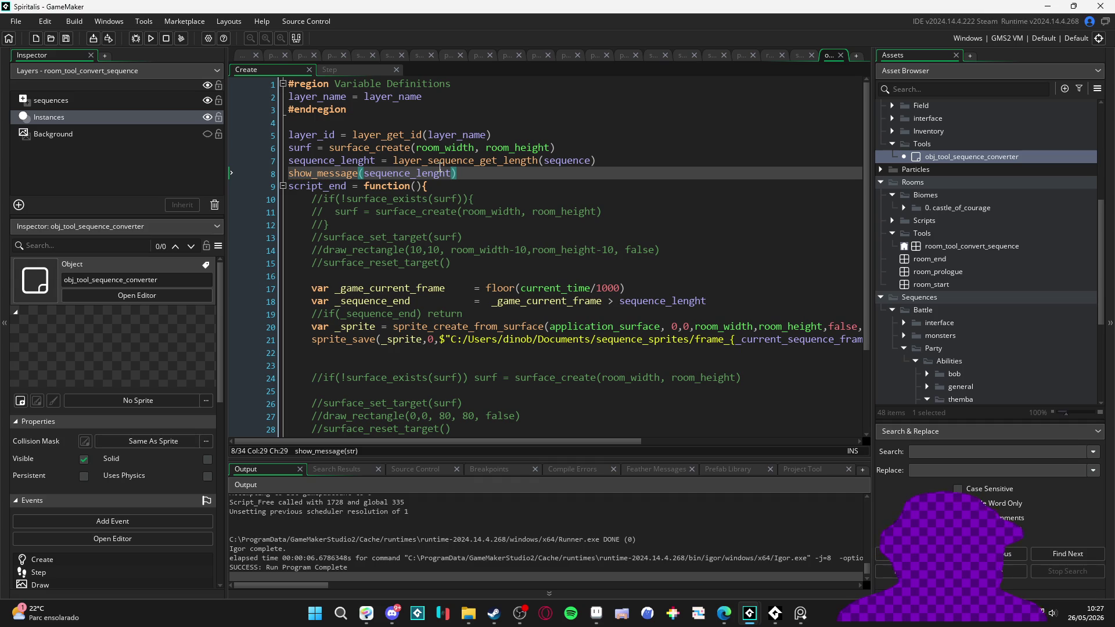
key("F5")
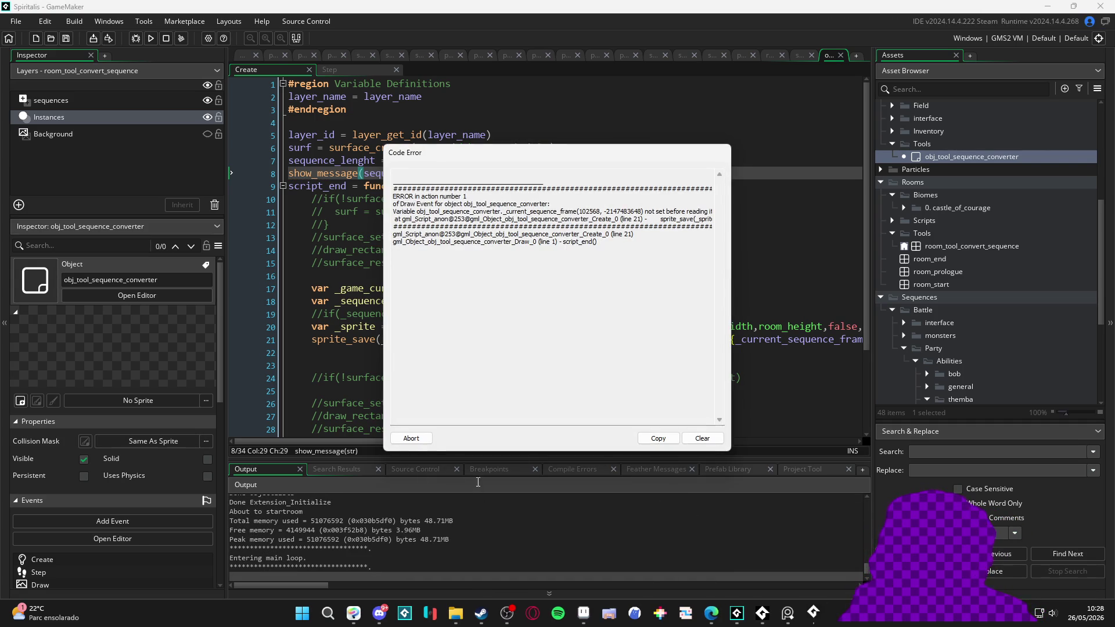
left_click(411, 437)
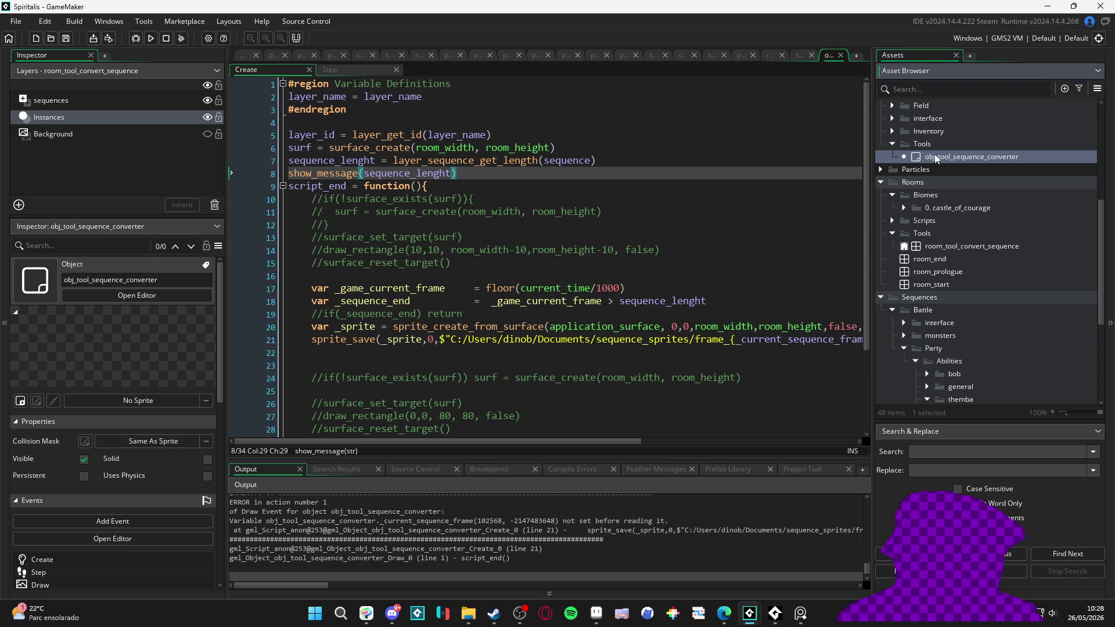
Switch through the workspace tabs and open the room containing the tool object
double_click(937, 157)
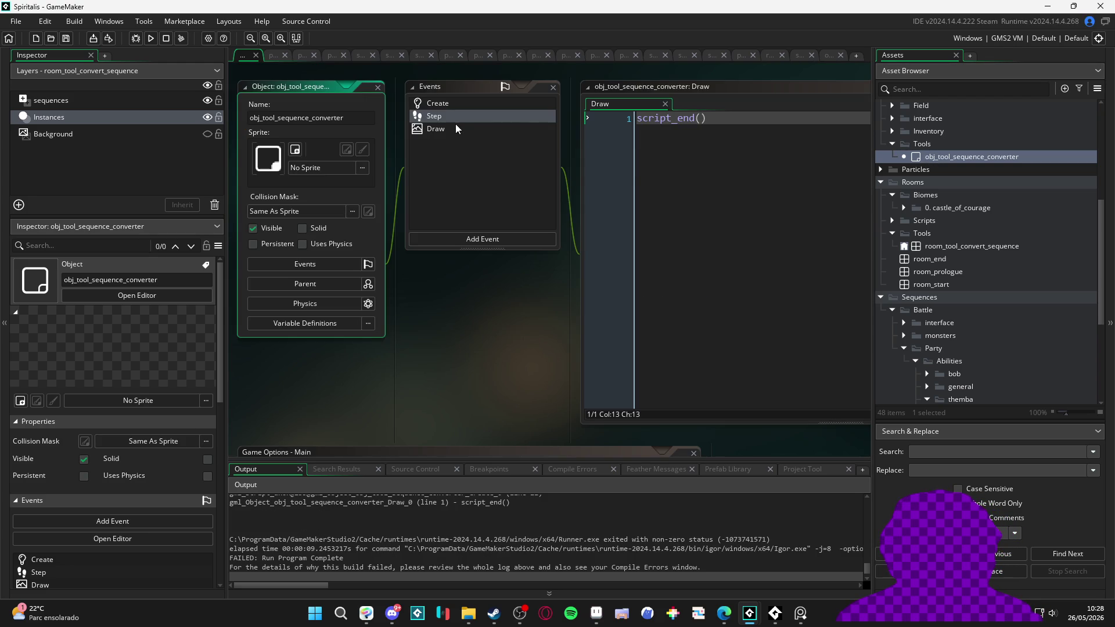
left_click(826, 53)
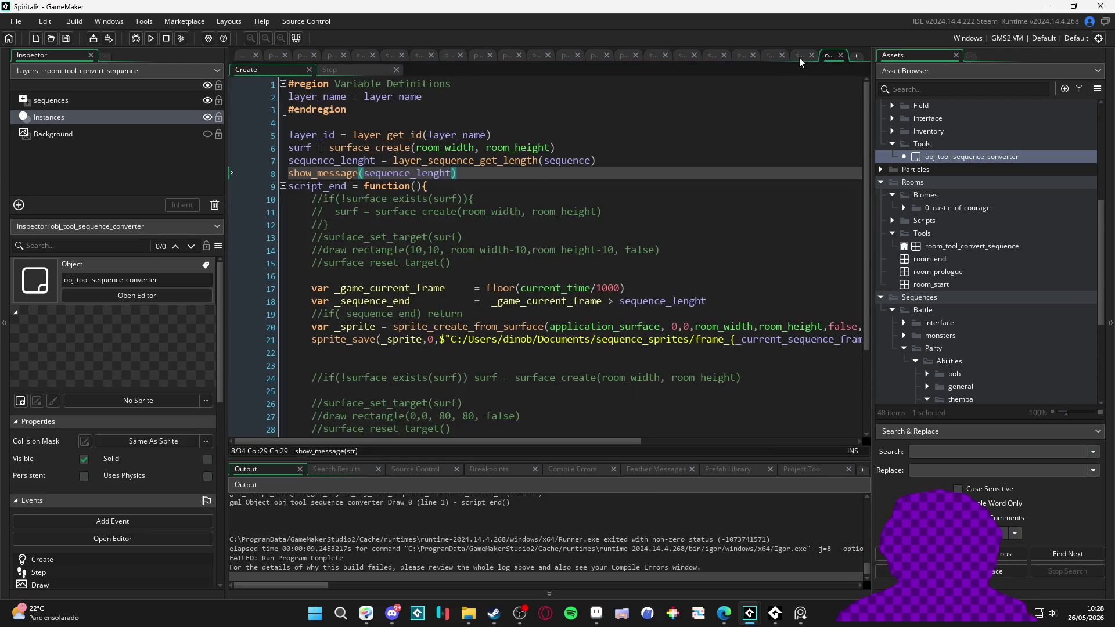
left_click(799, 57)
left_click(243, 56)
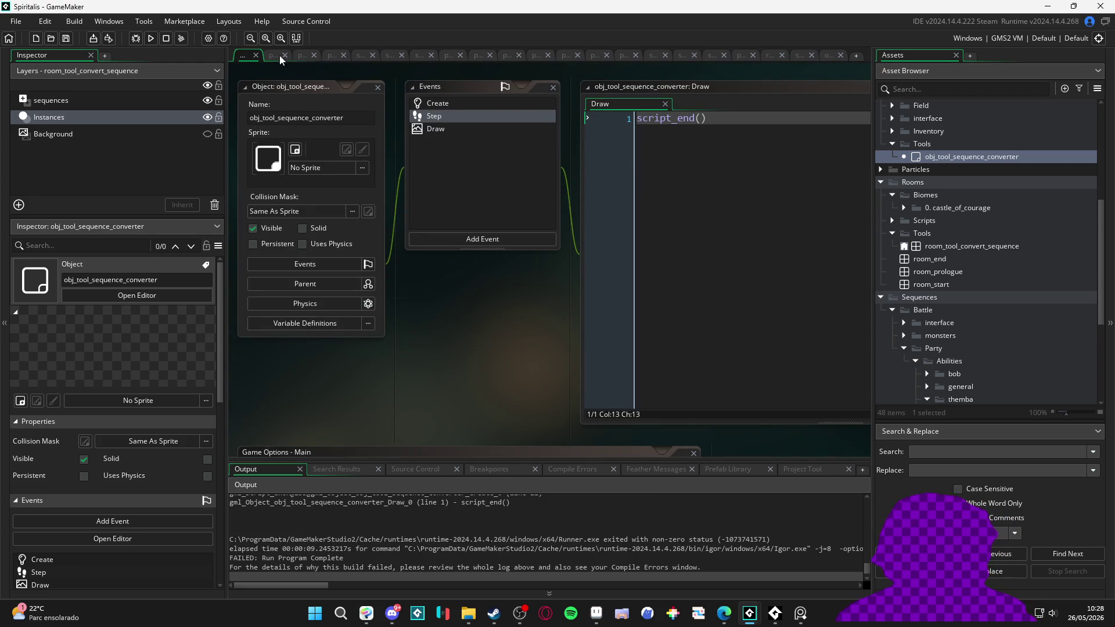
left_click(280, 55)
left_click(770, 55)
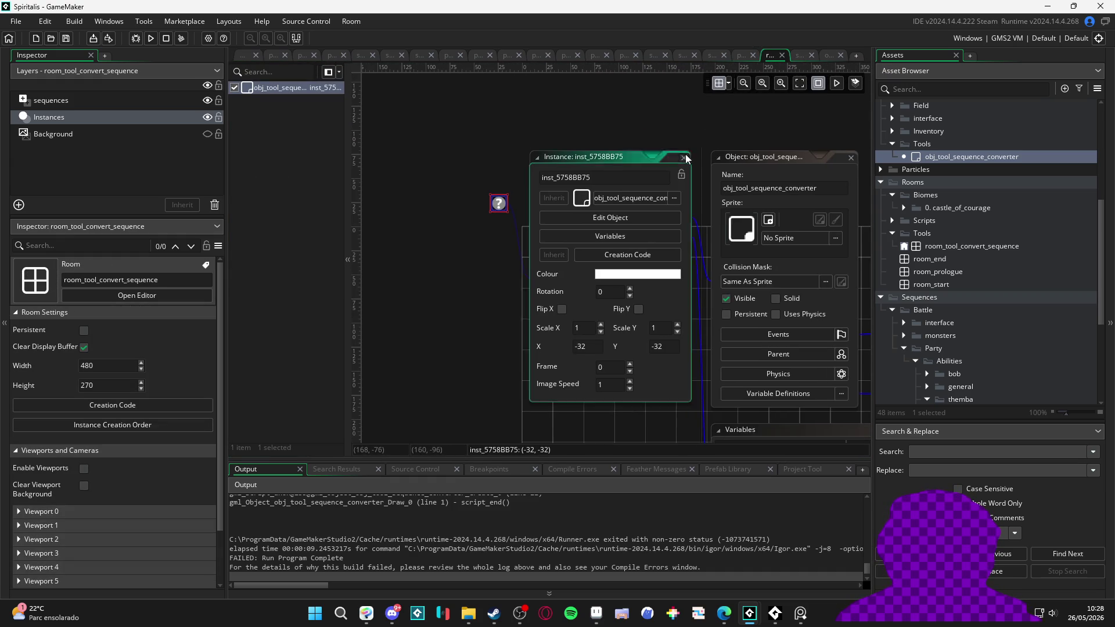
left_click(686, 155)
Set the tool instance's sequence variable to sqn_themba_stonefist_1 in the room
left_click(500, 205)
double_click(500, 205)
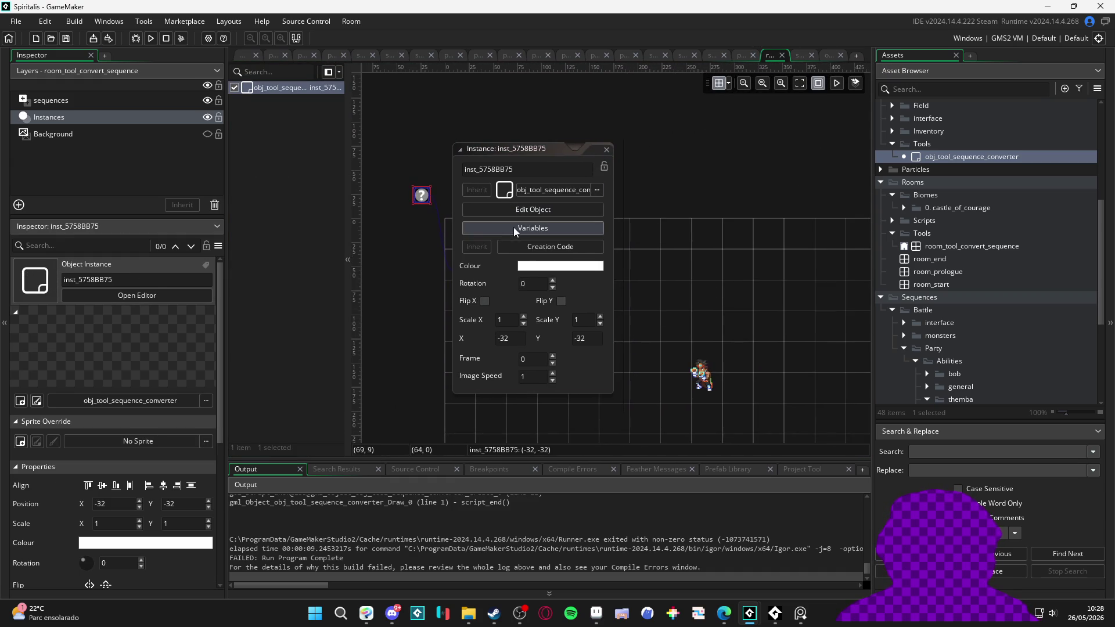
left_click(575, 228)
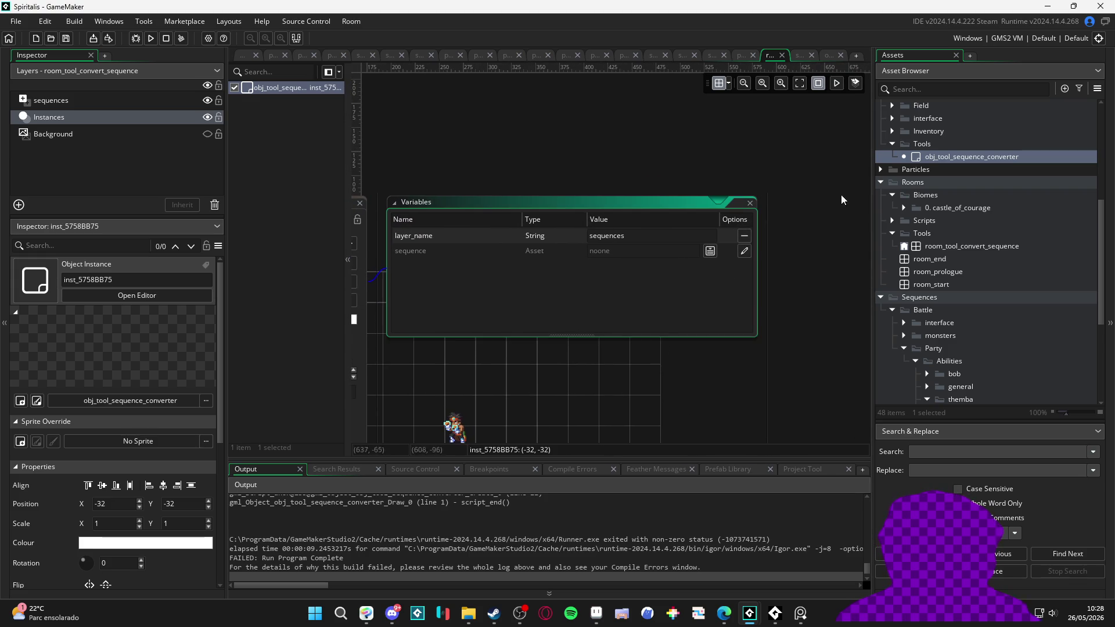
scroll(980, 299, "down", 5)
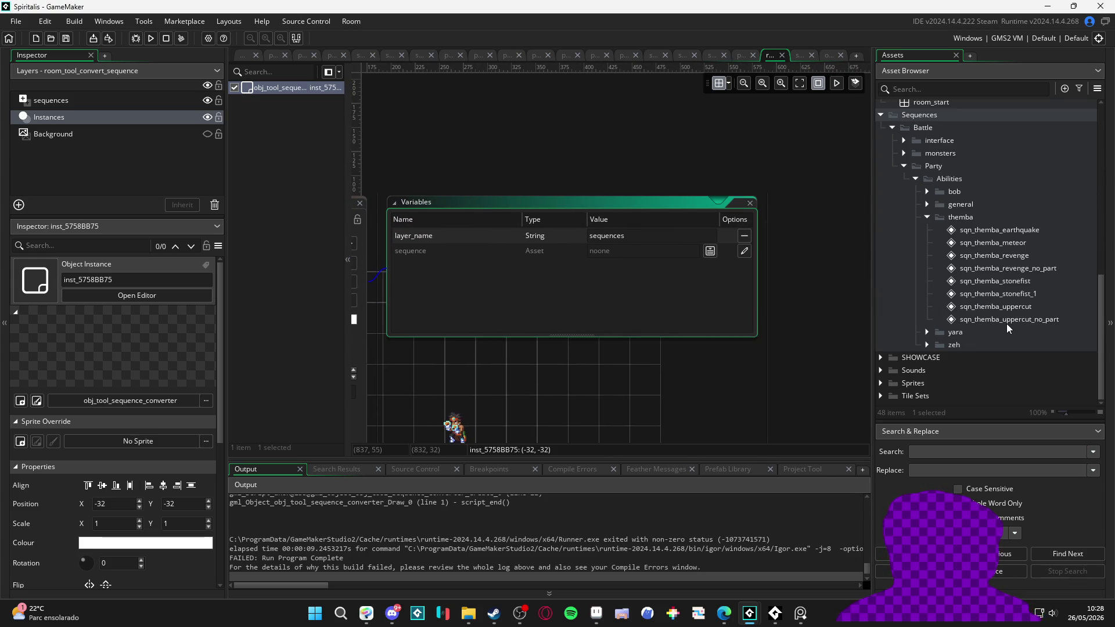
left_click(1018, 294)
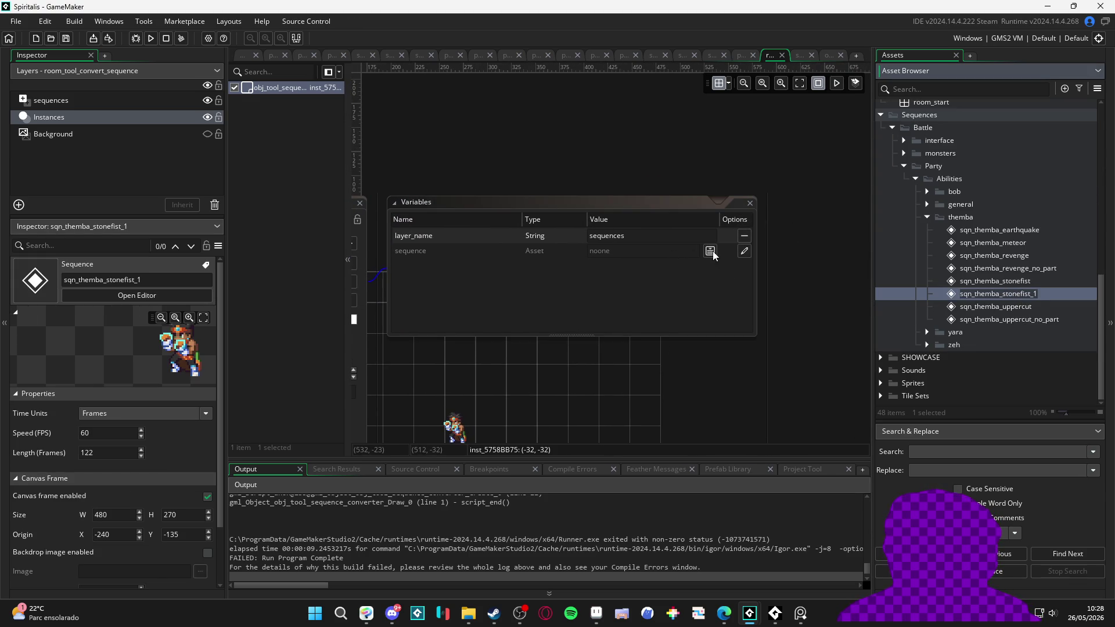
left_click(745, 251)
key("Return")
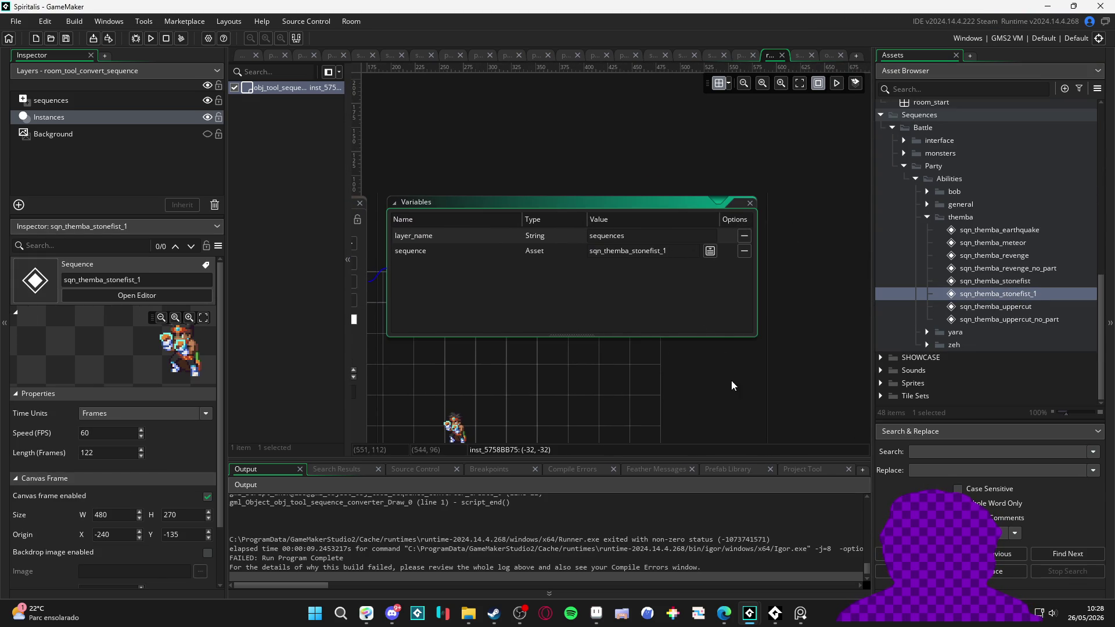
left_click(730, 379)
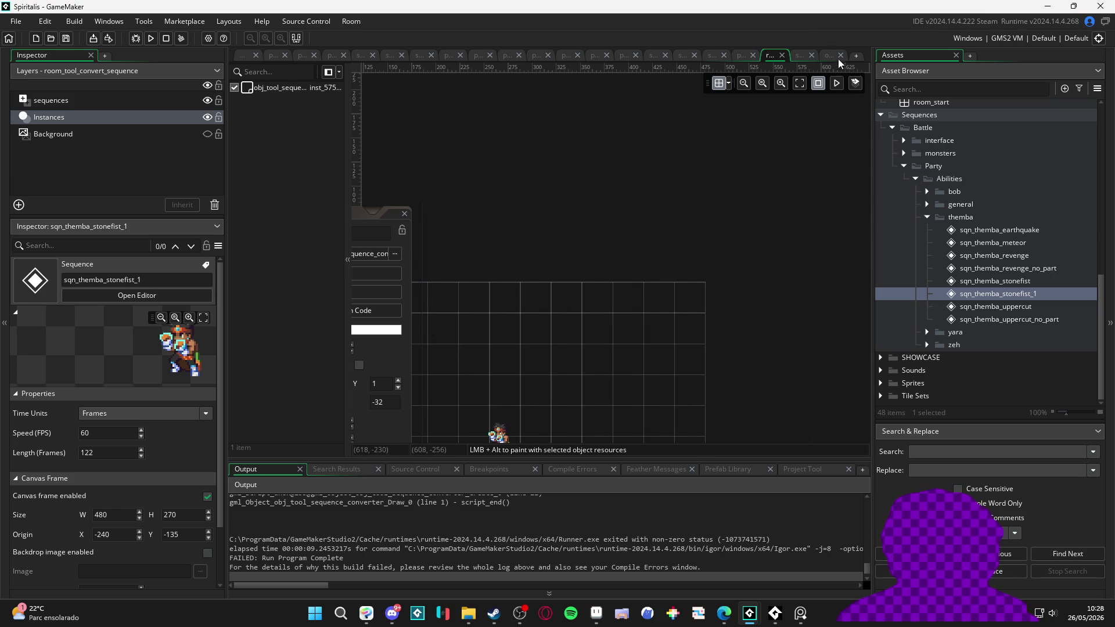
Return to the tool object's Create code and run the game
left_click(831, 55)
left_click(428, 226)
scroll(429, 191, "down", 1)
scroll(428, 192, "down", 2)
scroll(441, 180, "up", 2)
left_click(457, 137)
key("F5")
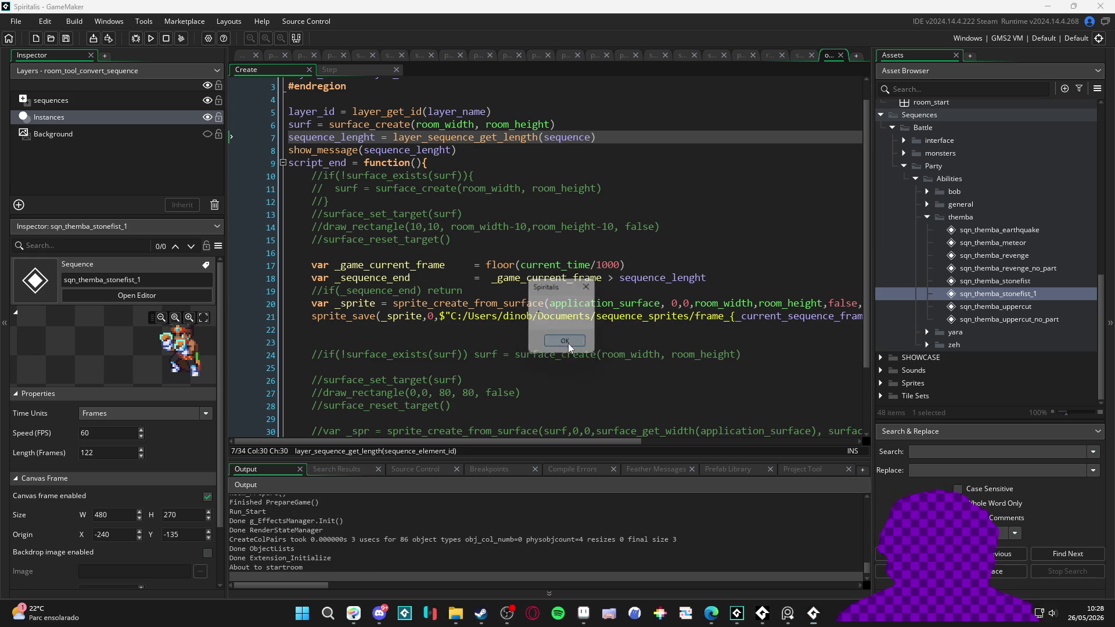
Dismiss the sequence length message and error, then delete the show_message line
left_click(565, 342)
left_click(649, 435)
key("Down")
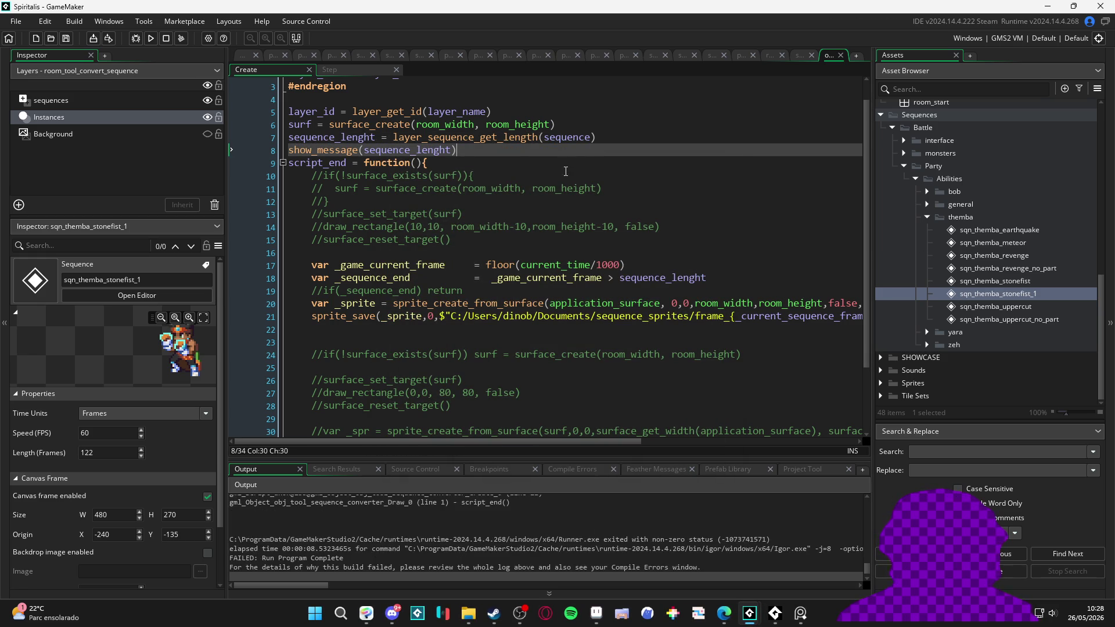
key("shift+Home")
key("BackSpace")
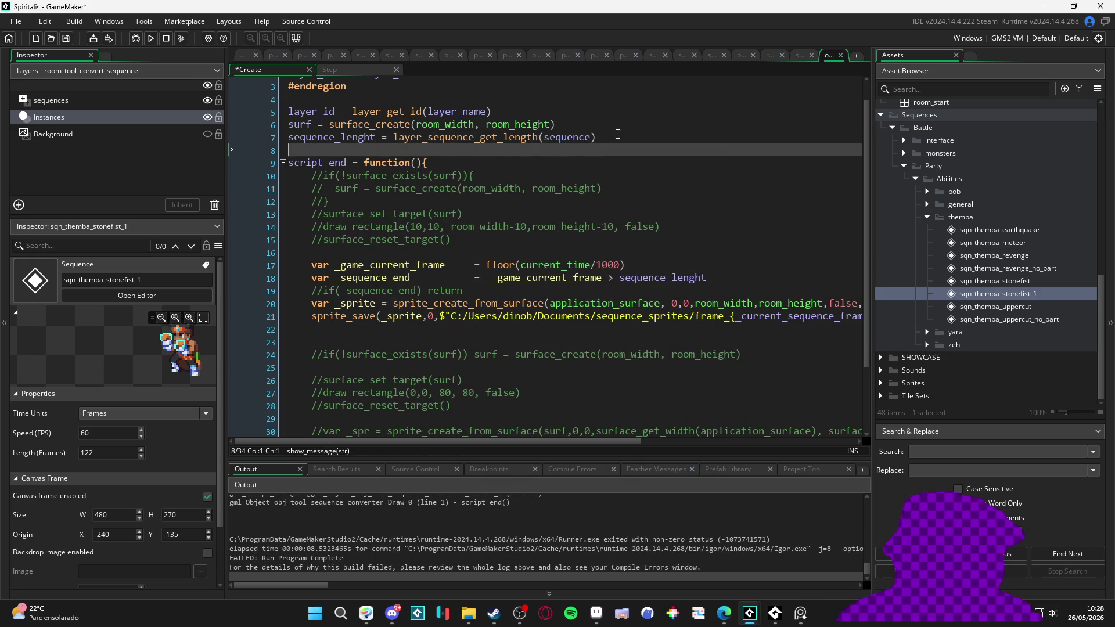
Check the sqn_themba_stonefist_1 sequence length, then show the tool object's Variable Definitions
double_click(989, 293)
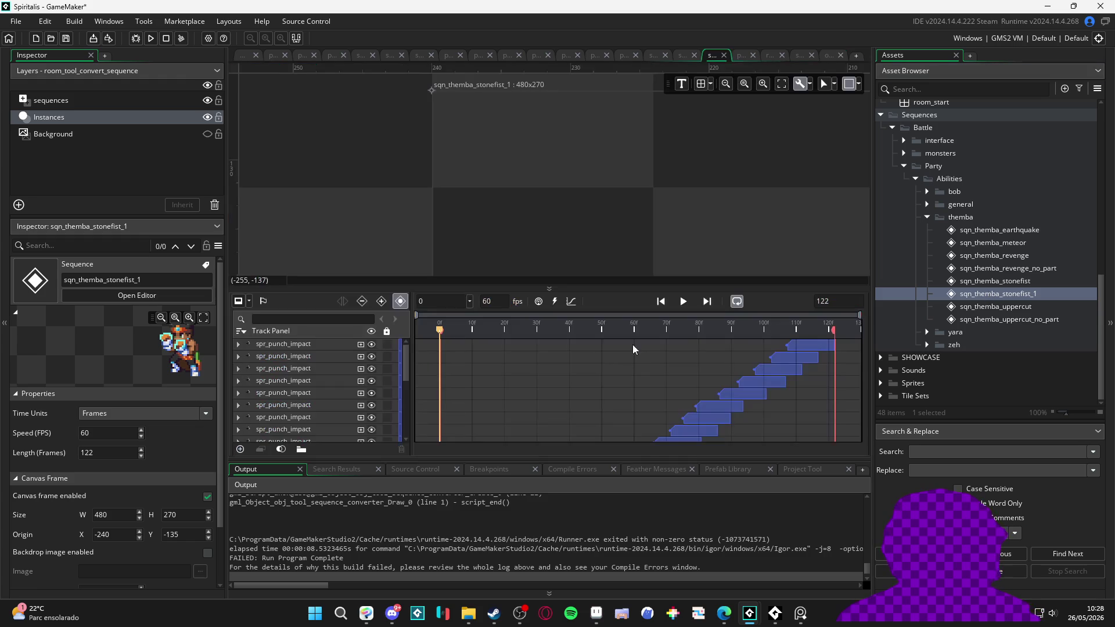
left_click(830, 54)
left_click(243, 53)
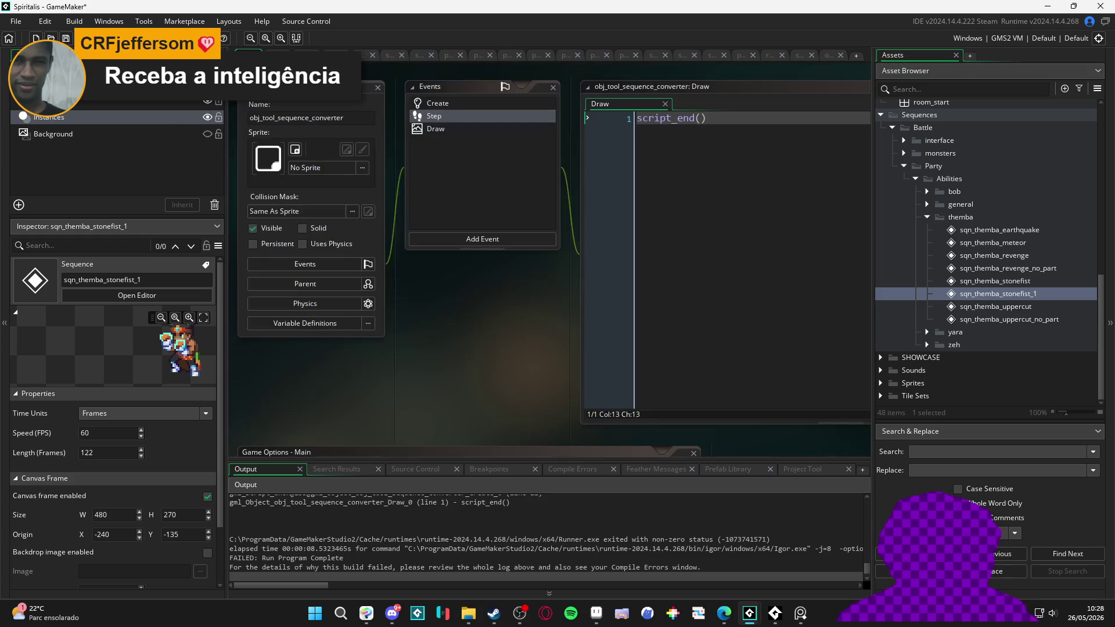
left_click(362, 58)
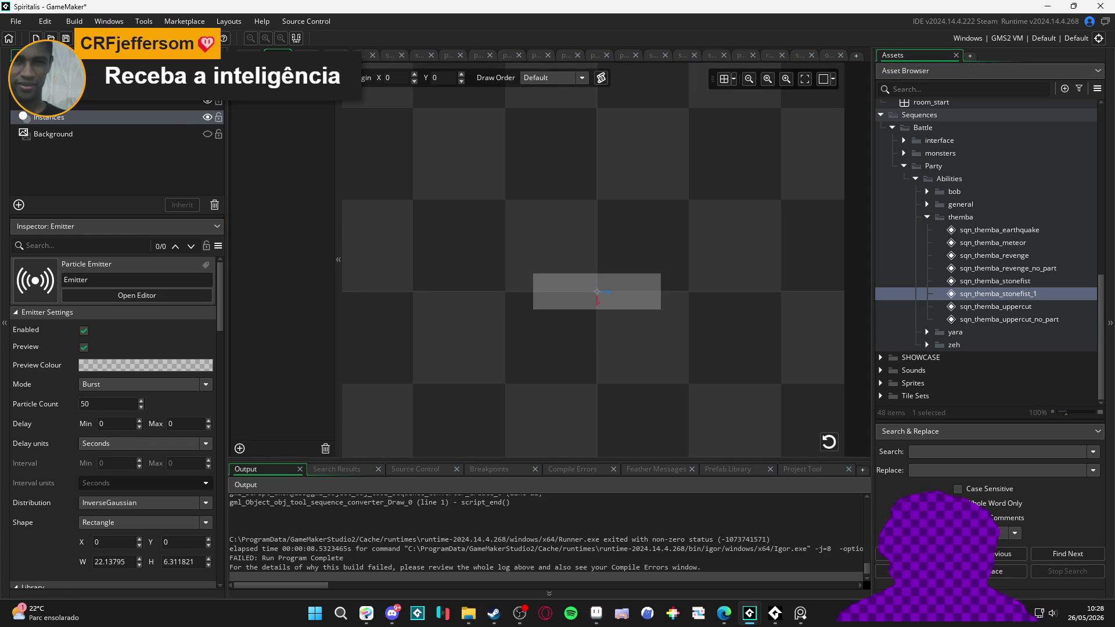
left_click(250, 54)
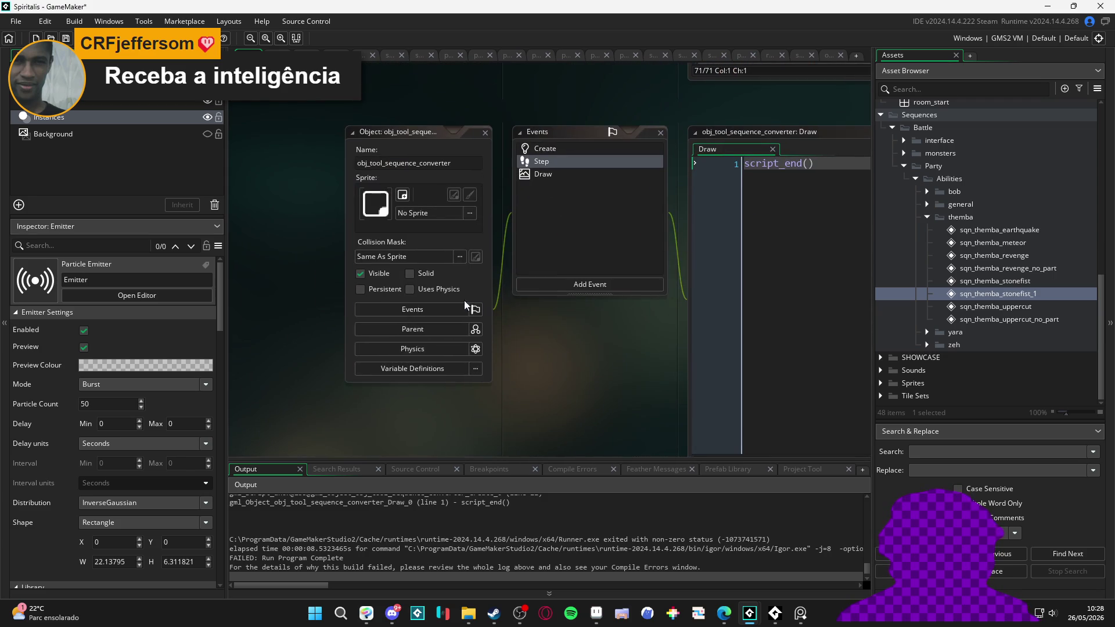
left_click(439, 370)
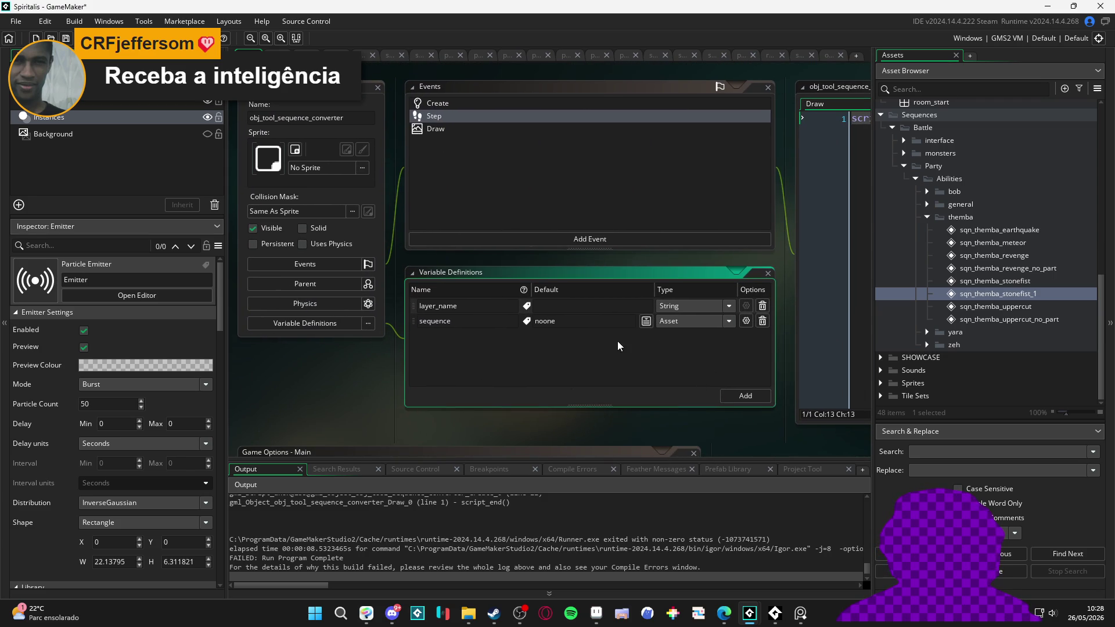
Set the sequence variable's default value to sqn_themba_stonefist_1
left_click(647, 321)
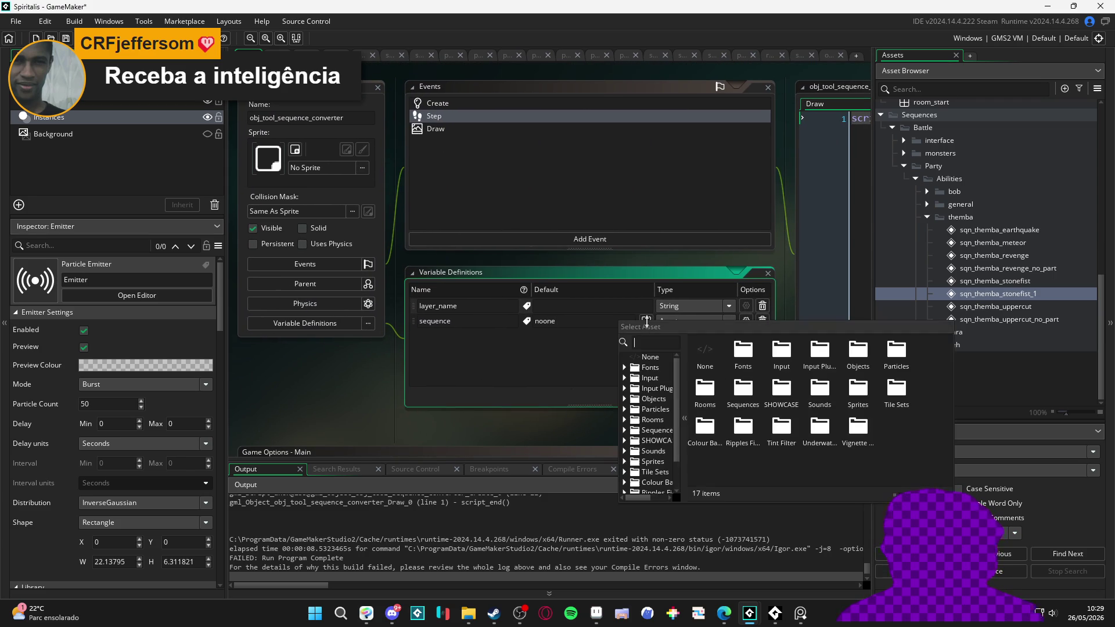
type("stonefi")
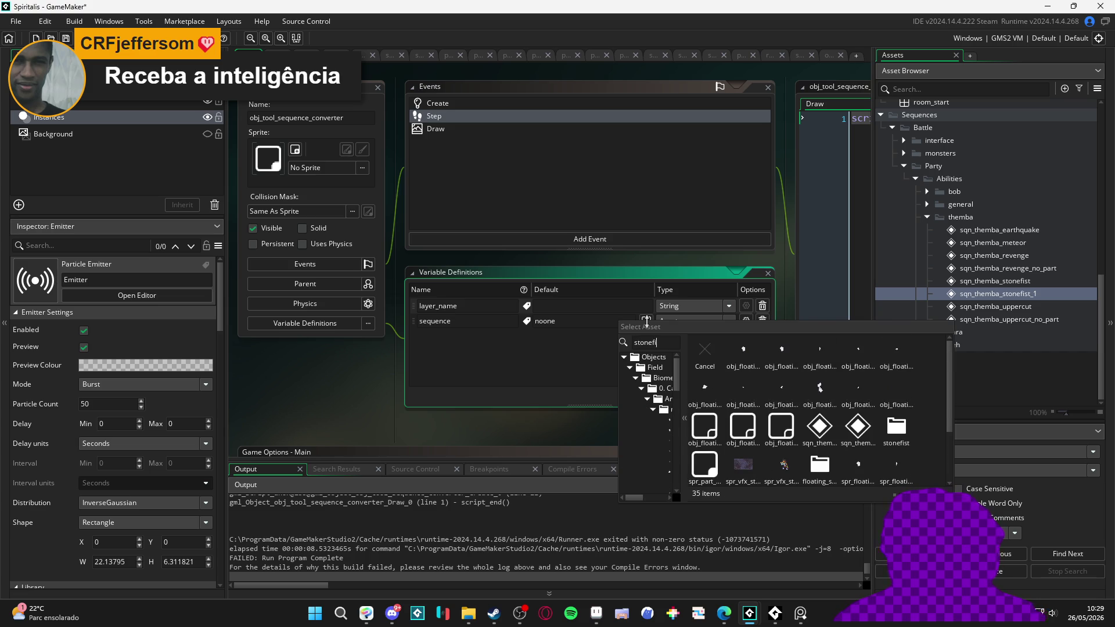
type("st_1")
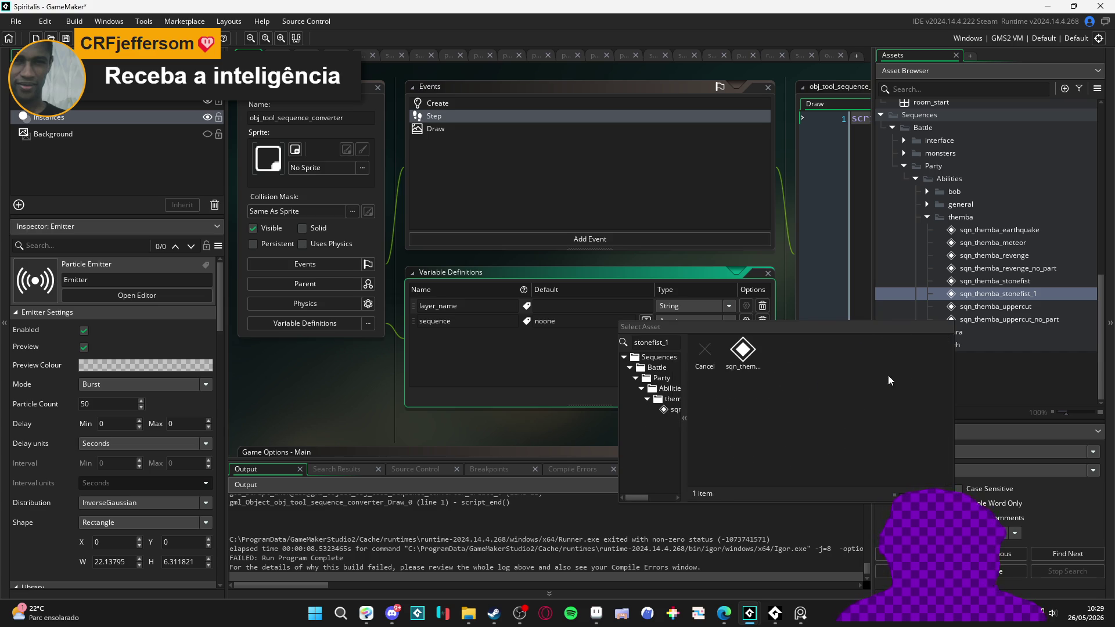
left_click(744, 353)
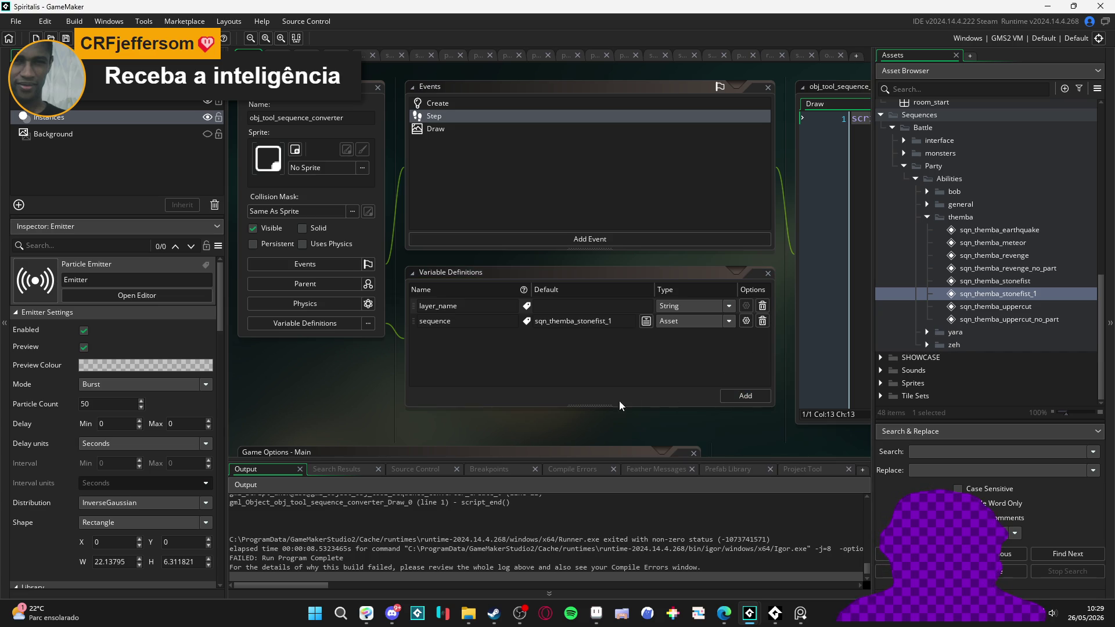
Test-run the game, abort at the _current_sequence_frame code error, and return to the Create code
key("F5")
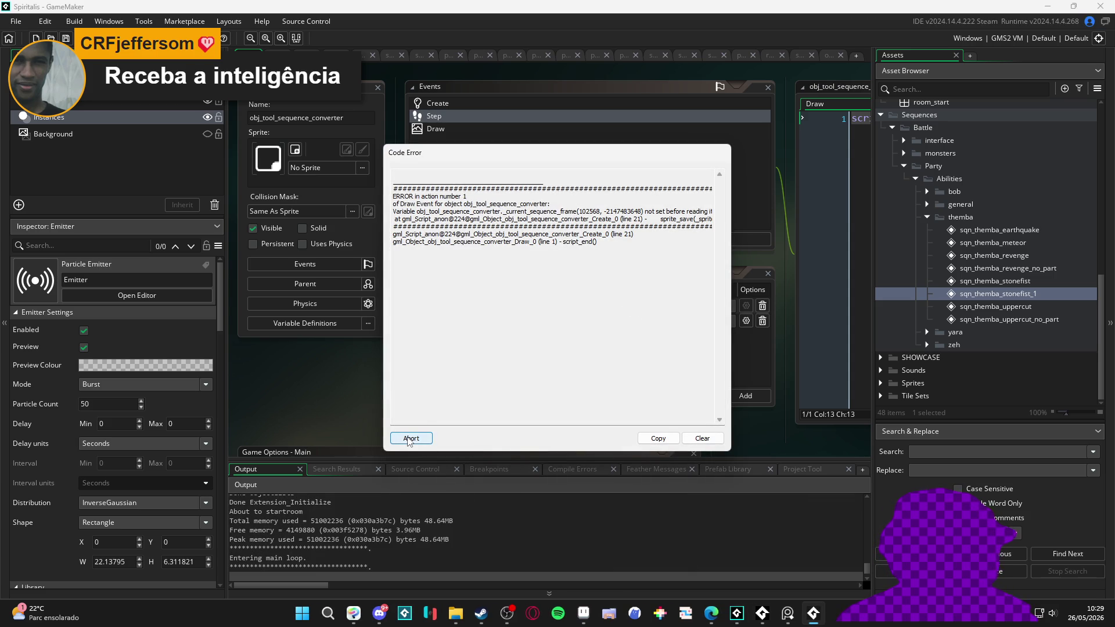
left_click(410, 439)
left_click(838, 55)
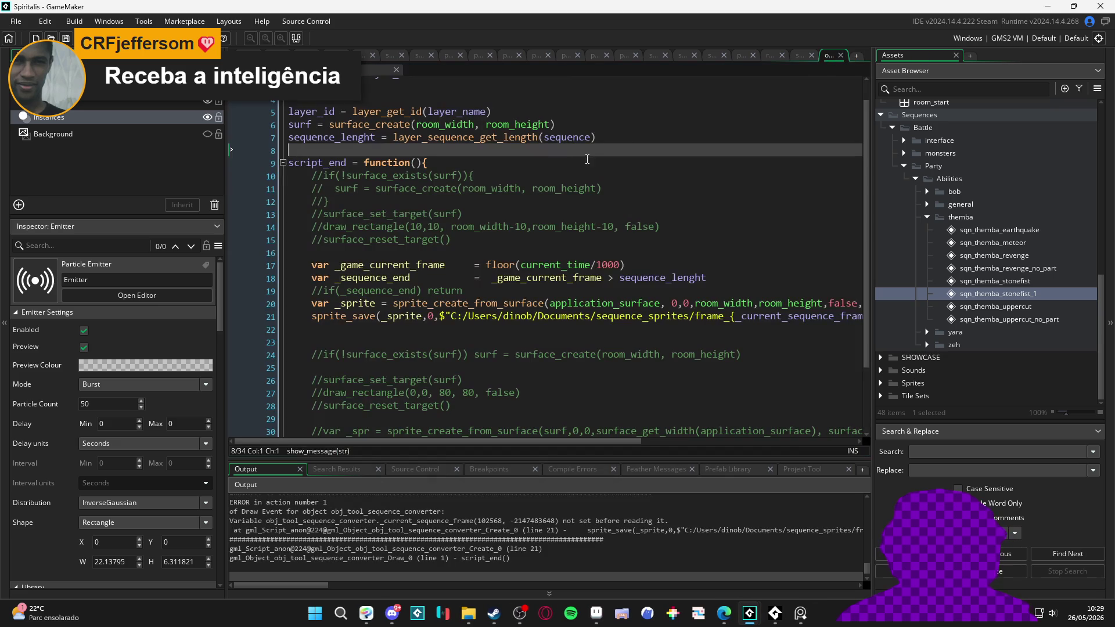
Move sequence_lenght into the variable region as 'sequence_lenght = sequence_lenght' under layer_name
scroll(500, 157, "up", 1)
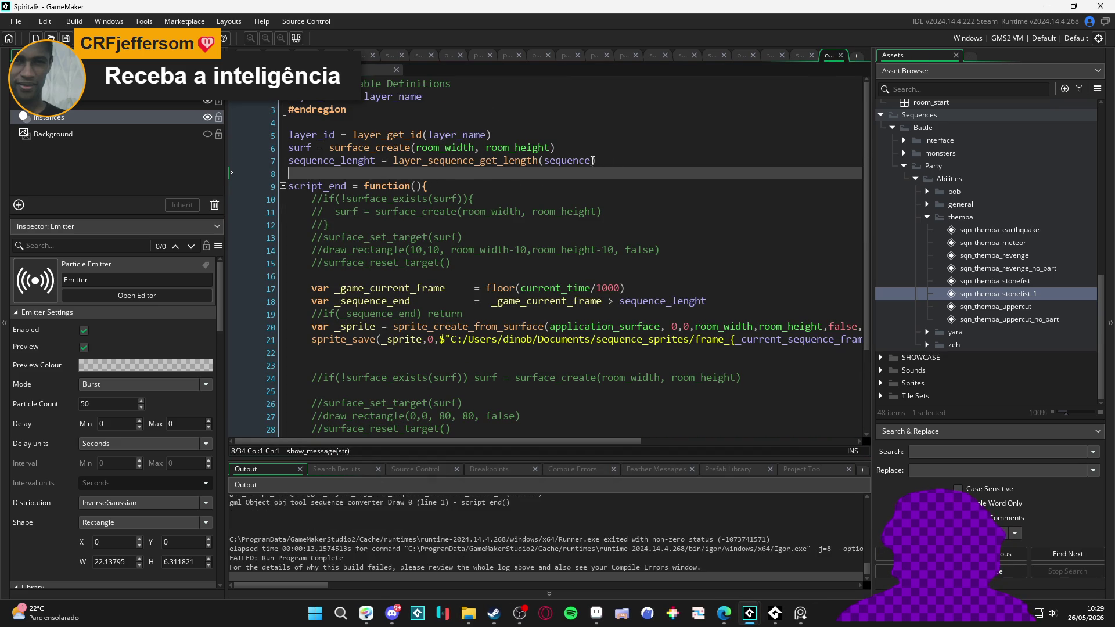
double_click(372, 162)
key("ctrl+x")
left_click(448, 96)
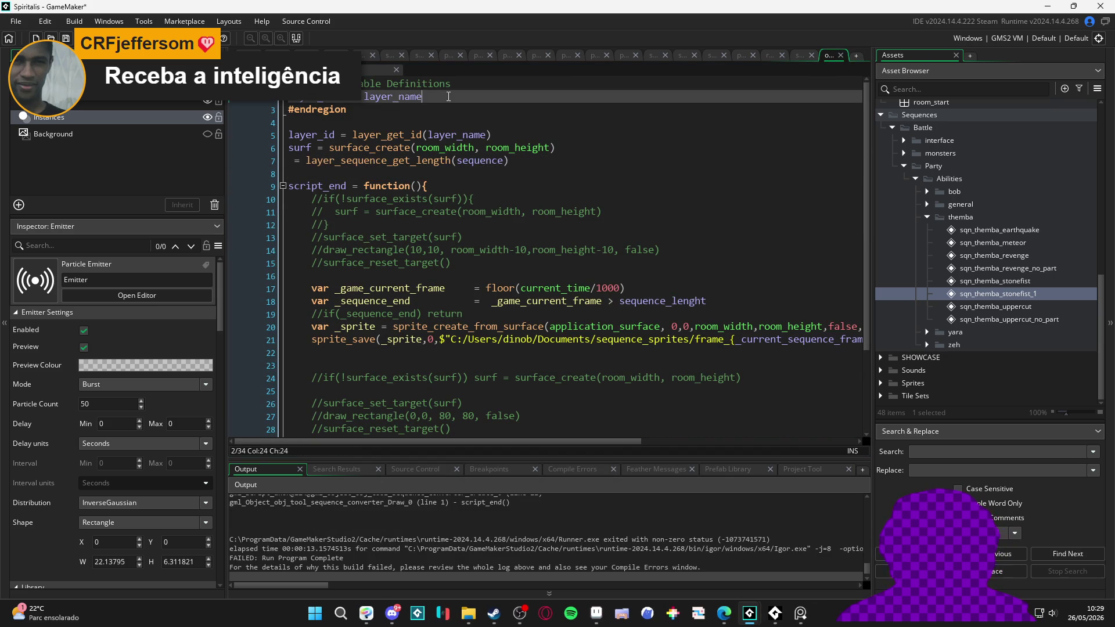
key("Return")
key("ctrl+v")
type("sequen")
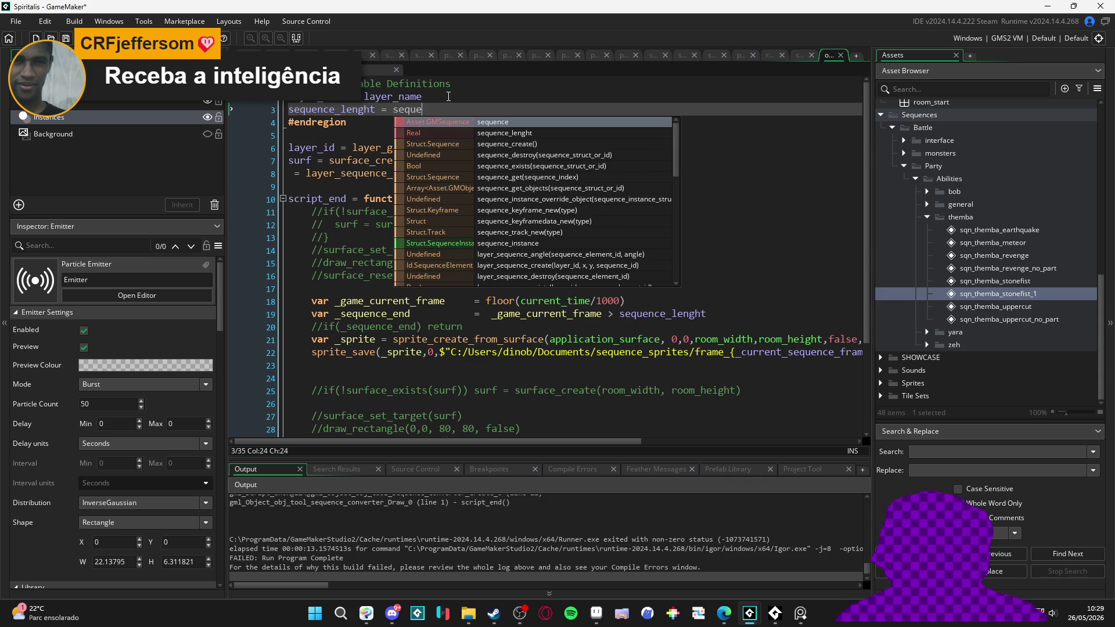
type("ce_l")
key("Return")
Change the sequence variable definition's type to Integer
left_click(397, 70)
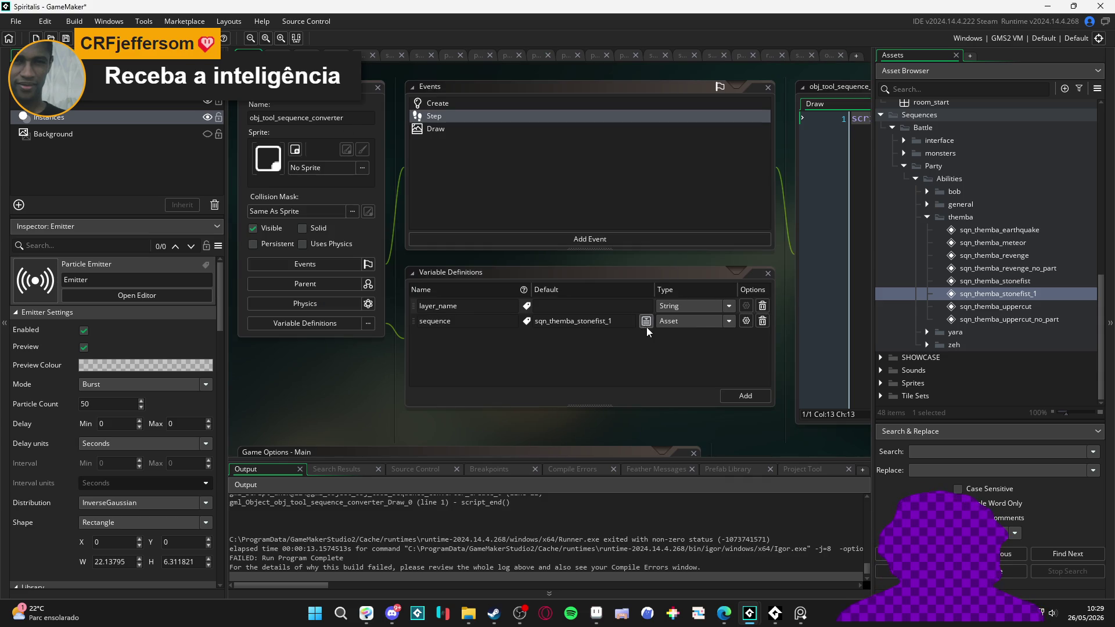
left_click(719, 322)
left_click(703, 339)
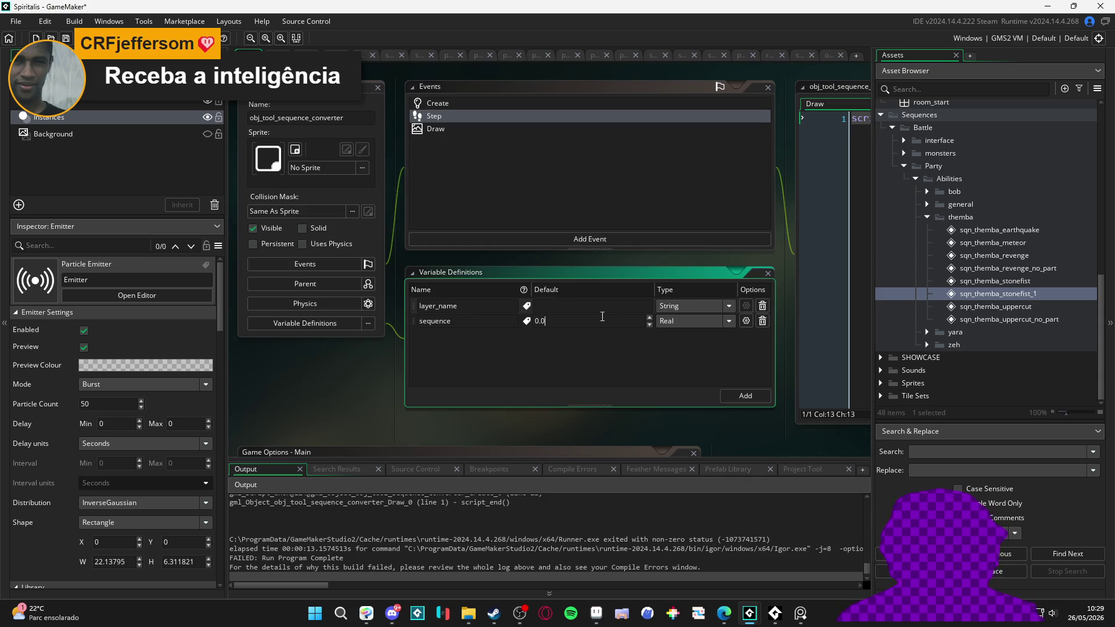
left_click(673, 321)
left_click(682, 346)
Run the game and abort at the unset sequence_lenght error
left_click(834, 53)
left_click(515, 180)
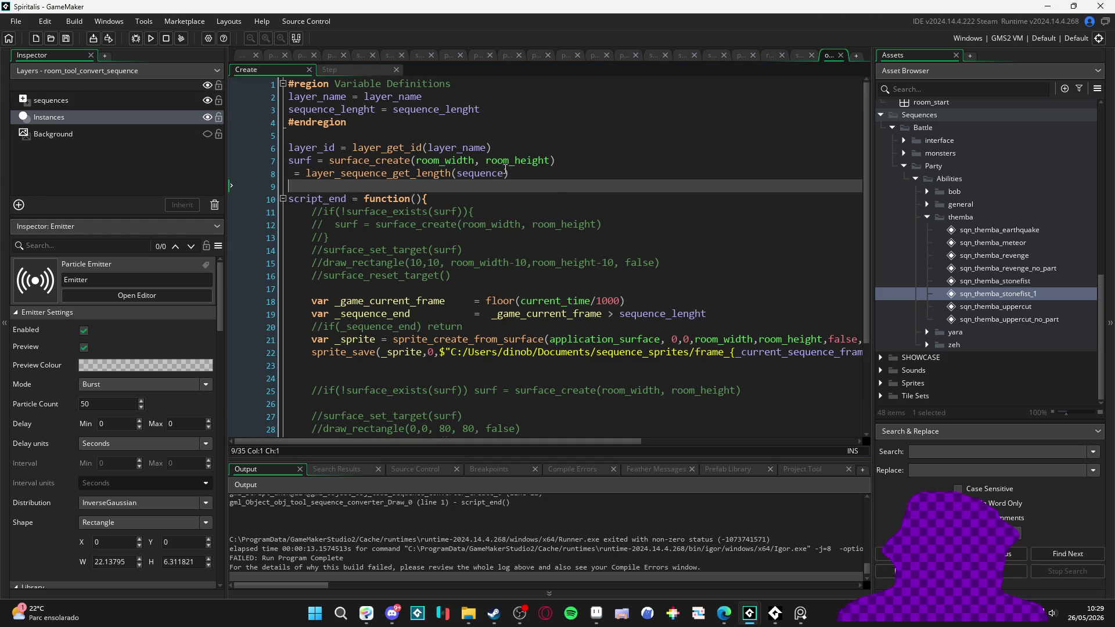
key("F5")
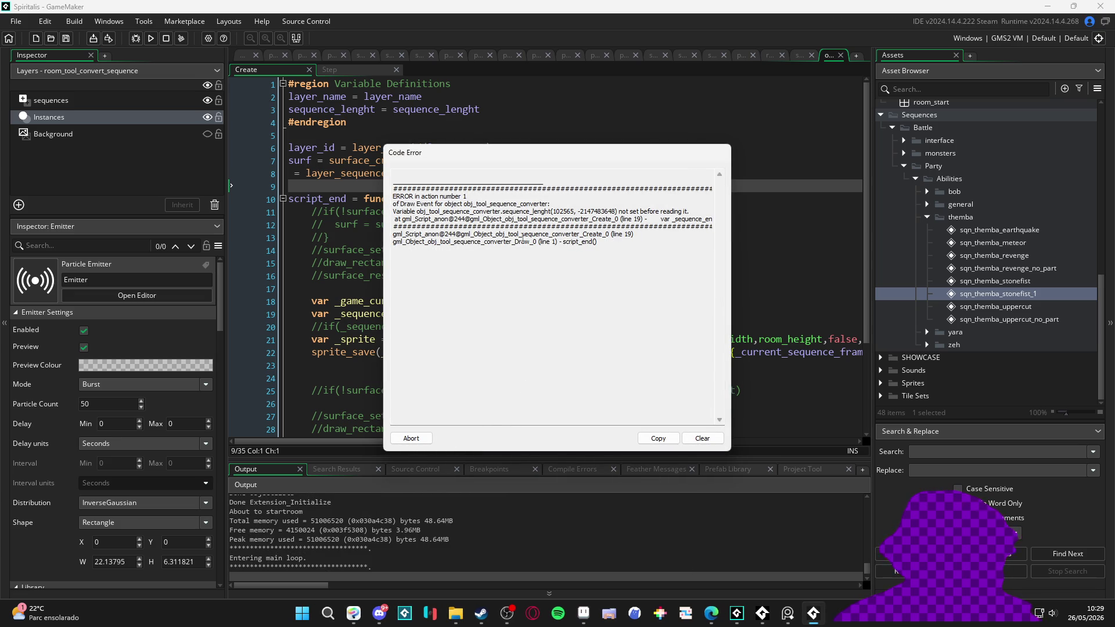
left_click(411, 438)
Rename the sequence variable definition by appending '_leng' to its name
left_click(242, 56)
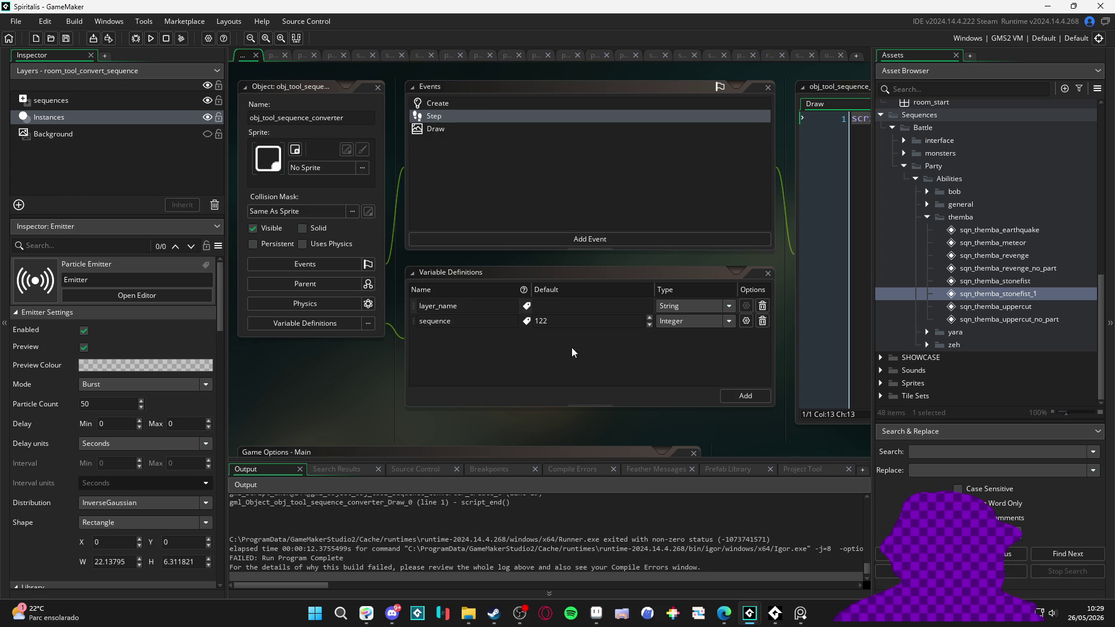
left_click(482, 320)
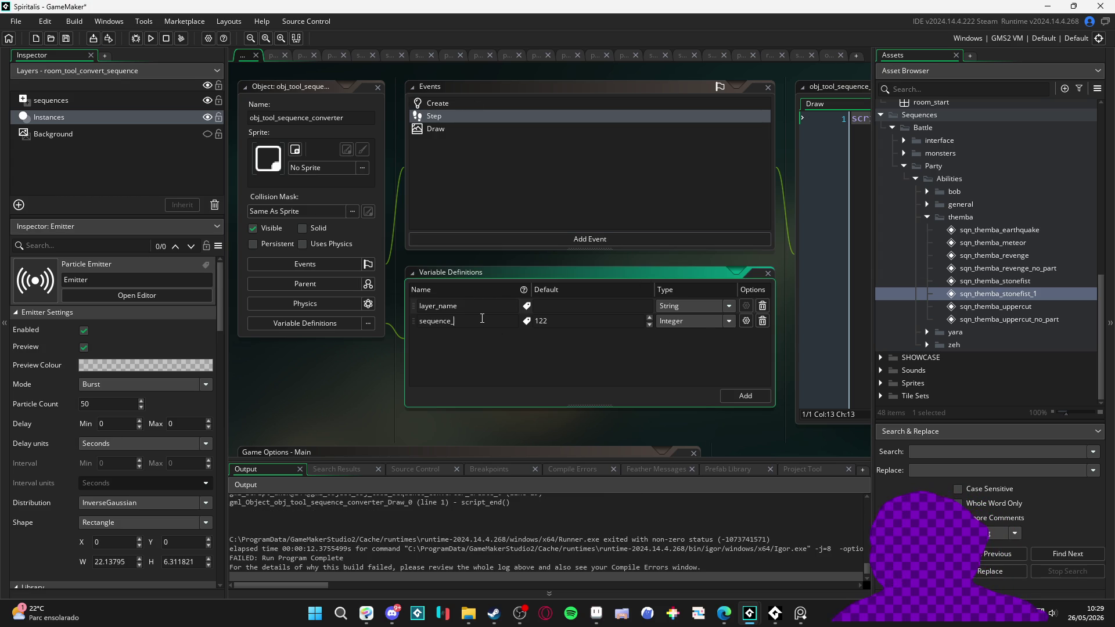
type("_leng")
key("Tab")
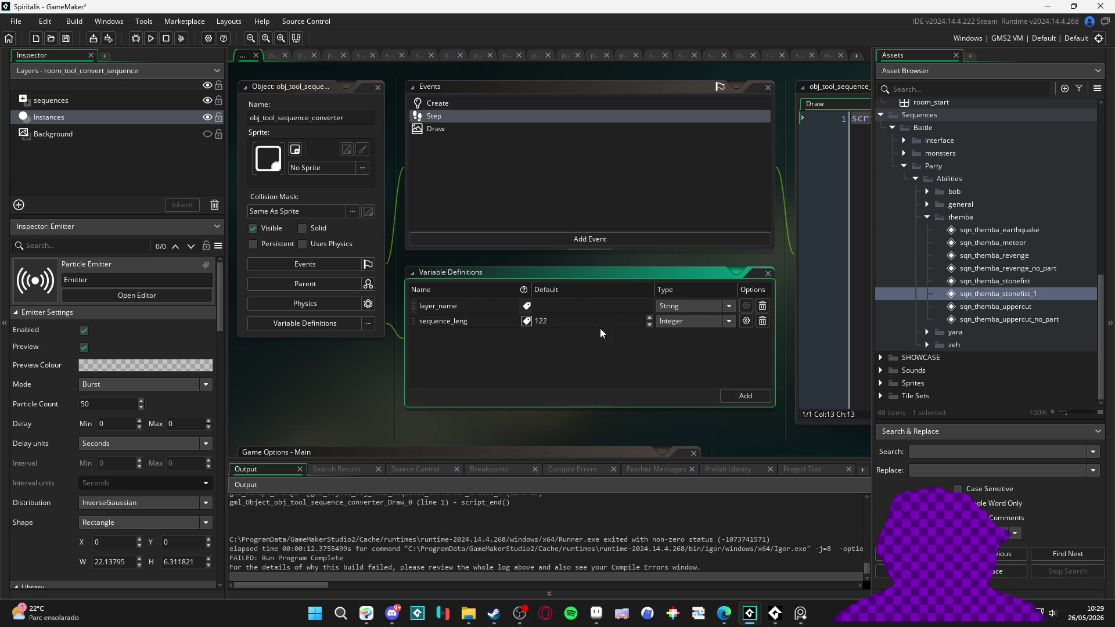
Delete the stray sequence-length line 8 and its blank line from the Create code
left_click(830, 54)
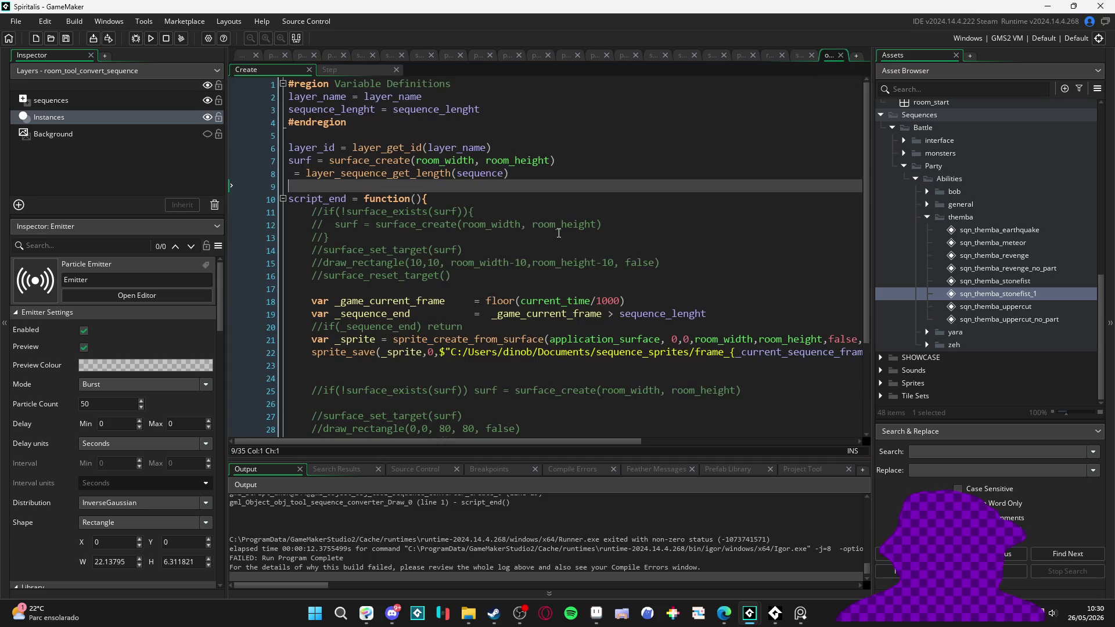
left_click(349, 176)
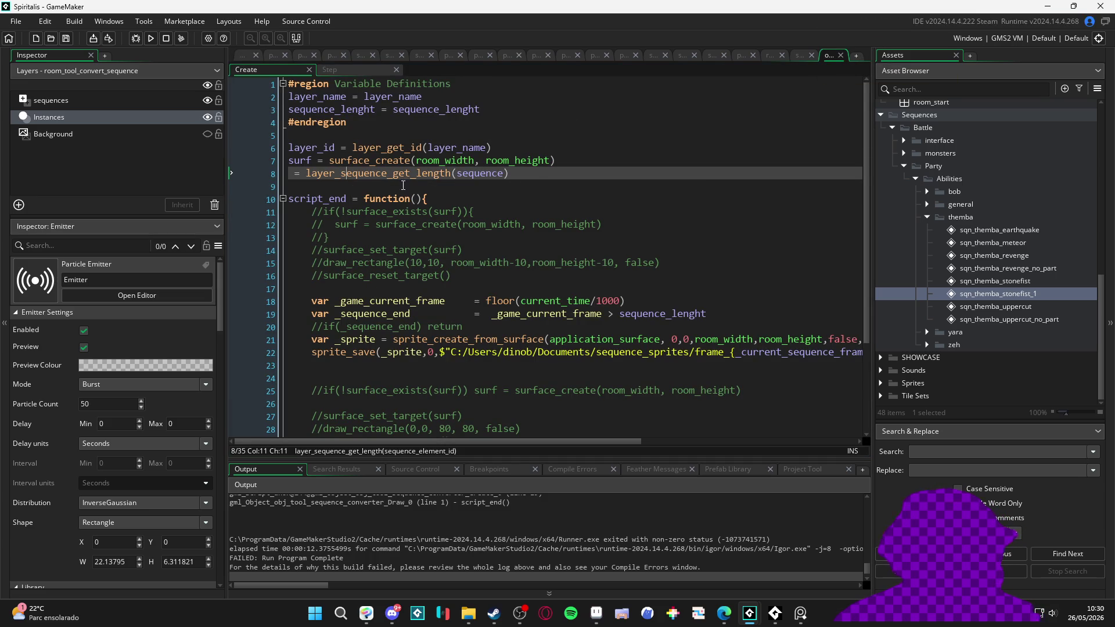
key("ctrl+z")
key("ctrl+z")
key("ctrl+z")
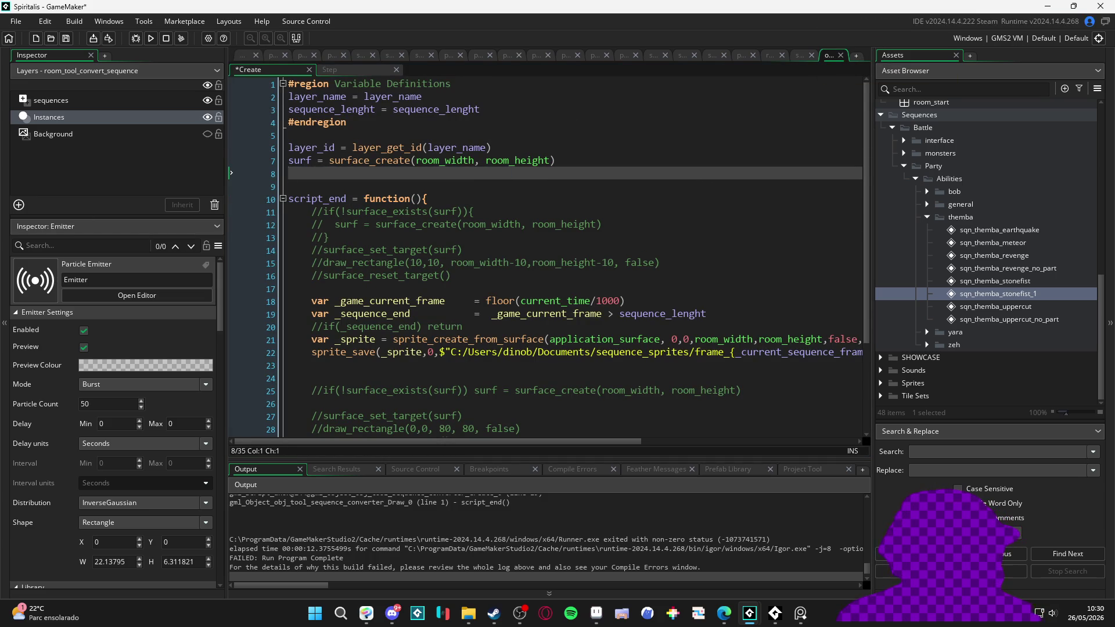
key("ctrl+z")
Run the game, abort the error, and highlight sequence_lenght in the code to check its uses
key("F5")
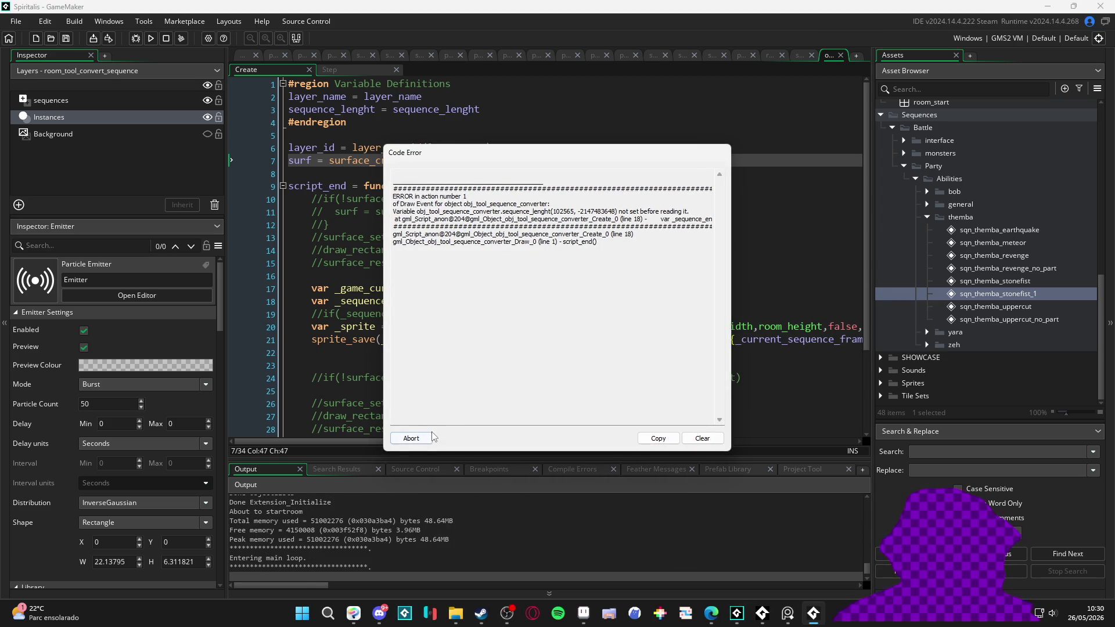
left_click(411, 437)
left_click(353, 112)
double_click(353, 112)
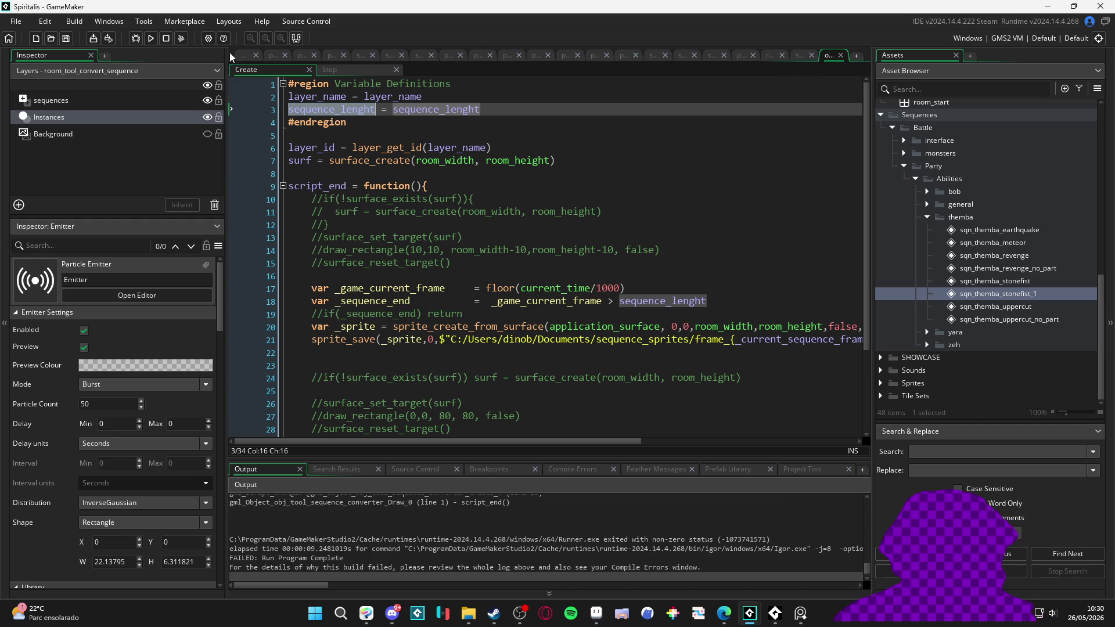
Rename the variable definition sequence_leng to sequence_lenght, rerun, and dismiss the error
left_click(247, 57)
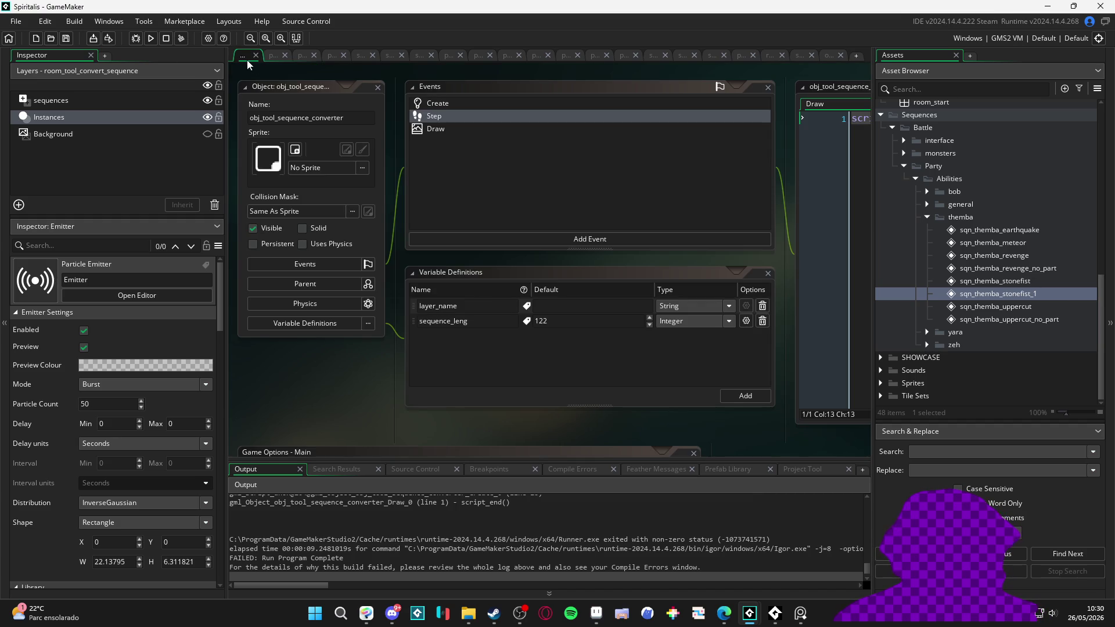
left_click(483, 323)
type("ht")
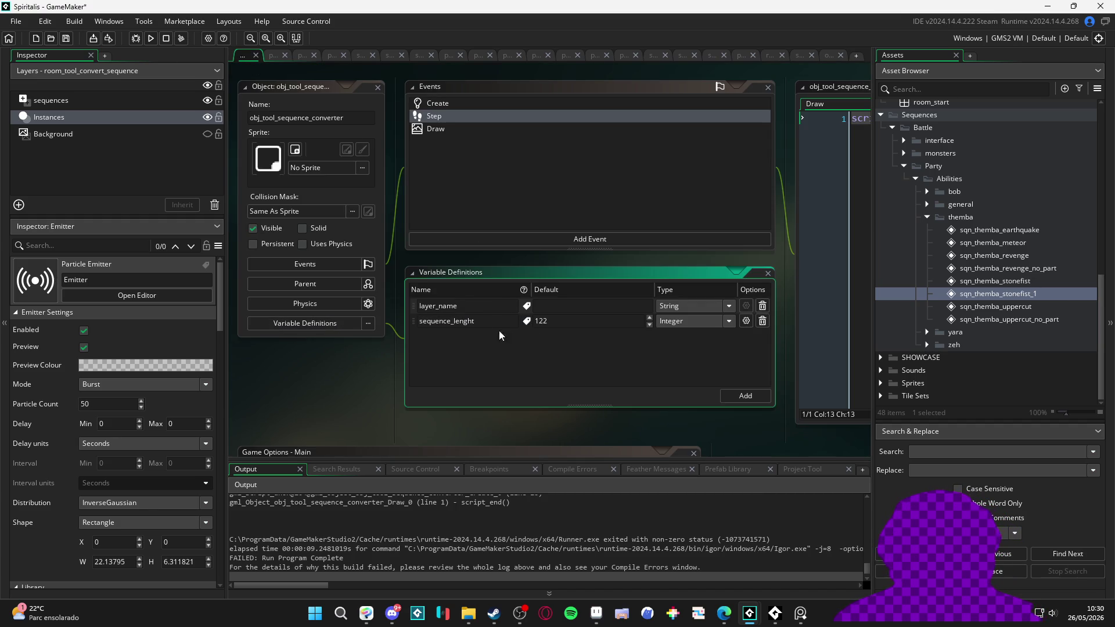
key("F5")
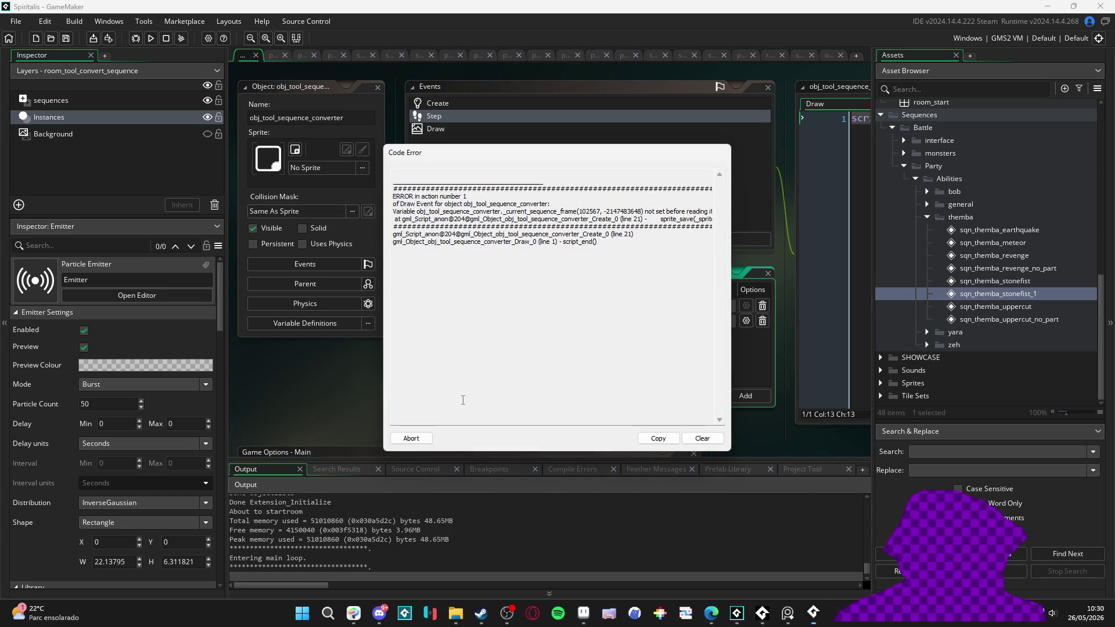
left_click(412, 439)
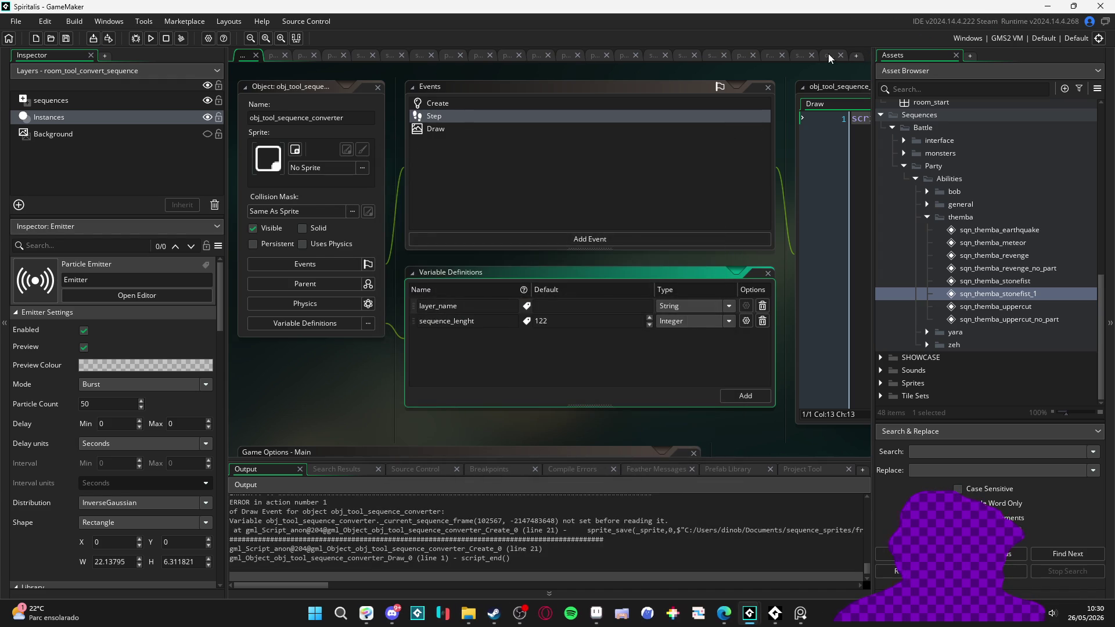
Replace _current_sequence_frame with _game_current_frame in the sprite_save path and run the game
left_click(828, 55)
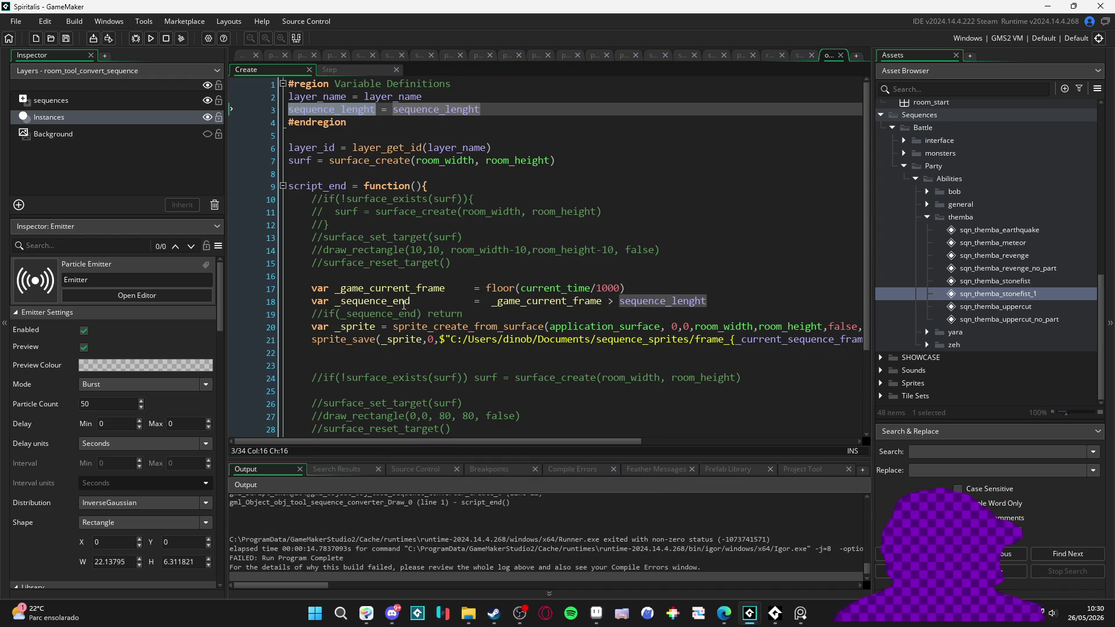
double_click(430, 288)
key("ctrl+c")
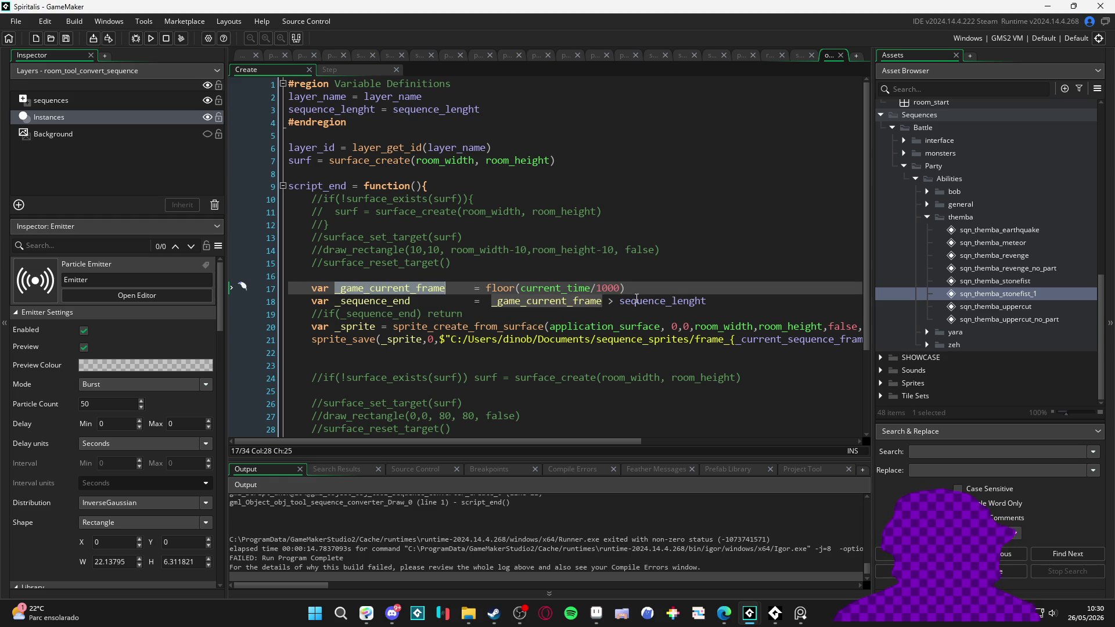
scroll(510, 312, "down", 1)
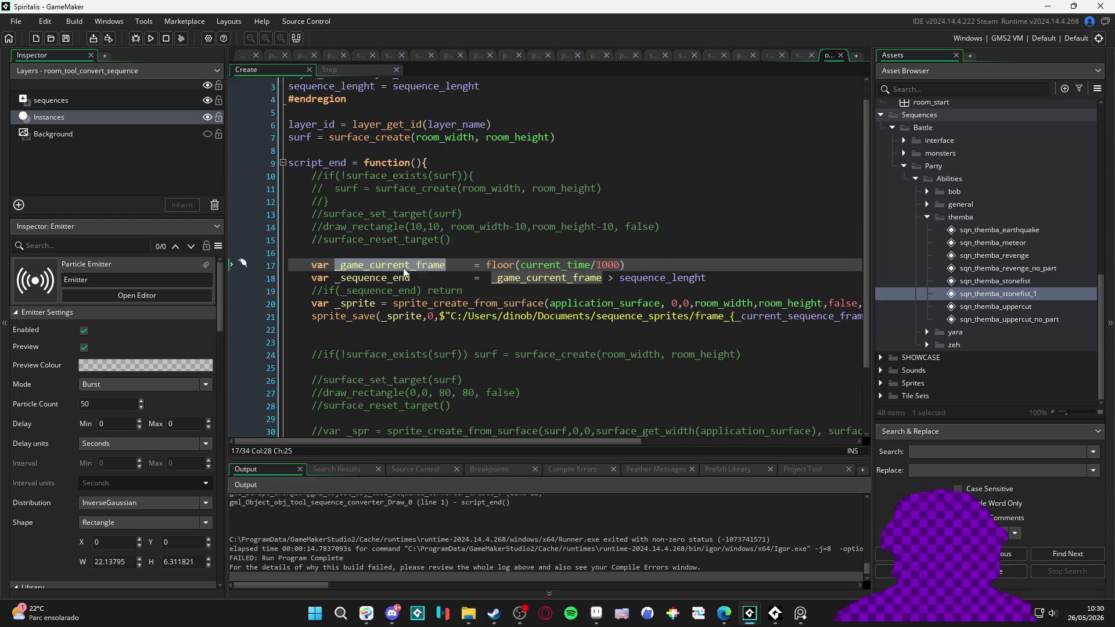
scroll(681, 338, "down", 1)
double_click(784, 293)
key("ctrl+v")
scroll(679, 326, "up", 1)
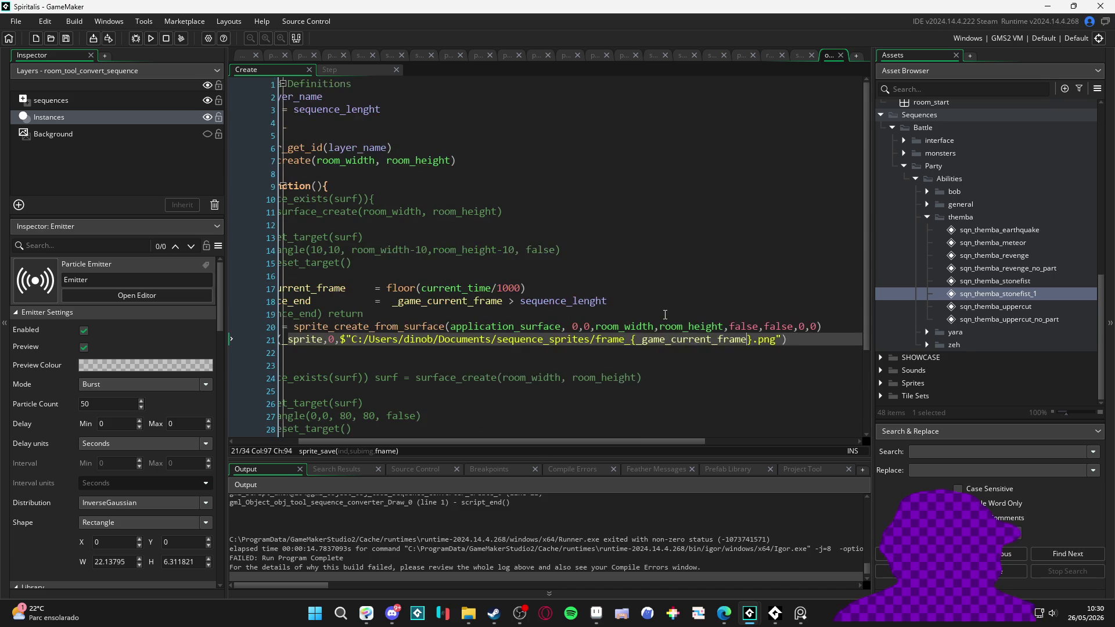
scroll(561, 326, "left", 5)
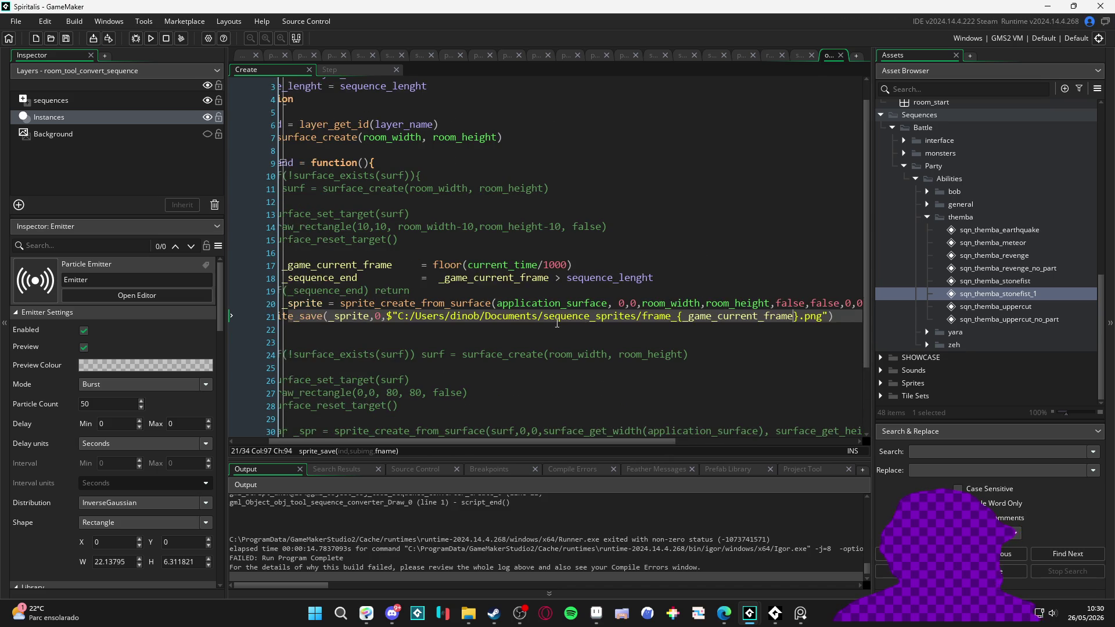
scroll(523, 348, "up", 1)
key("F5")
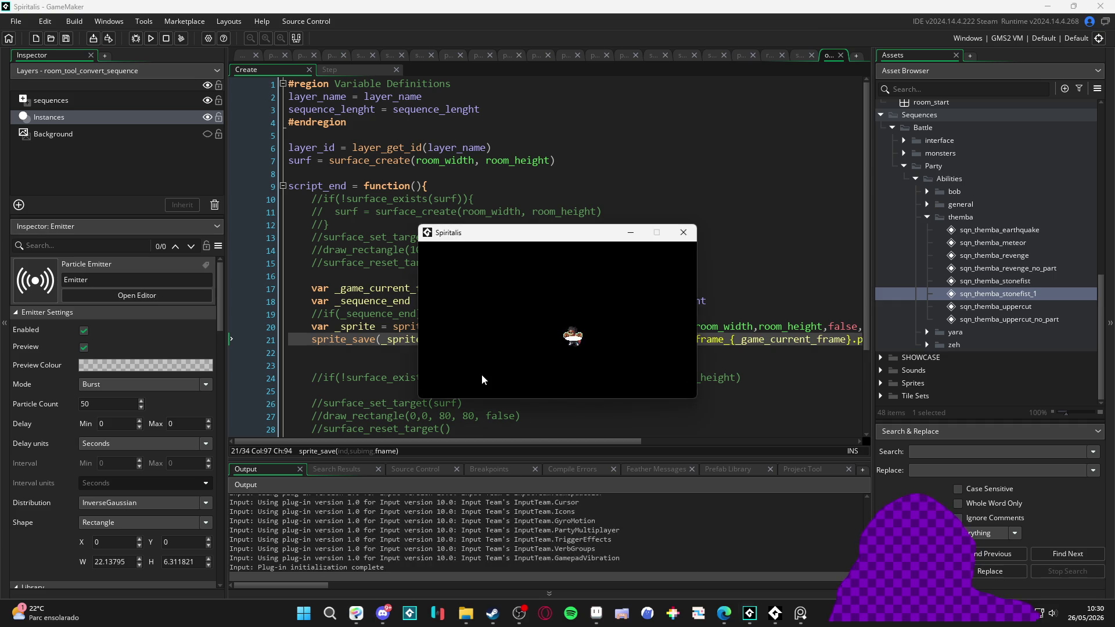
Close the game and check frame_0, frame_1 and frame_2 in the sequence_sprites folder
left_click(691, 233)
left_click(468, 614)
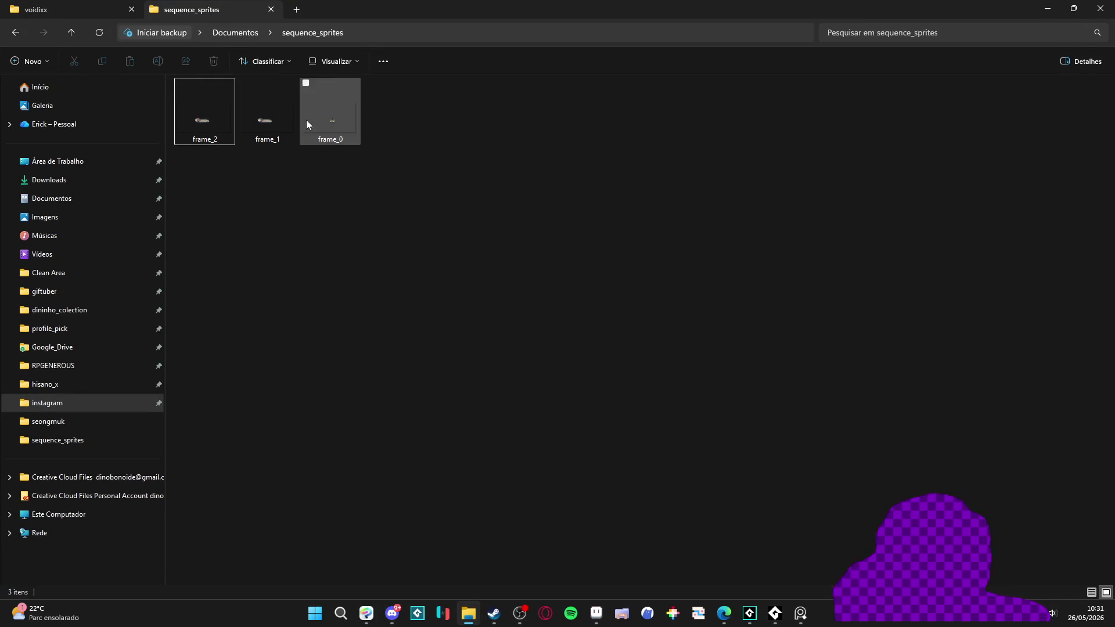
left_click(1101, 8)
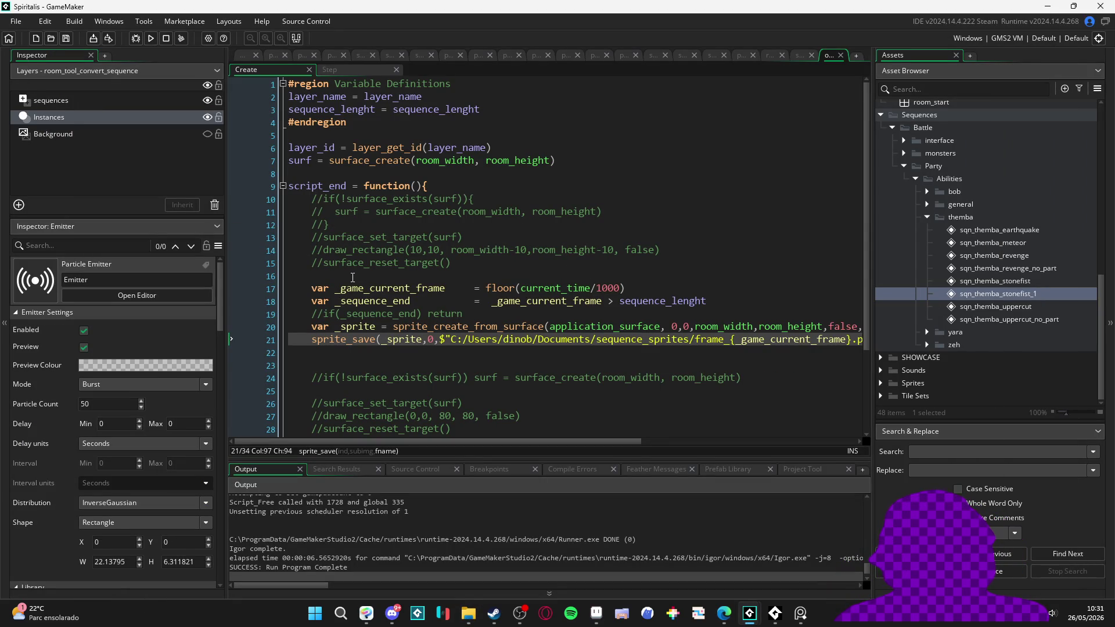
mouse_move(341, 281)
Add a 'frame = 0' line after sequence_lenght in the variable region
mouse_move(704, 295)
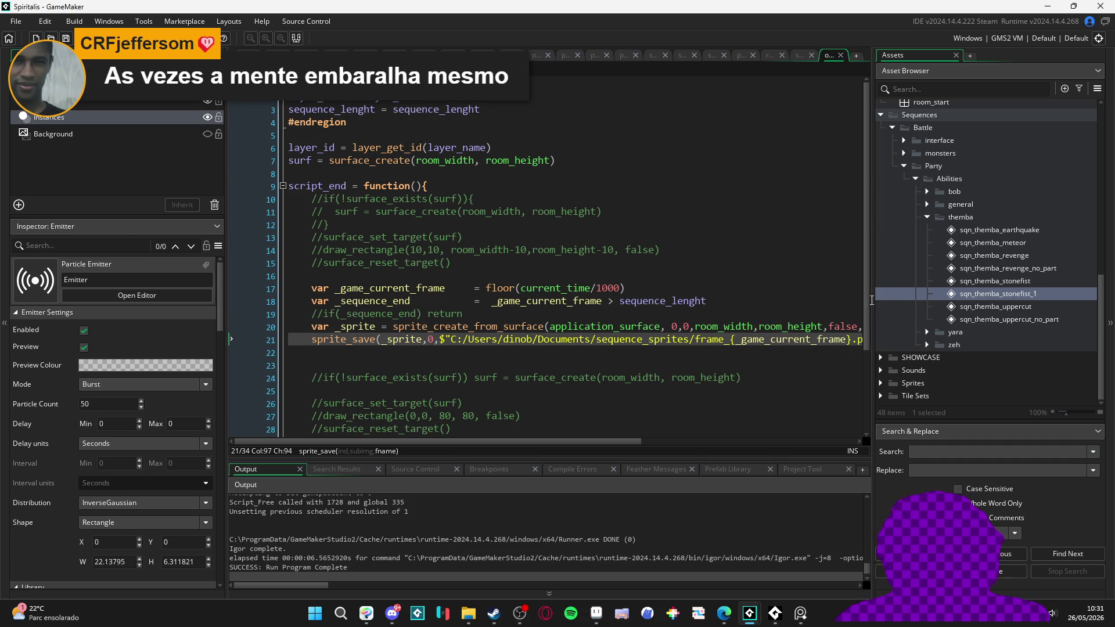
left_click(514, 113)
key("Return")
type("frame = 0")
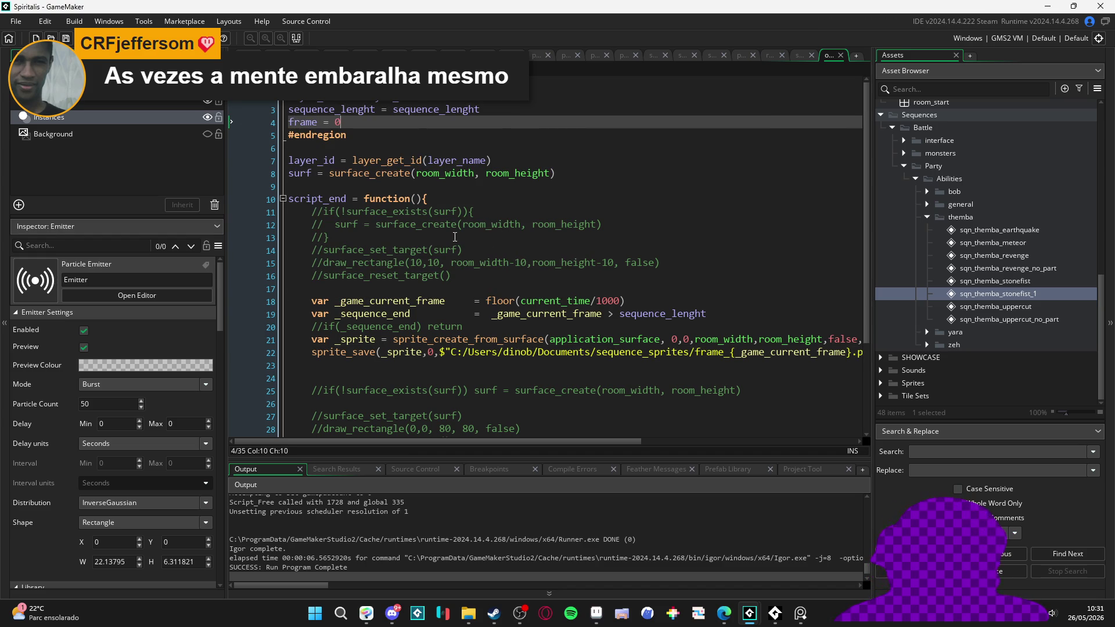
Add frame++ to script_end, placing it right after the sprite_save call
left_click(493, 200)
key("Return")
type("fram")
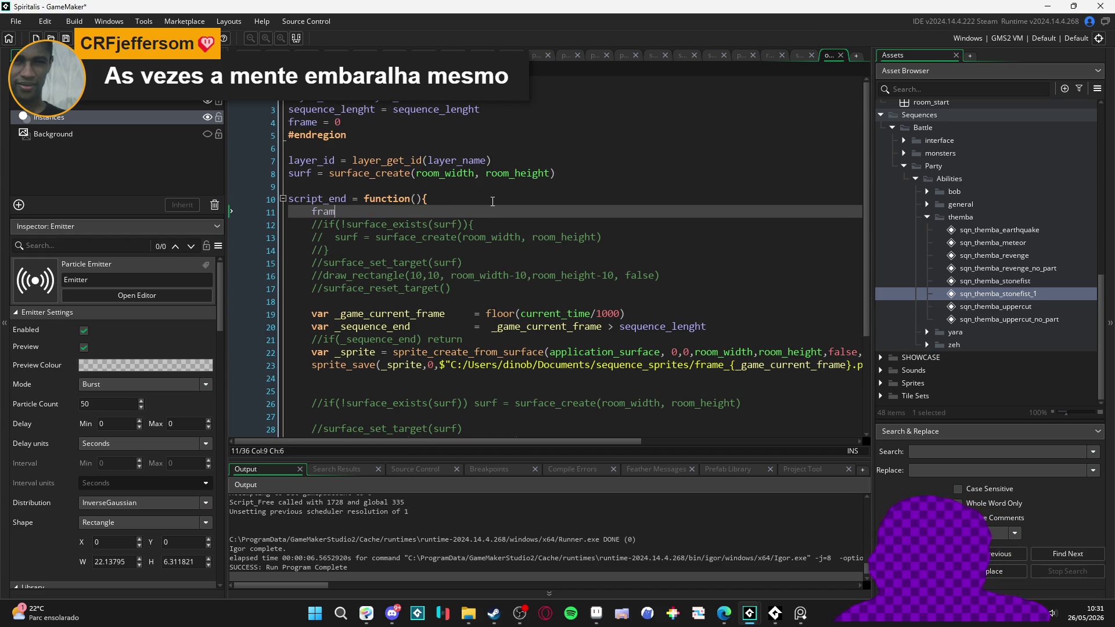
type("e++")
key("ctrl+s")
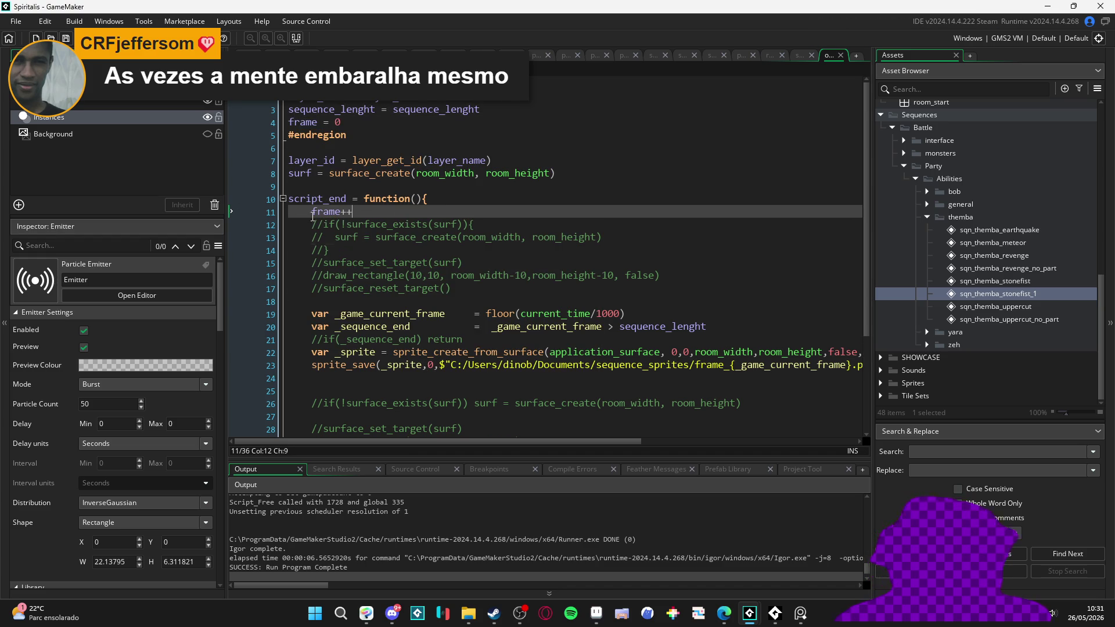
key("shift+Home")
key("ctrl+c")
key("BackSpace")
scroll(373, 306, "down", 4)
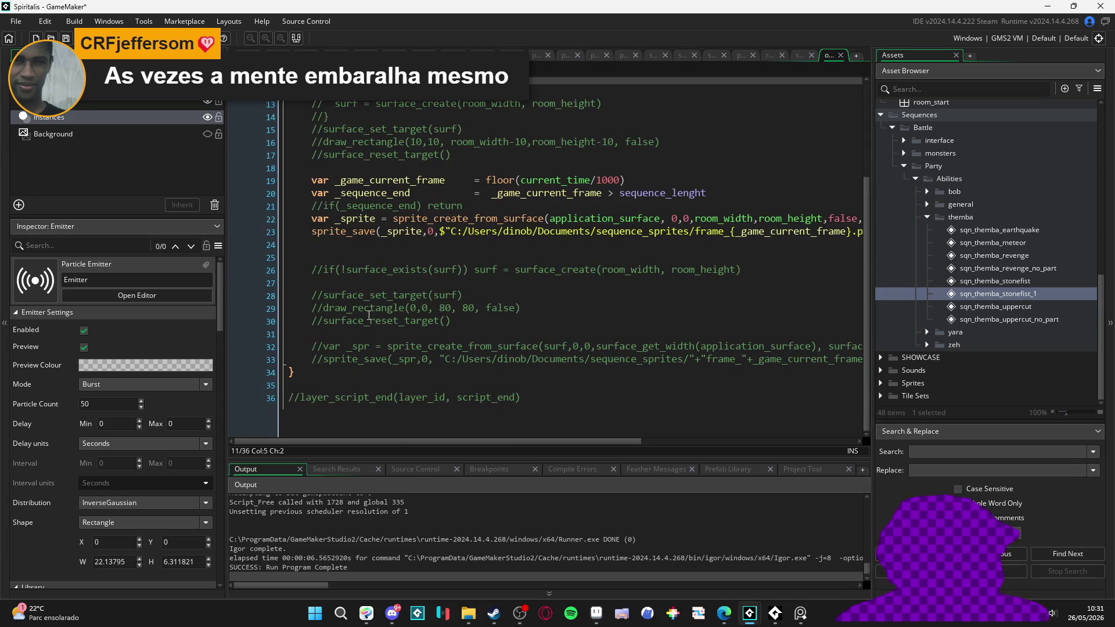
left_click(399, 258)
key("ctrl+v")
Delete the old commented-out surface code and the extra blank line from script_end
scroll(401, 277, "up", 2)
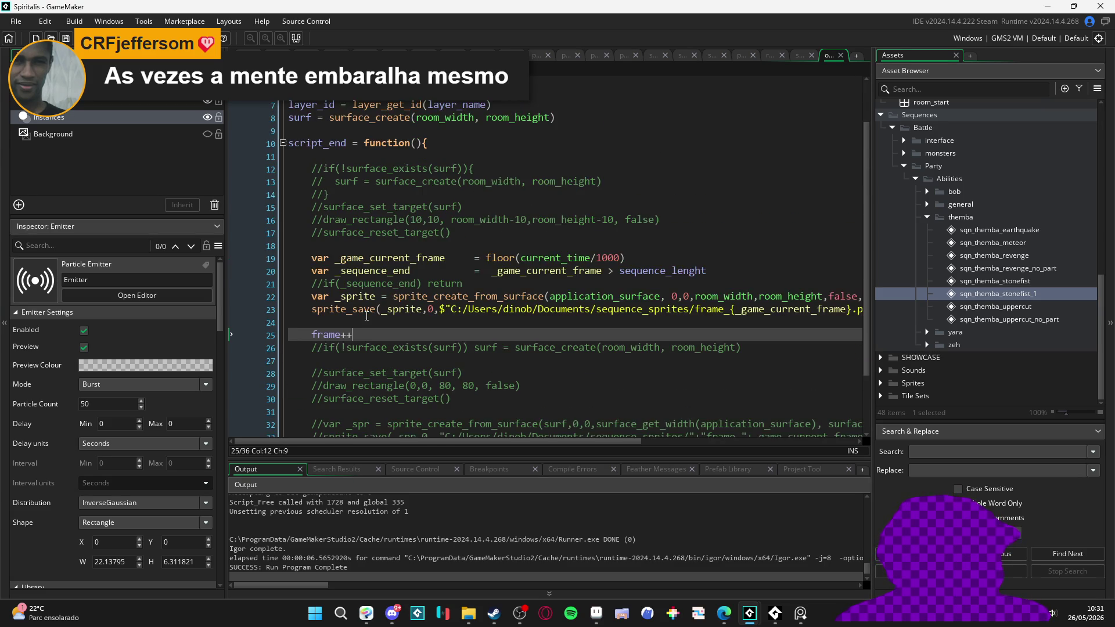
mouse_move(303, 346)
left_mouse_down()
mouse_move(581, 438)
mouse_move(892, 395)
left_mouse_up()
key("Delete")
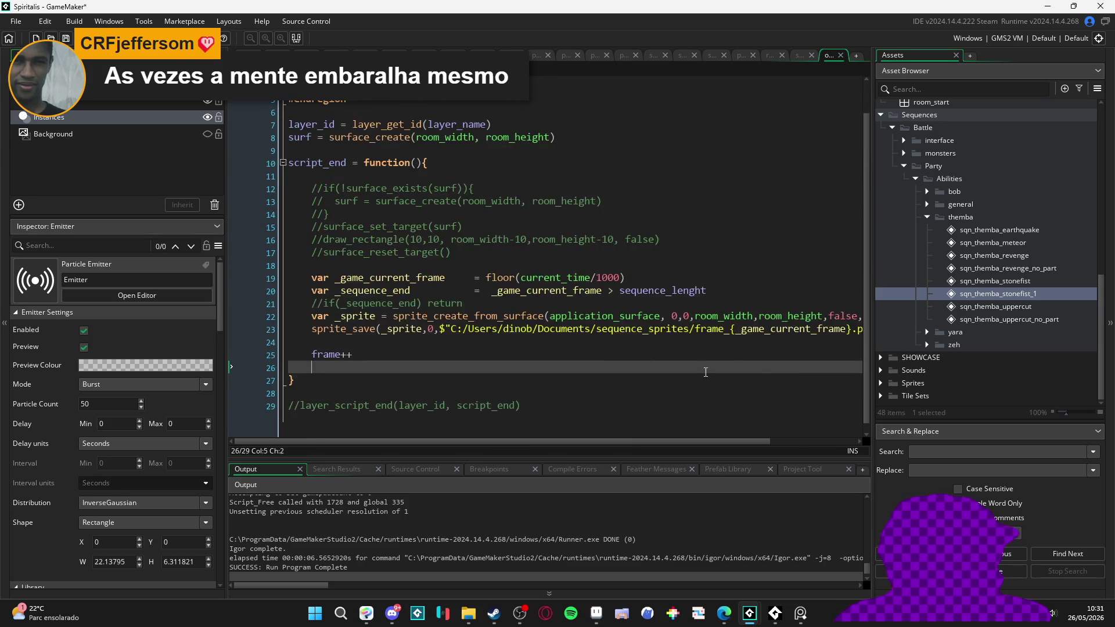
scroll(387, 366, "up", 2)
left_click_drag(349, 301, 433, 199)
key("Delete")
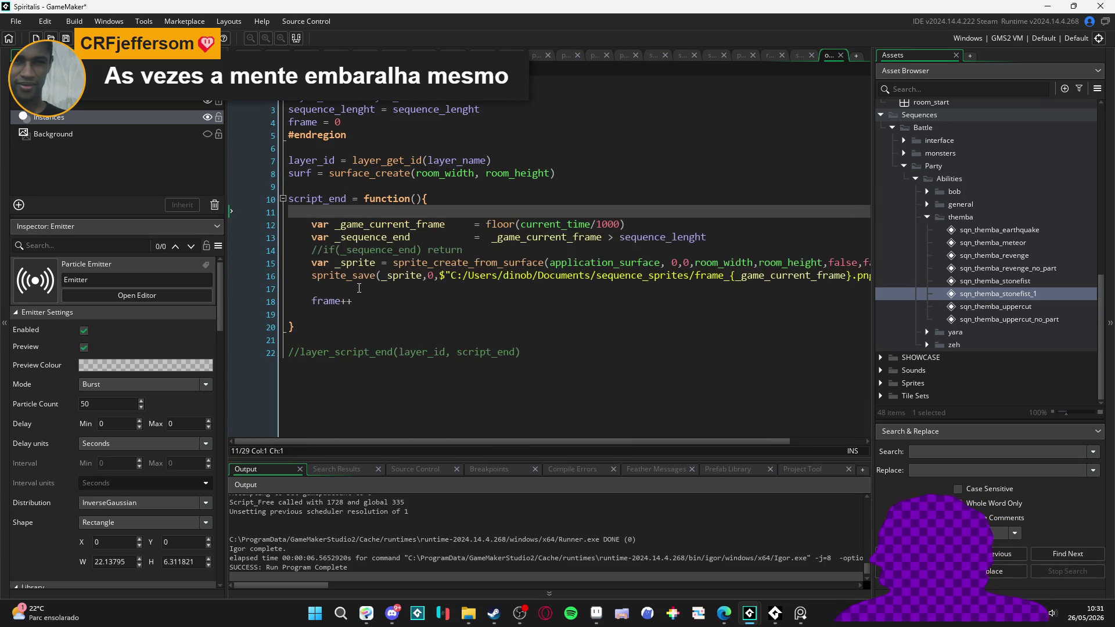
left_click(341, 301)
key("BackSpace")
Use frame instead of _game_current_frame in the file path and end check, then test-run
left_click(332, 287)
double_click(332, 286)
key("ctrl+c")
double_click(824, 262)
key("ctrl+v")
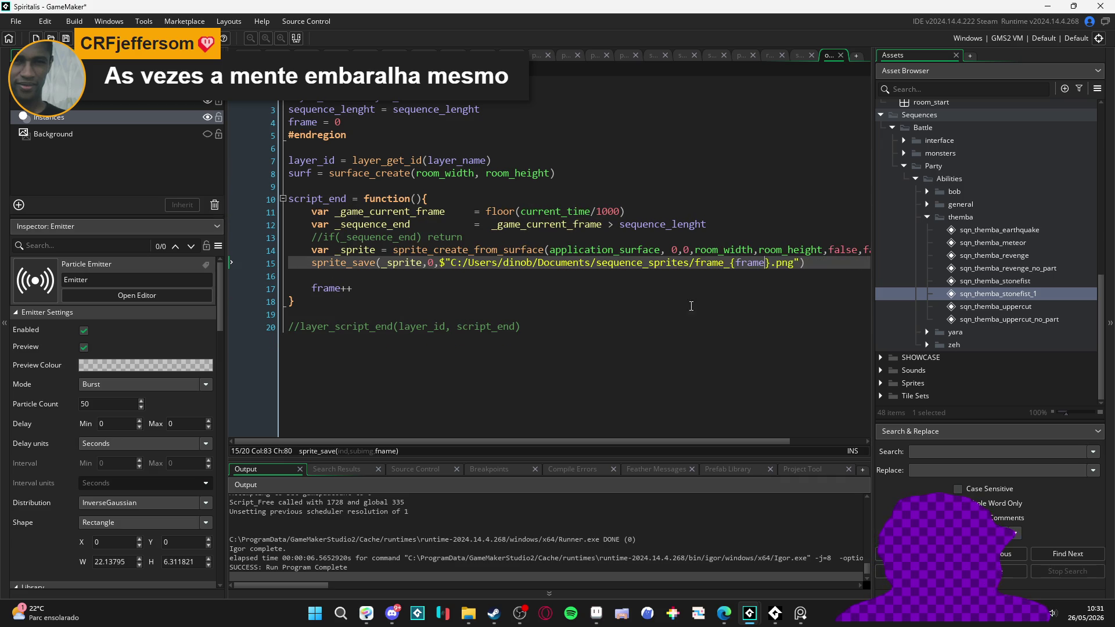
double_click(546, 224)
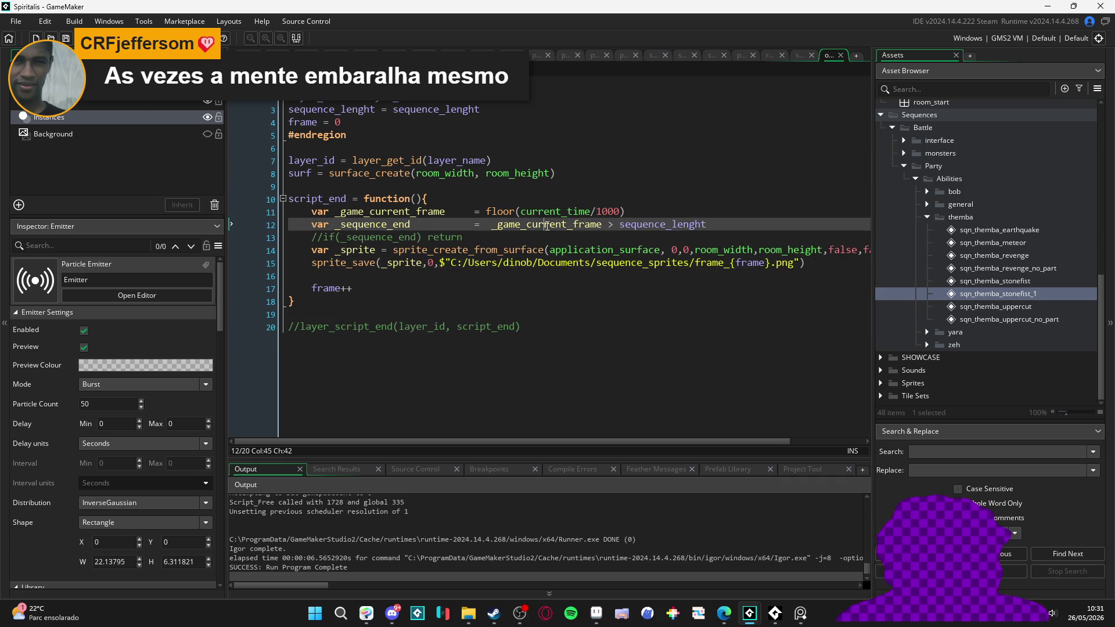
key("ctrl+v")
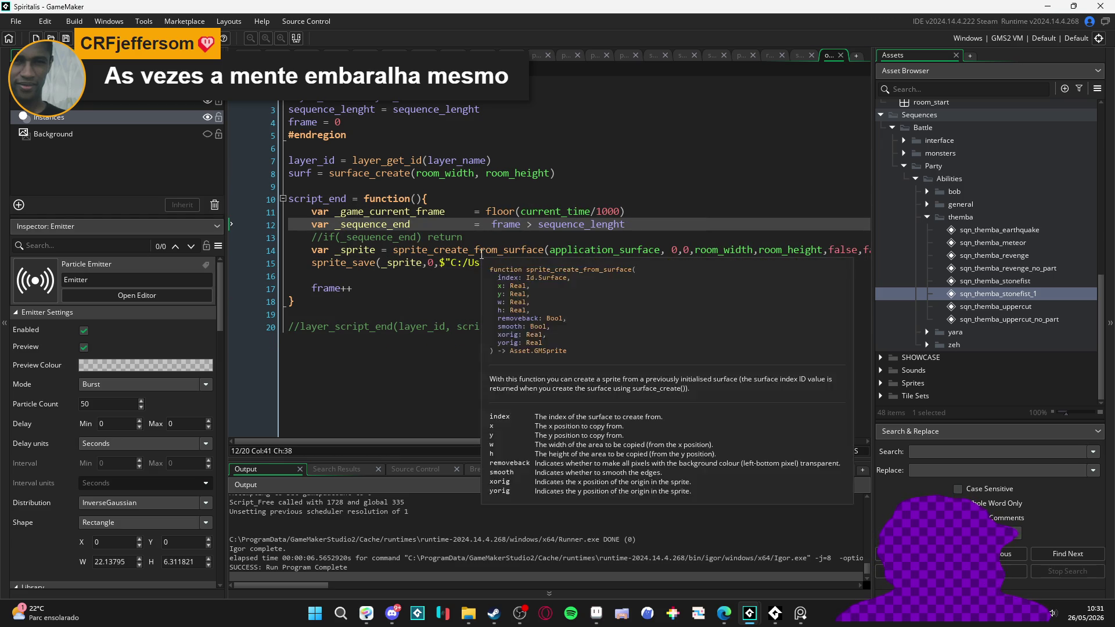
key("F5")
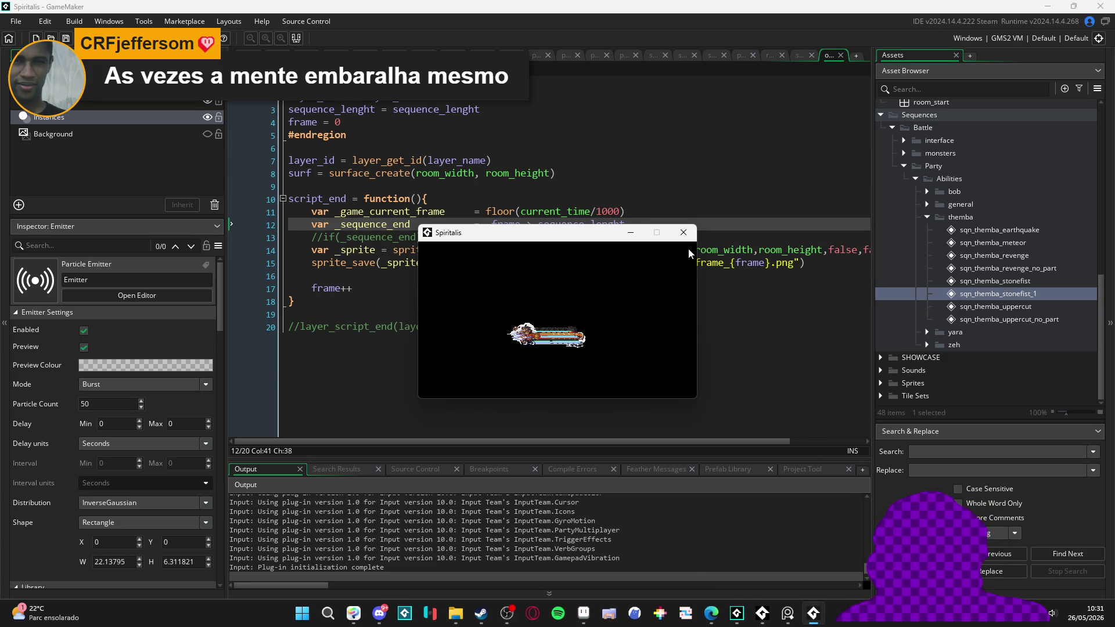
left_click(683, 232)
Preview one of the saved frame images from the sequence_sprites folder
left_click(468, 613)
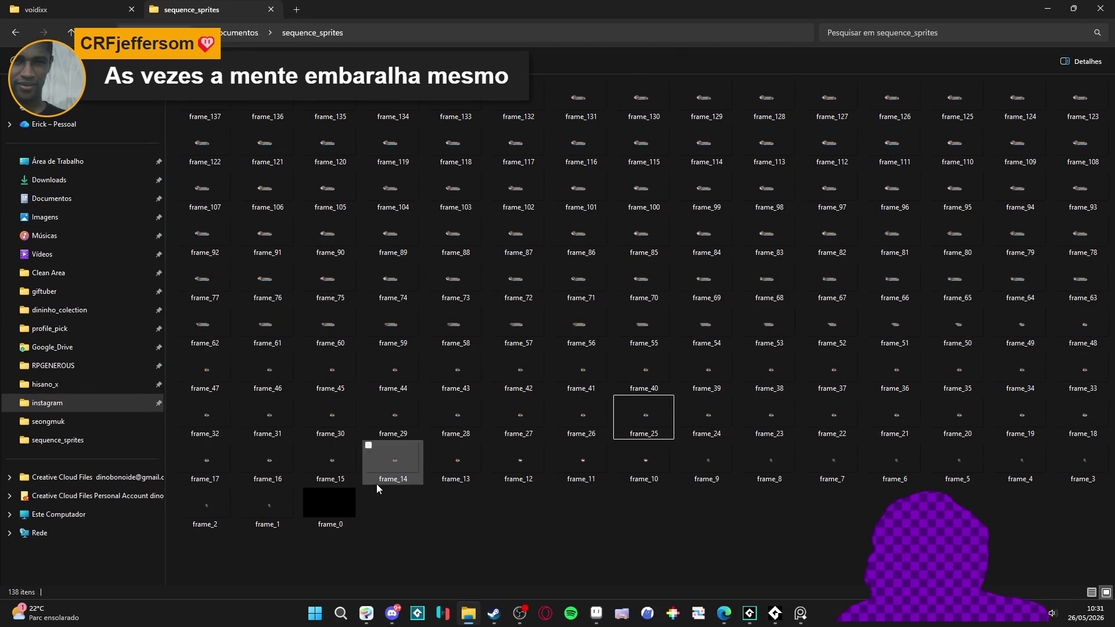
left_click(454, 189)
double_click(514, 234)
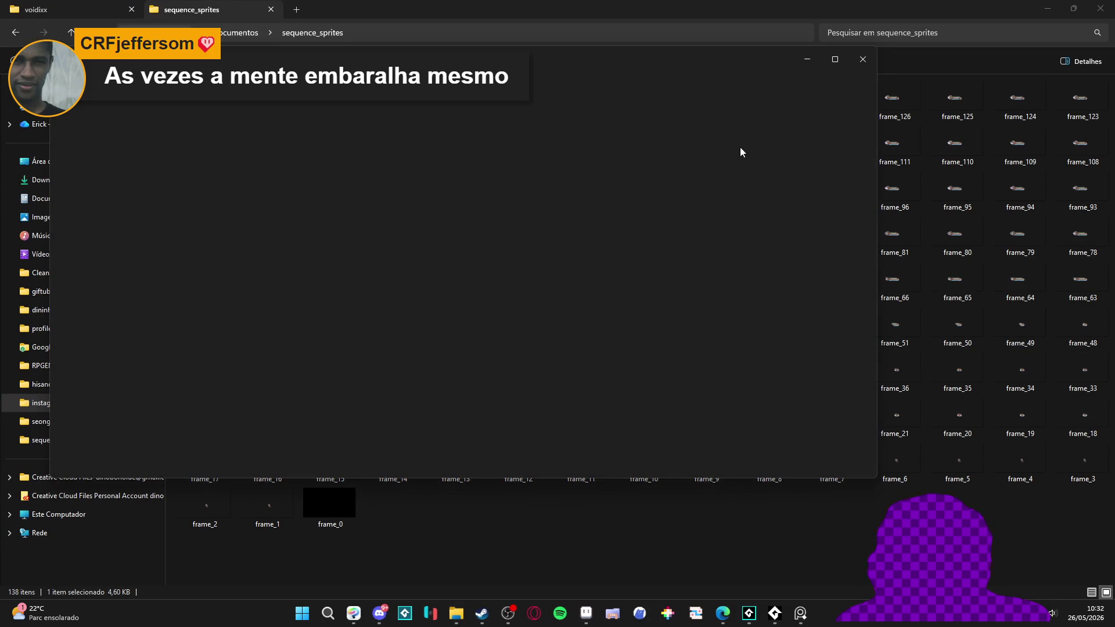
left_click(862, 60)
Uncomment the if(_sequence_end) return line in the code and save
key("alt+Tab")
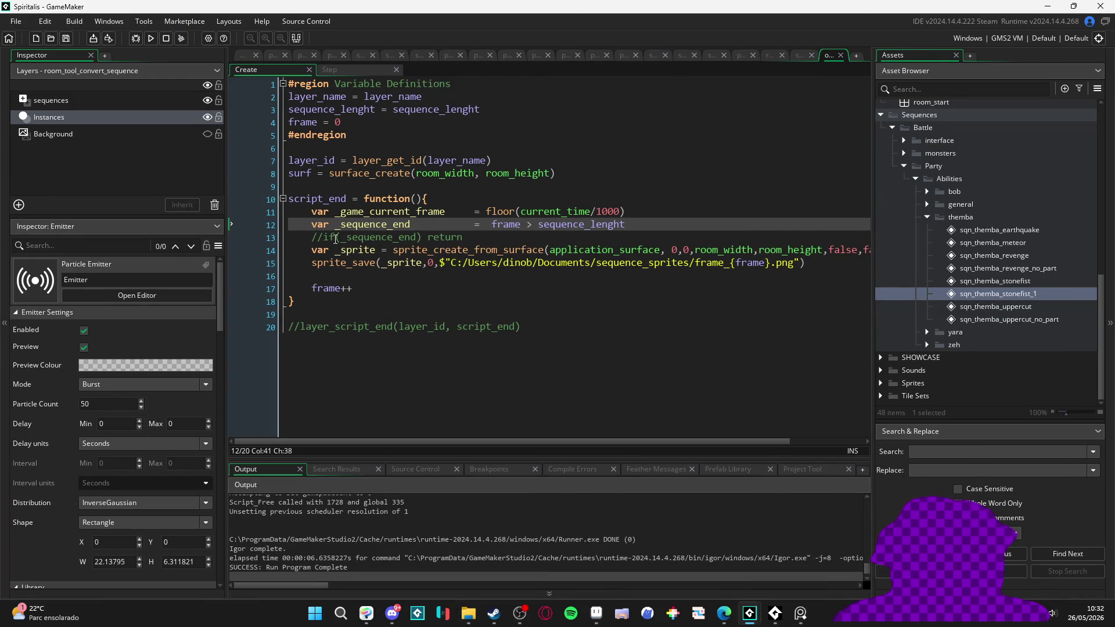
key("Down")
key("Home")
key("Delete")
key("Delete")
left_click(504, 312)
key("ctrl+s")
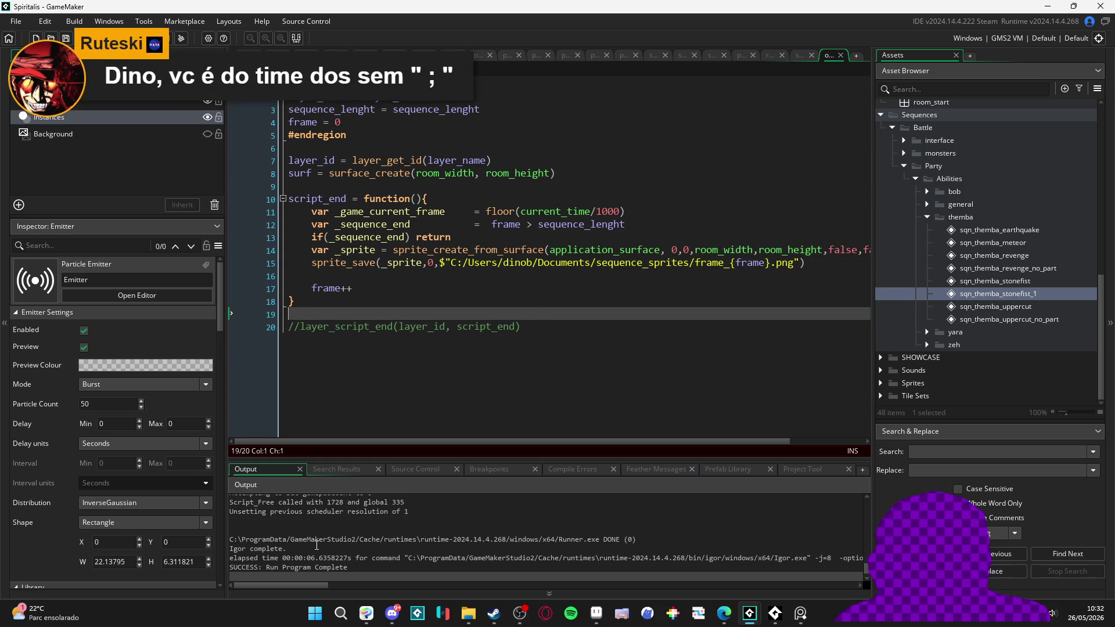
Permanently delete all 138 frame images from sequence_sprites
left_click(473, 619)
mouse_move(201, 559)
left_mouse_down()
mouse_move(357, 442)
mouse_move(1081, 95)
left_mouse_up()
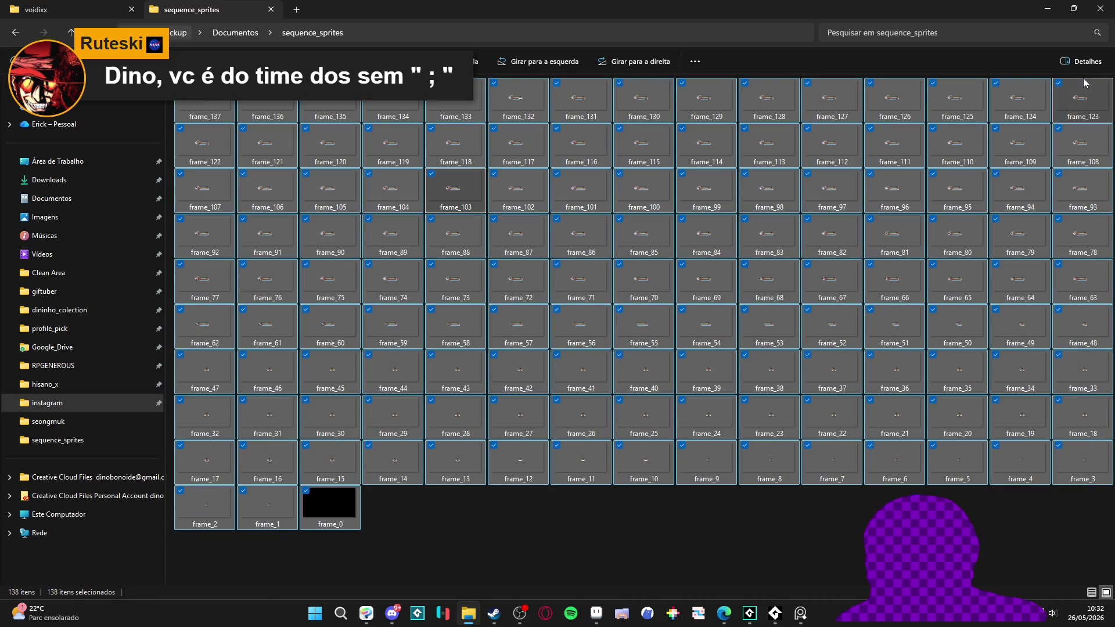
key("shift+Delete")
key("Return")
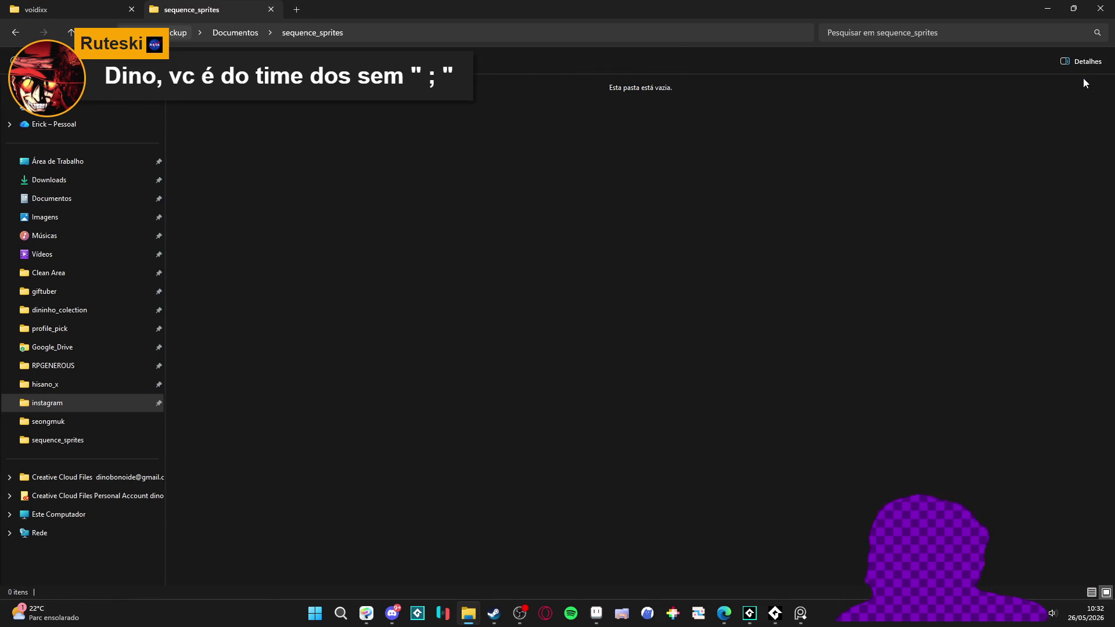
left_click(1048, 7)
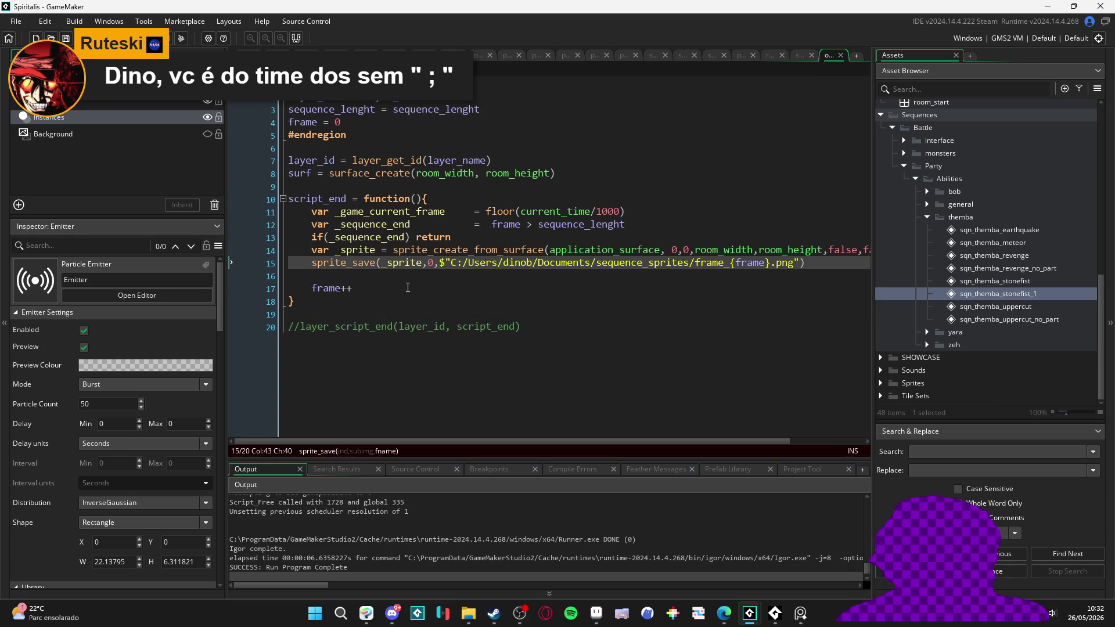
Run the game again, then close its window
left_click(408, 288)
key("Down")
key("Down")
key("F5")
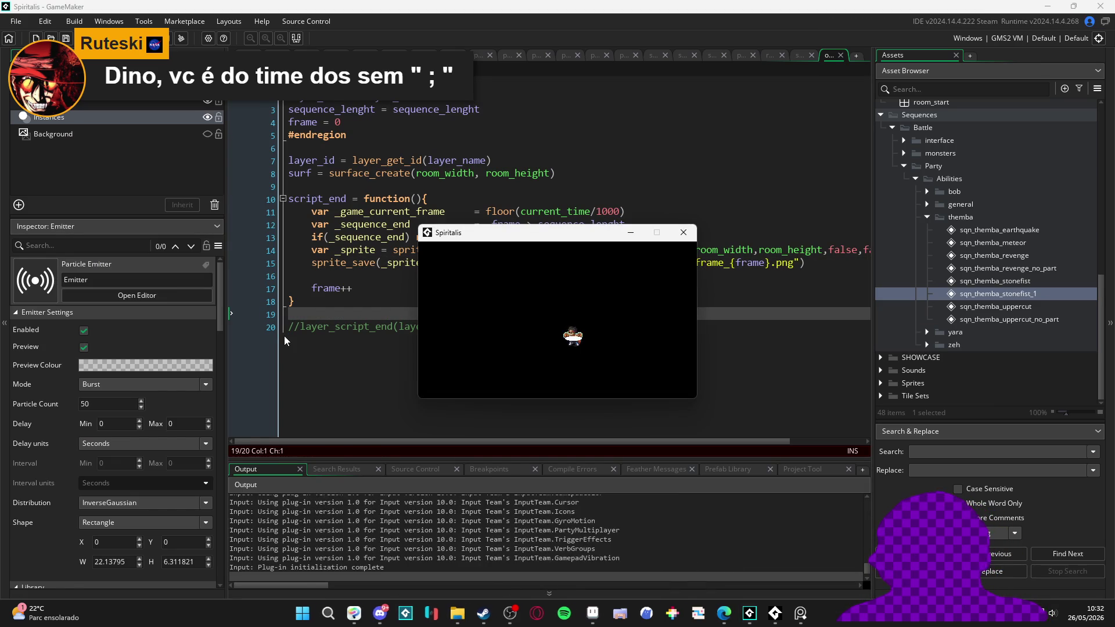
left_click(683, 232)
Confirm sequence_sprites holds frame_0 through frame_14, then show the object's variable definitions
mouse_move(455, 613)
left_click(489, 551)
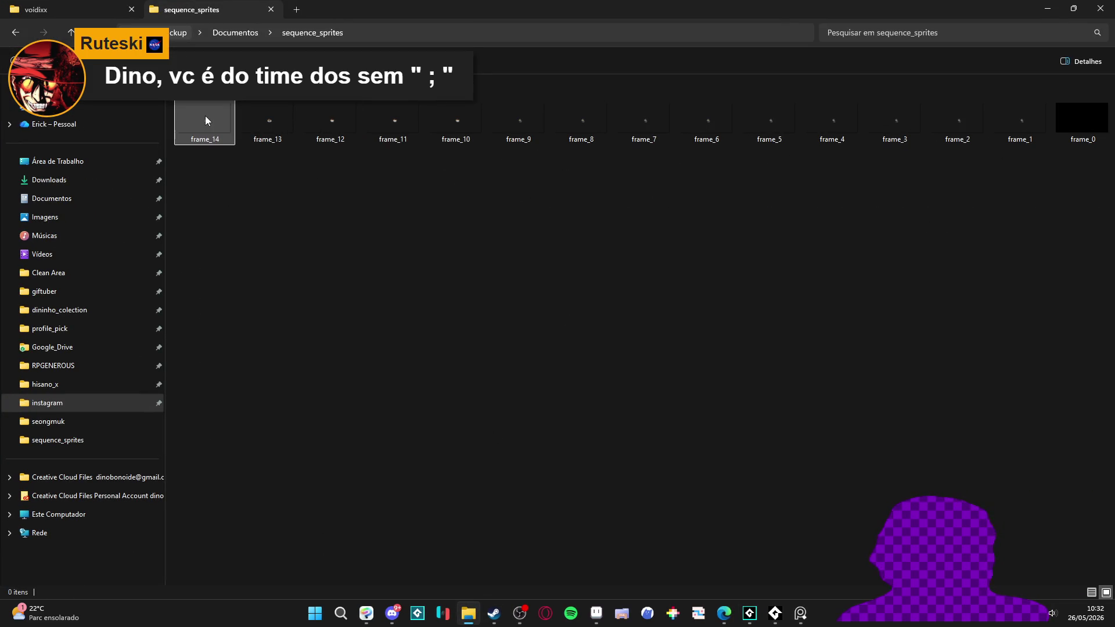
key("alt+Tab")
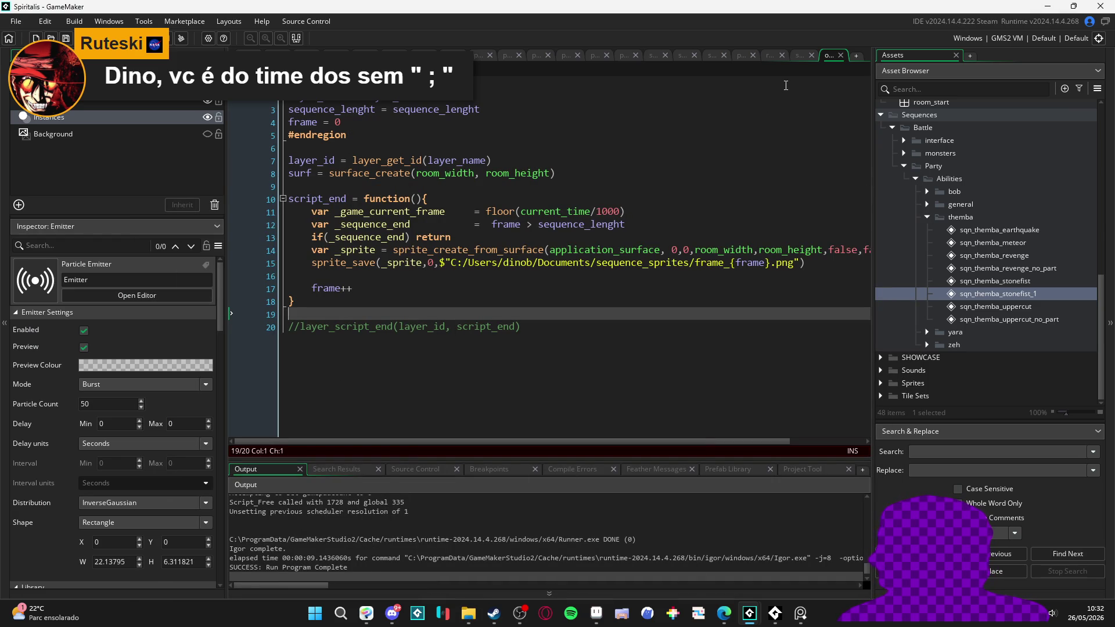
key("ctrl+Tab")
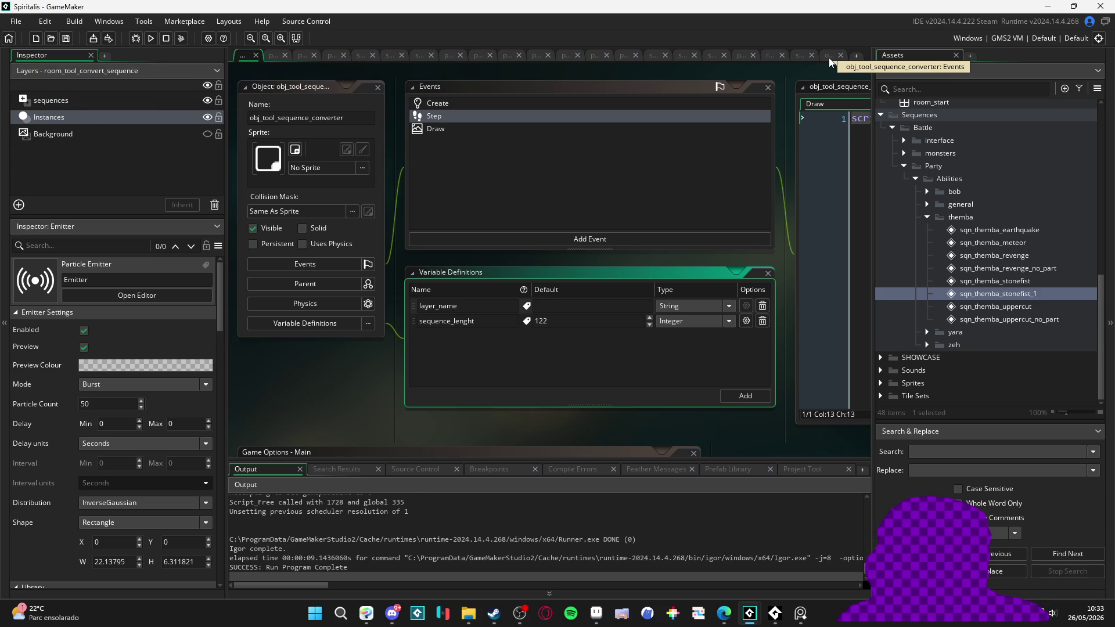
Scrub sqn_themba_stonefist_1's timeline to confirm its 122-frame length, then return to Create code
left_click(828, 57)
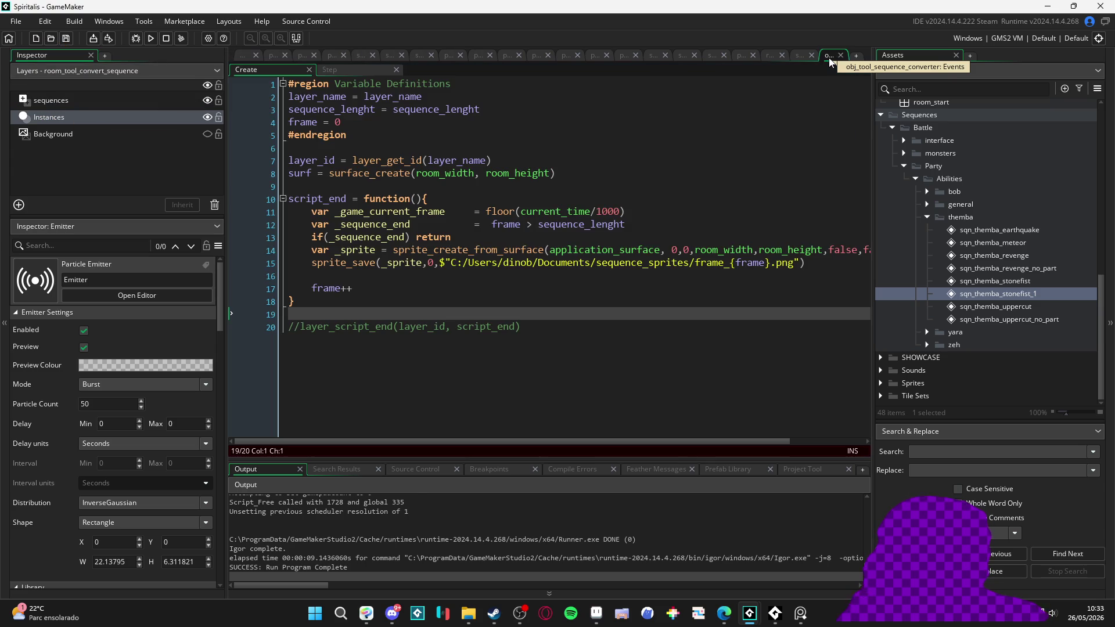
double_click(1005, 298)
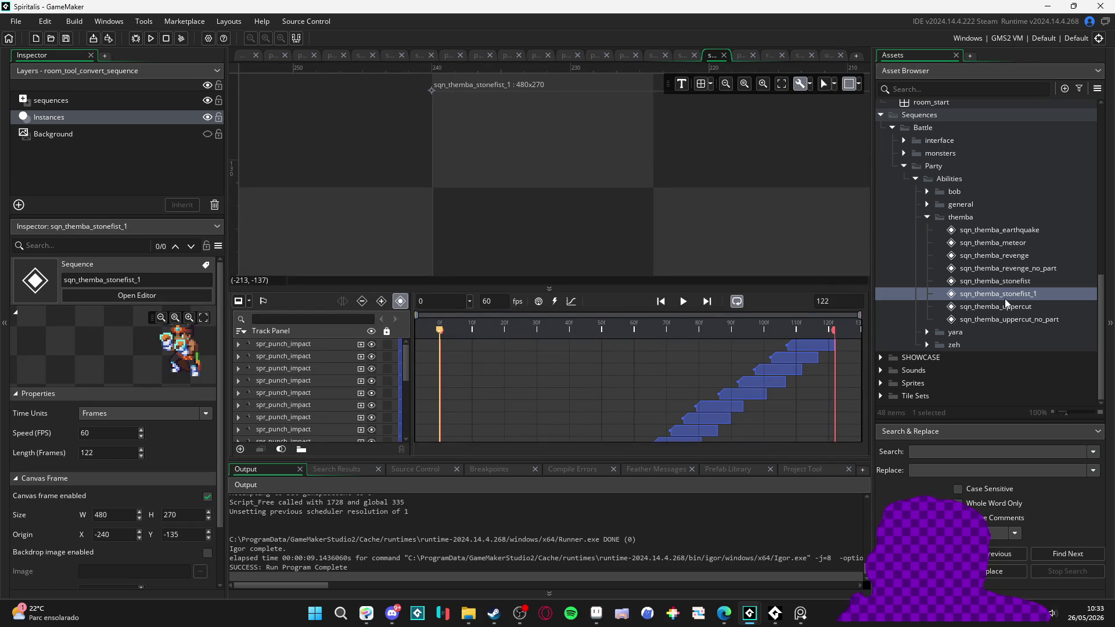
mouse_move(556, 347)
left_mouse_down()
mouse_move(450, 351)
mouse_move(872, 358)
left_mouse_up()
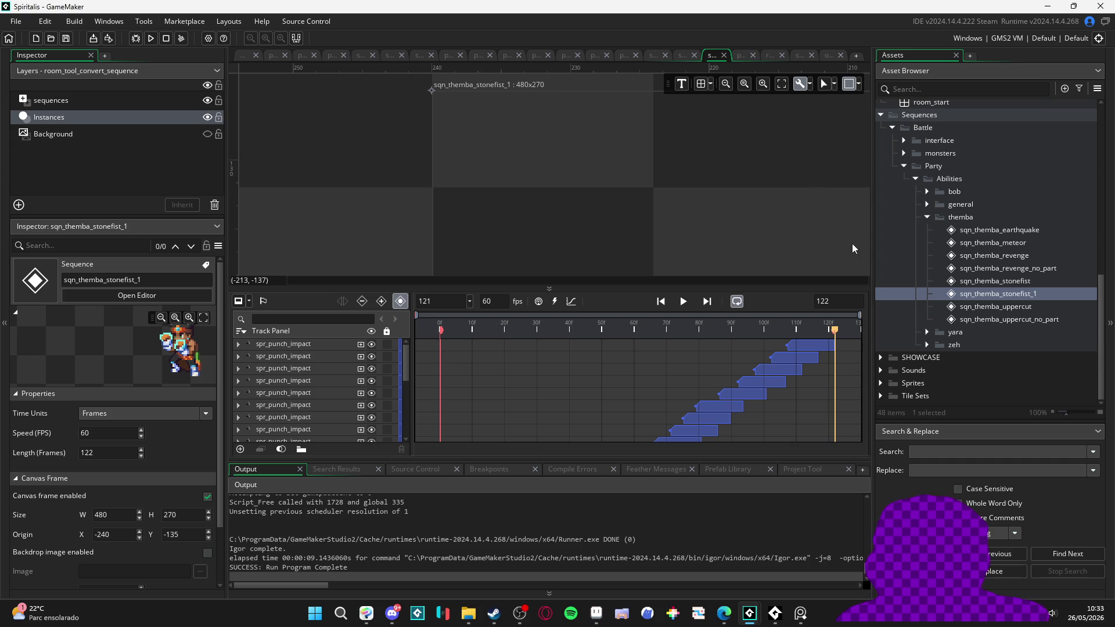
left_click(829, 57)
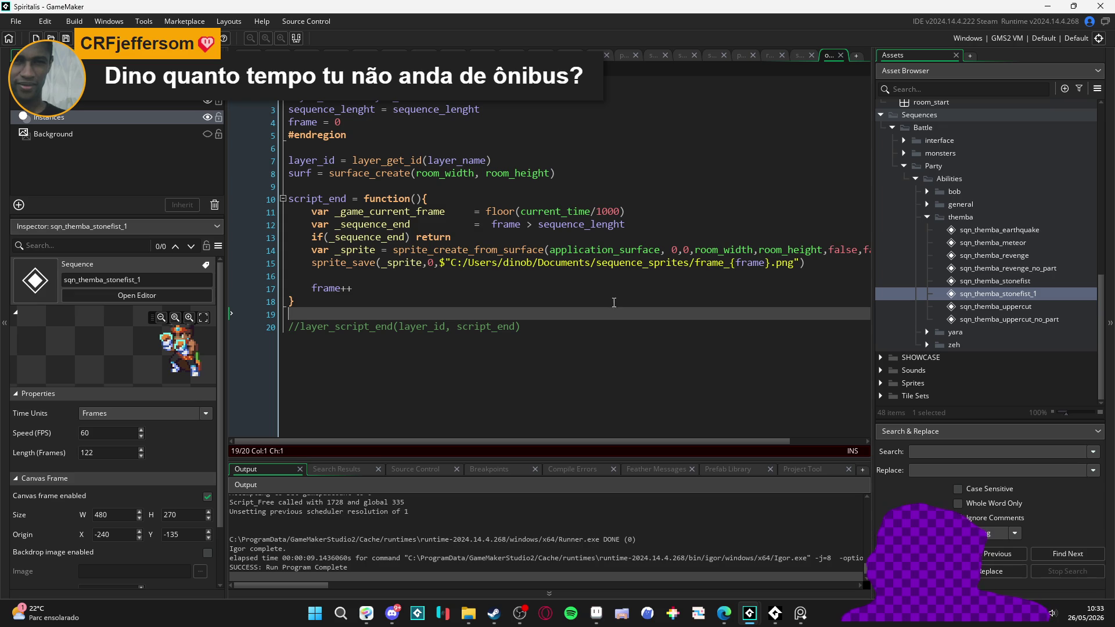
Remove the extra spaces on lines 11, 12 and 14 of script_end
left_click(567, 292)
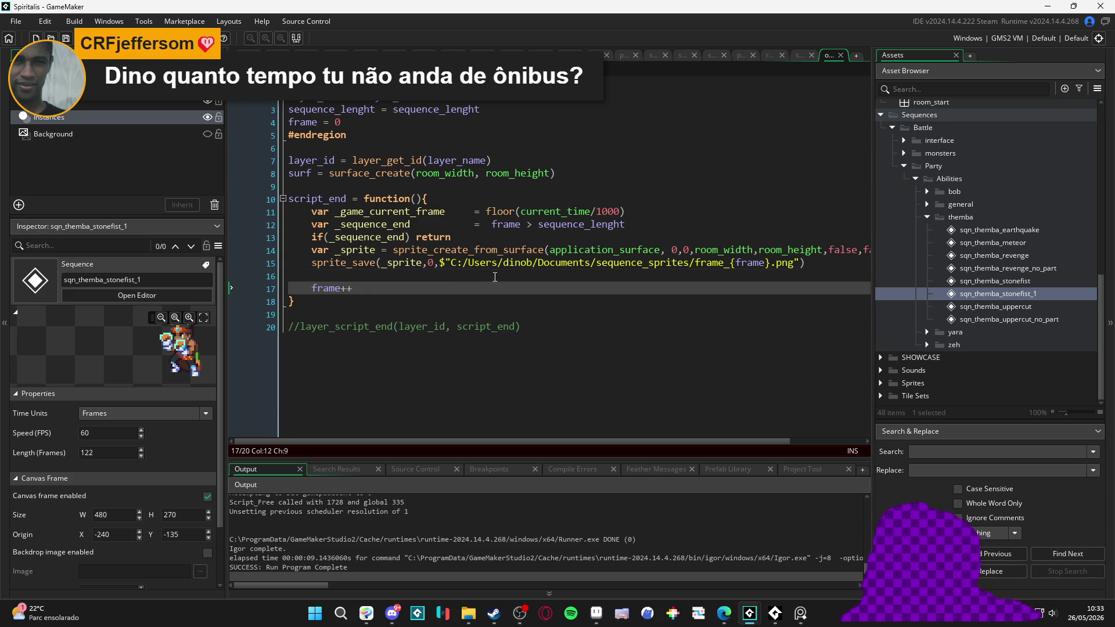
left_click(496, 276)
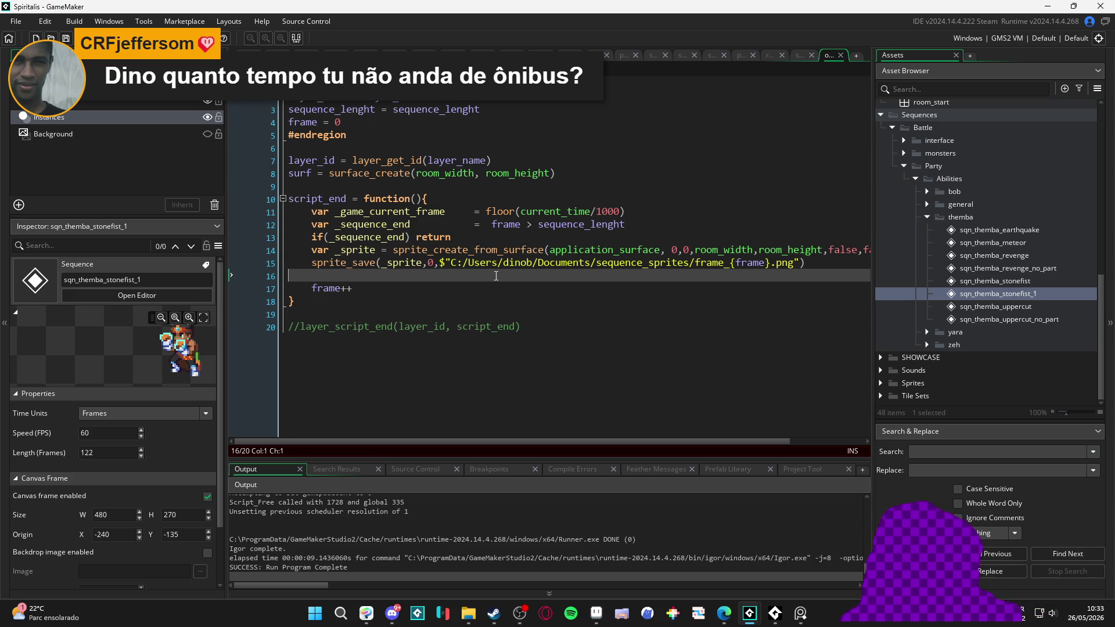
left_click(672, 251)
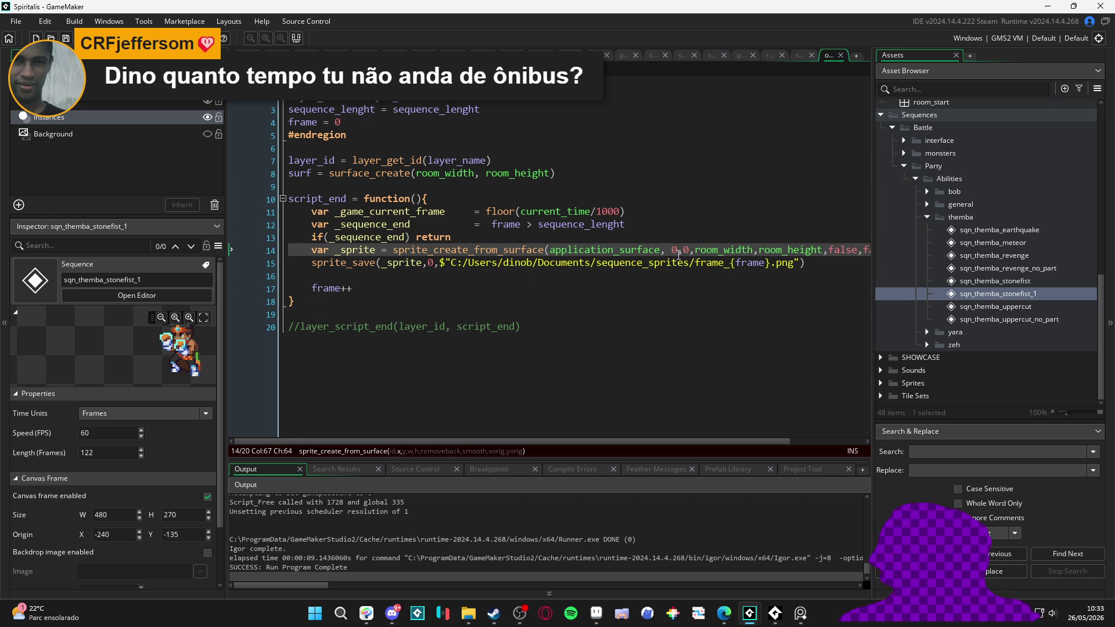
key("BackSpace")
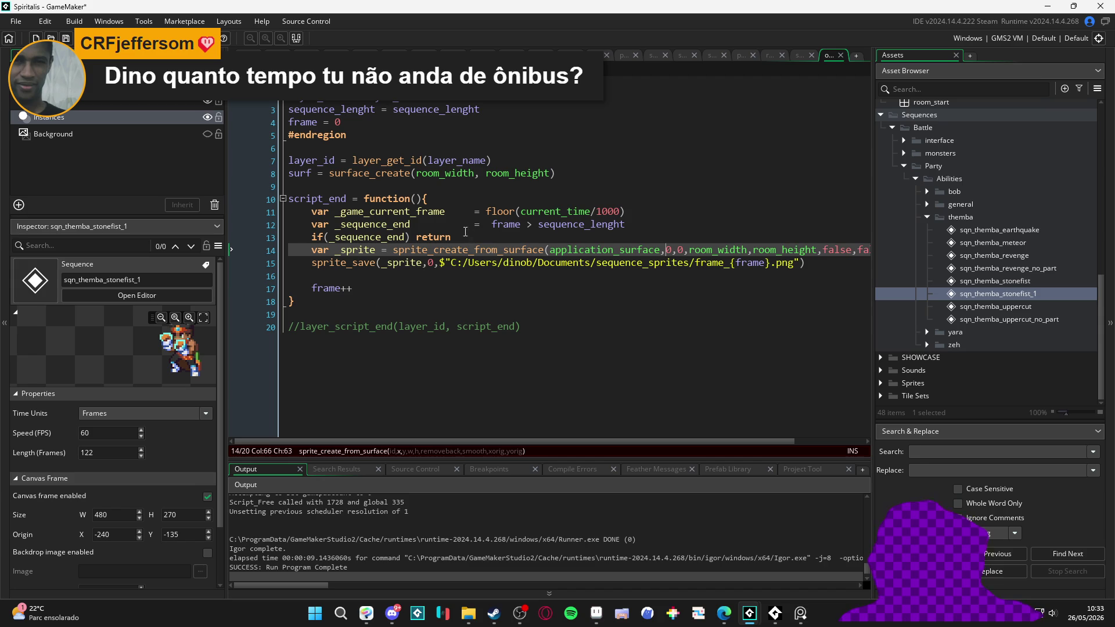
left_click(475, 224)
key("BackSpace")
key("BackSpace")
key("BackSpace")
key("Up")
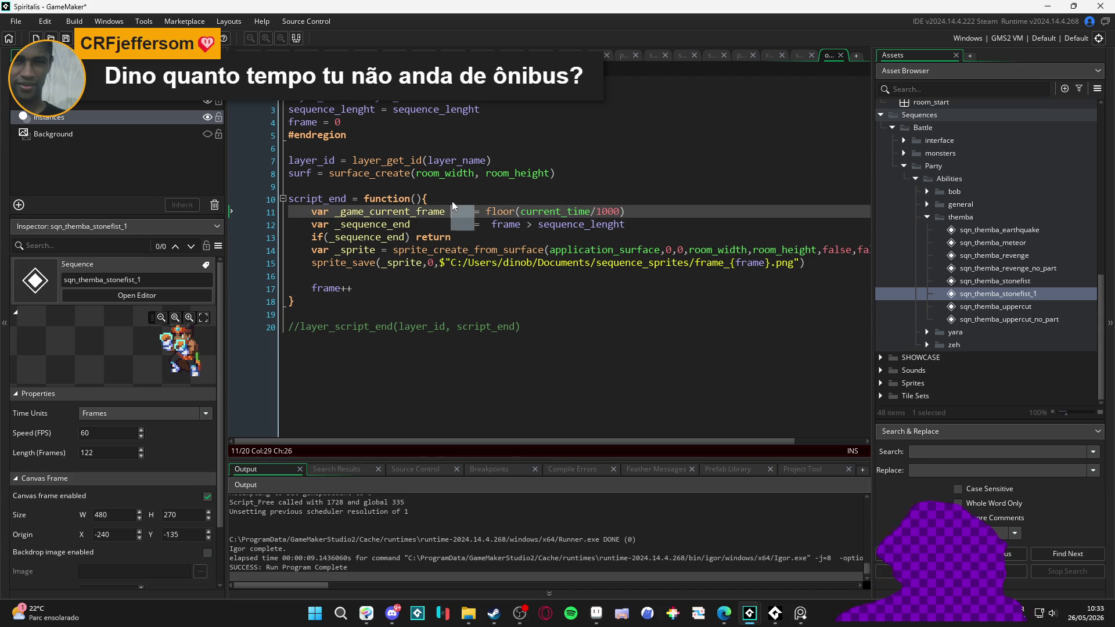
key("Delete")
key("Delete")
key("Delete")
left_click(528, 241)
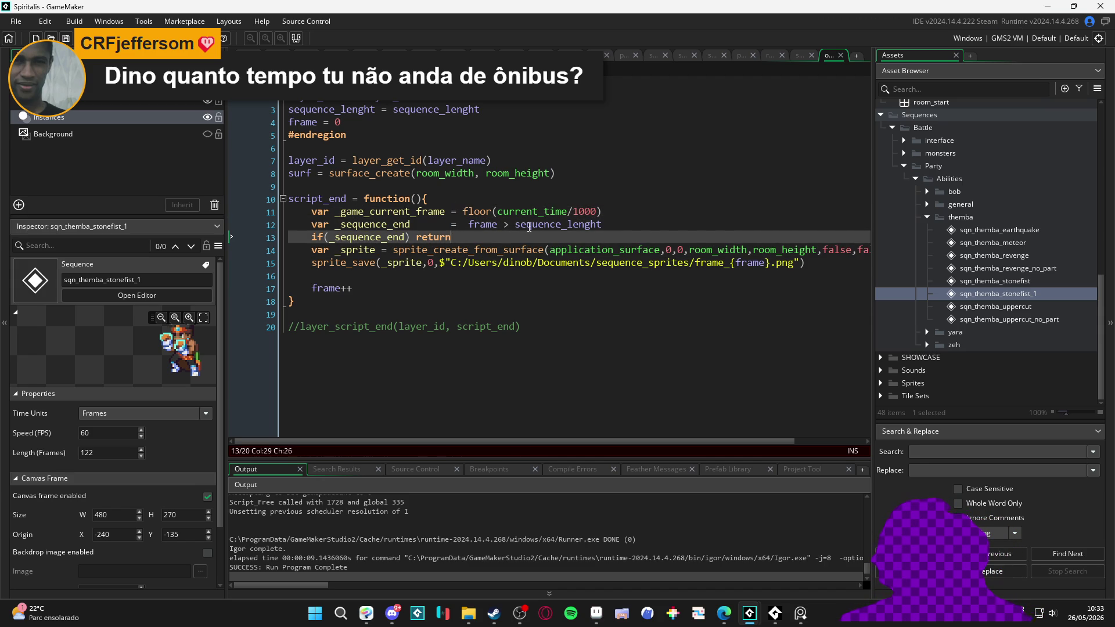
mouse_move(533, 225)
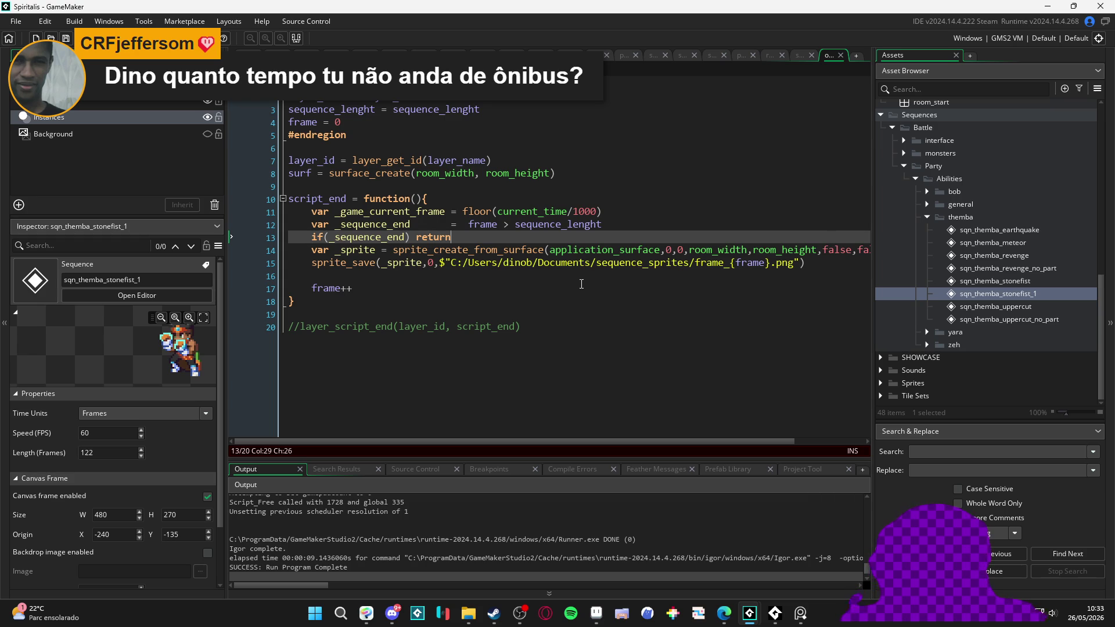
Delete the 15 old frames from sequence_sprites and return to the code
left_click(468, 620)
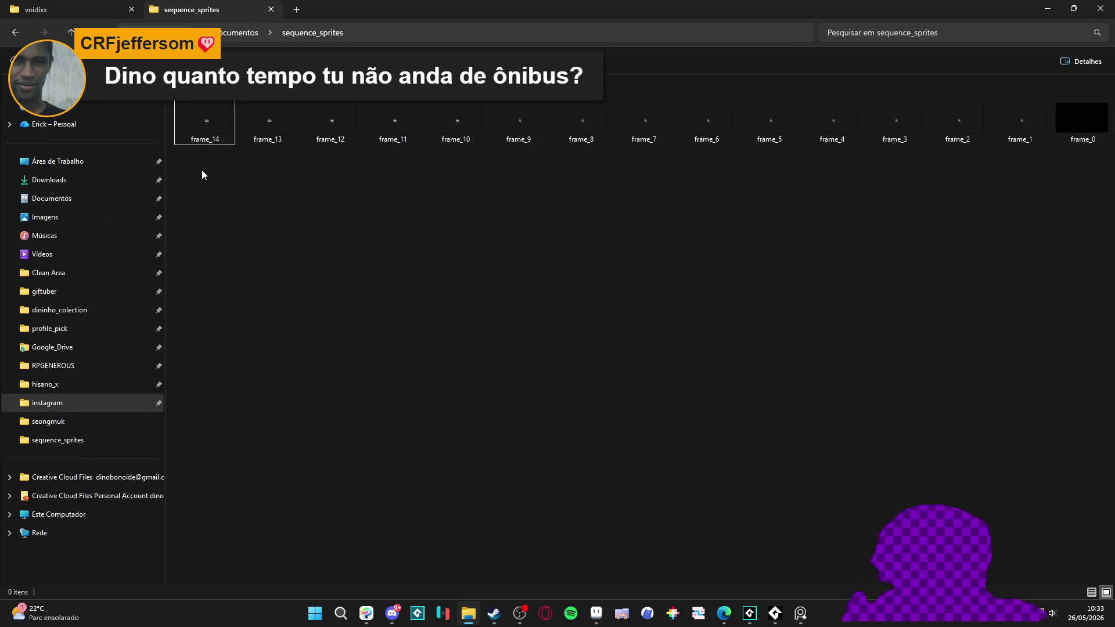
key("ctrl+a")
key("Delete")
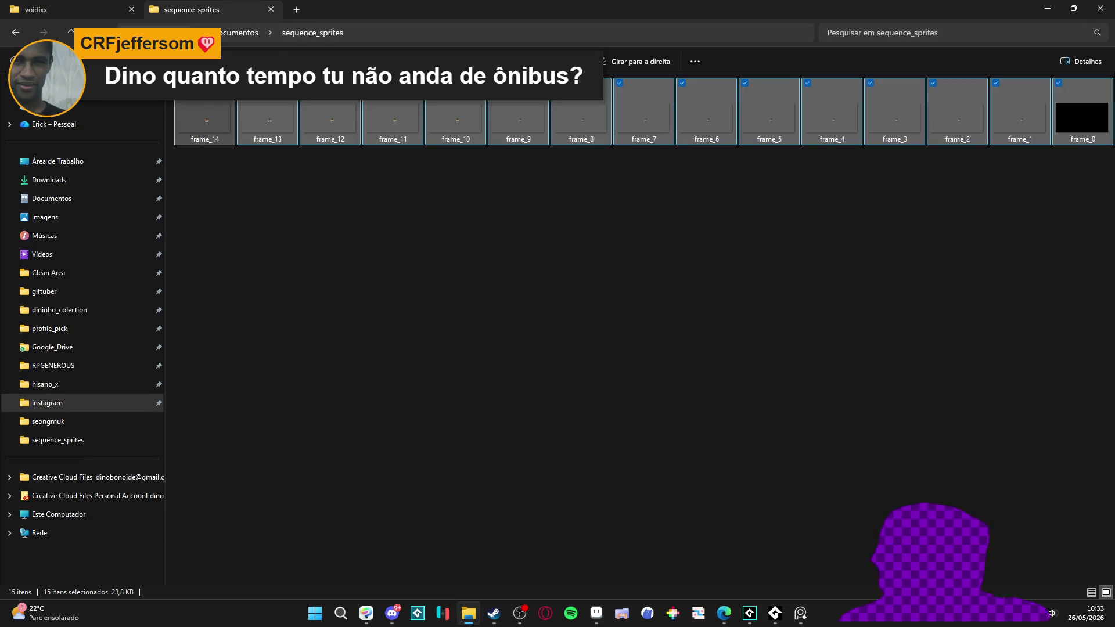
left_click(1048, 8)
left_click(622, 273)
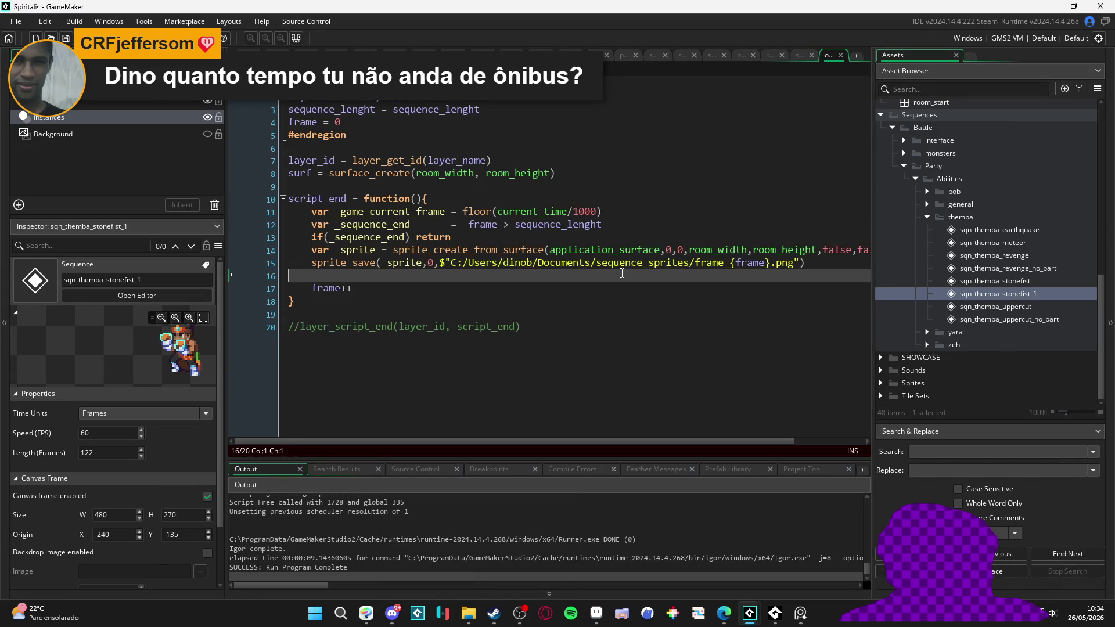
Rerun the game to recapture frame_0 through frame_14, then close the game window
left_click(479, 211)
key("Down")
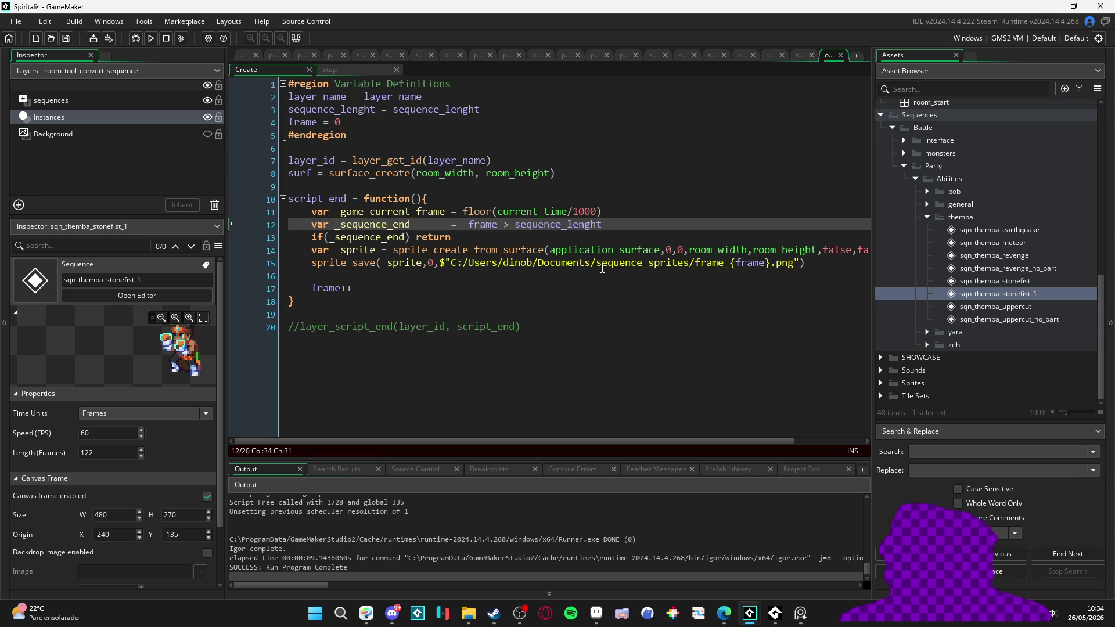
key("F5")
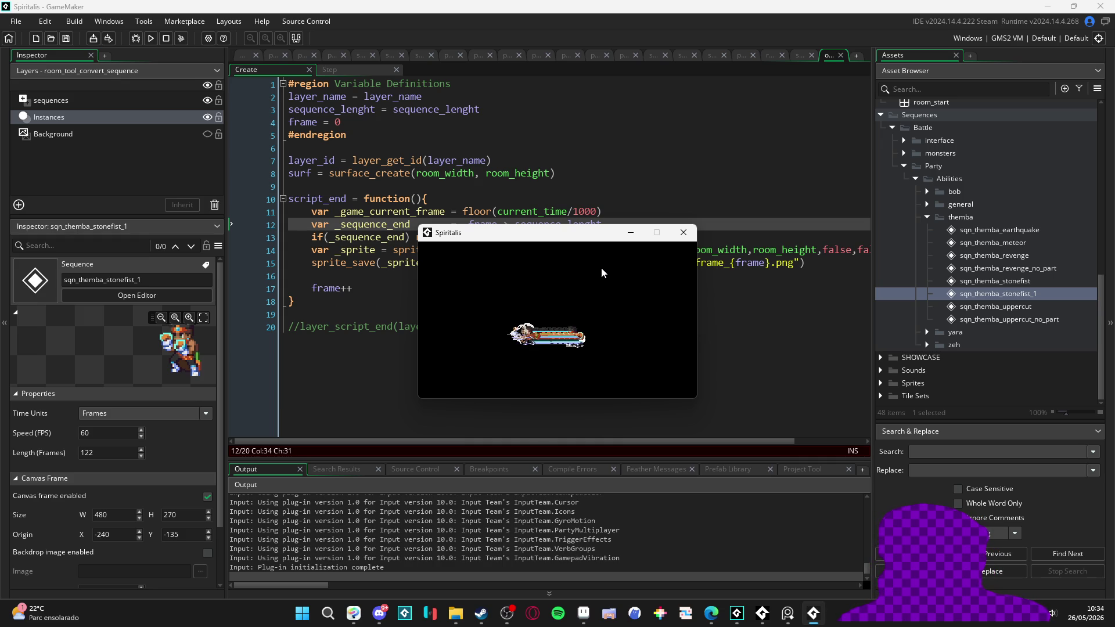
left_click(683, 232)
Preview frame_14 from sequence_sprites, browse on to frame_1, and close the viewer
left_click(455, 613)
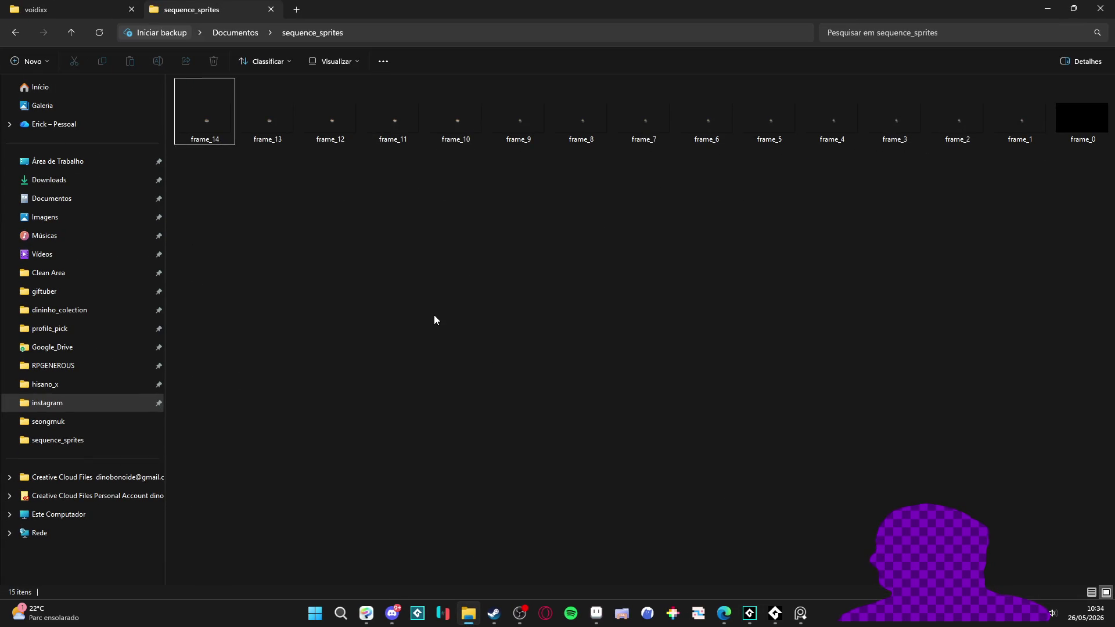
double_click(190, 116)
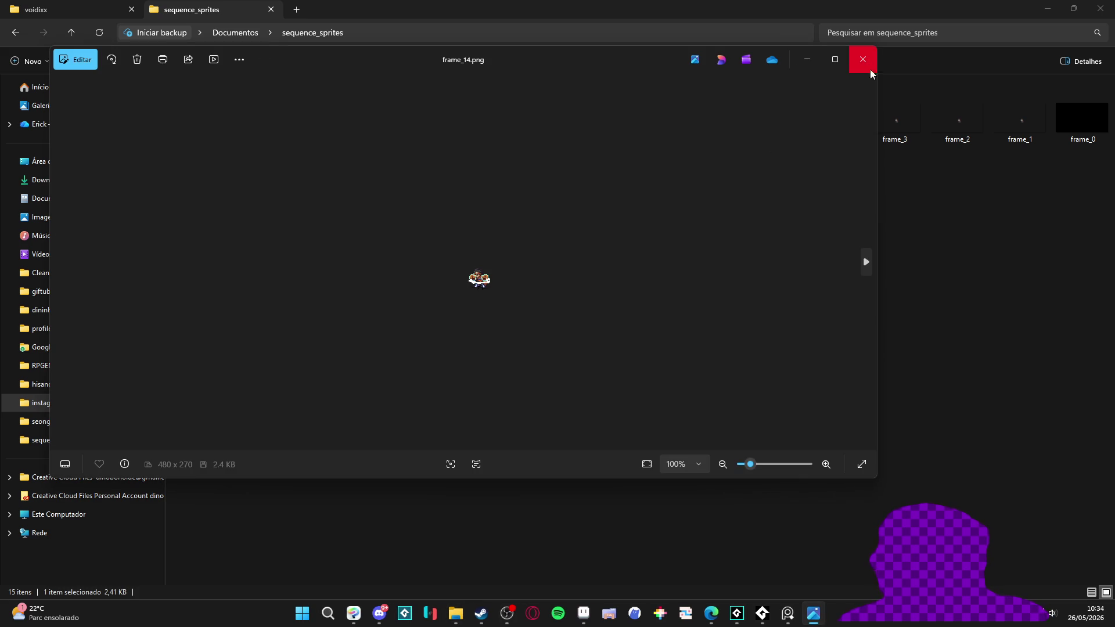
key("Right")
key("Right")
key("Right")
key("Right")
key("Right")
key("Right")
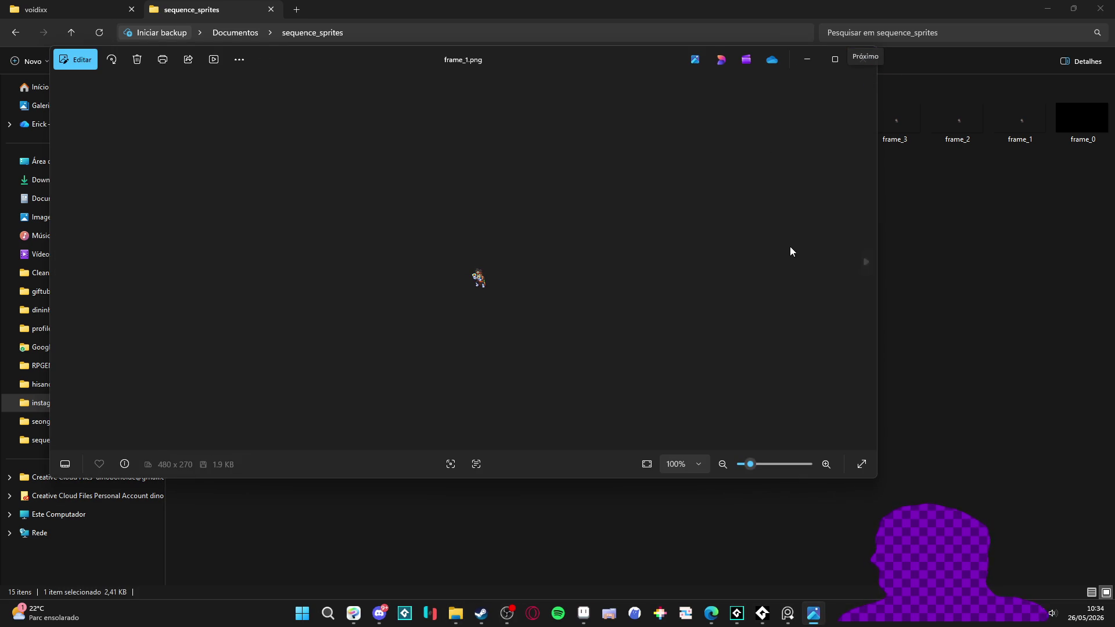
left_click(864, 61)
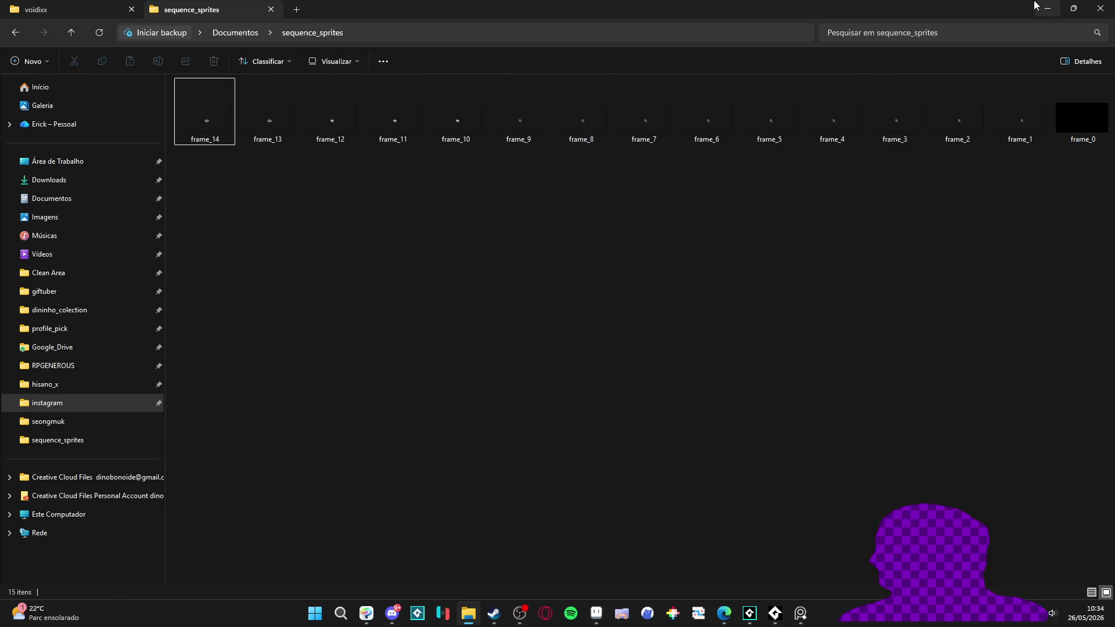
Preview frame_6, step through to frame_0, then close Photos and the sequence_sprites folder
double_click(723, 113)
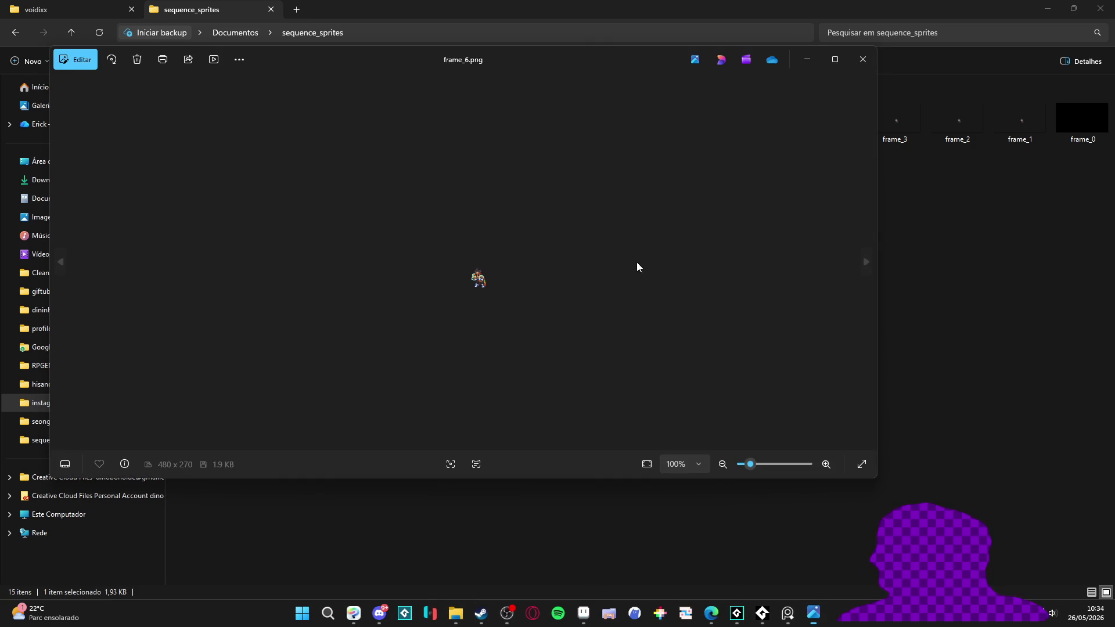
key("Right")
key("Right")
key("Right")
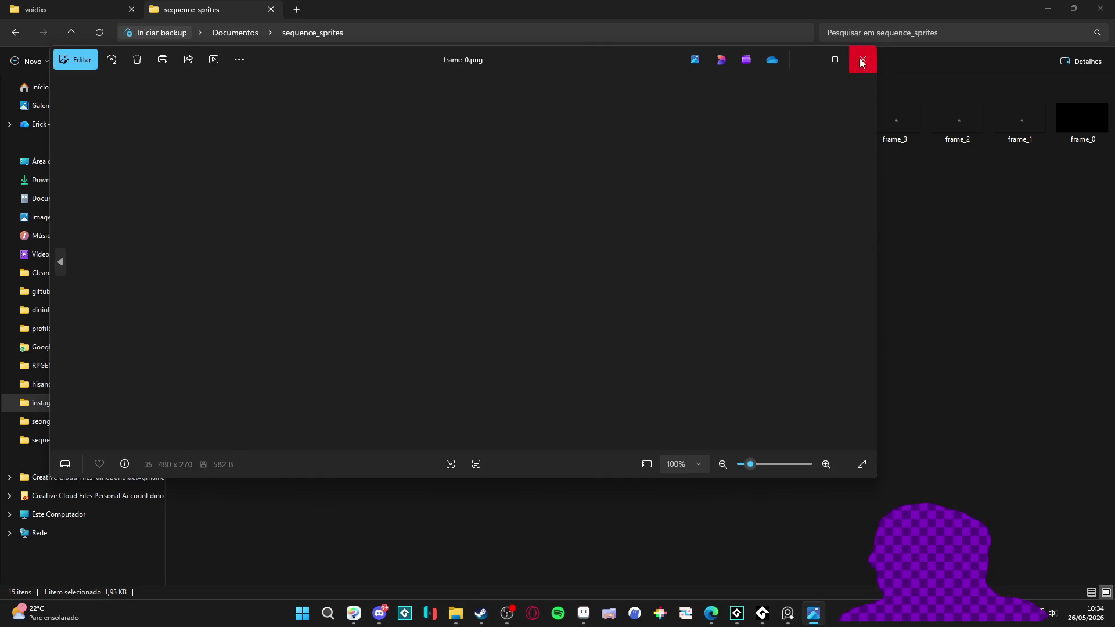
left_click(862, 60)
left_click(1100, 8)
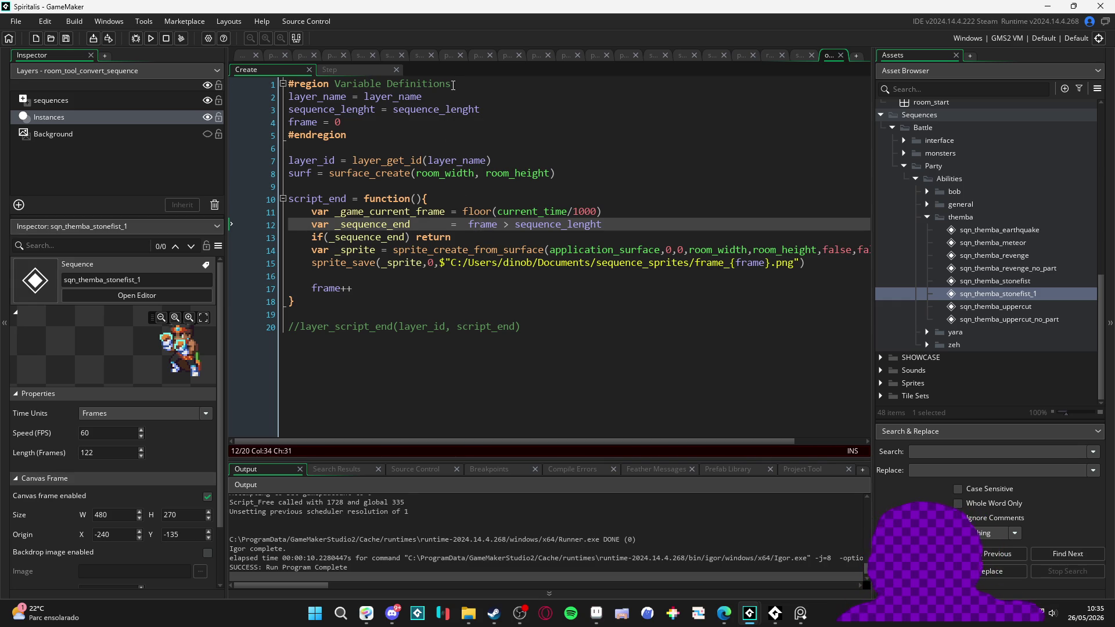
Type layer_sequence = layer_sequence_create() on a new line after sequence_lenght
left_click(510, 86)
left_click(512, 95)
left_click(561, 110)
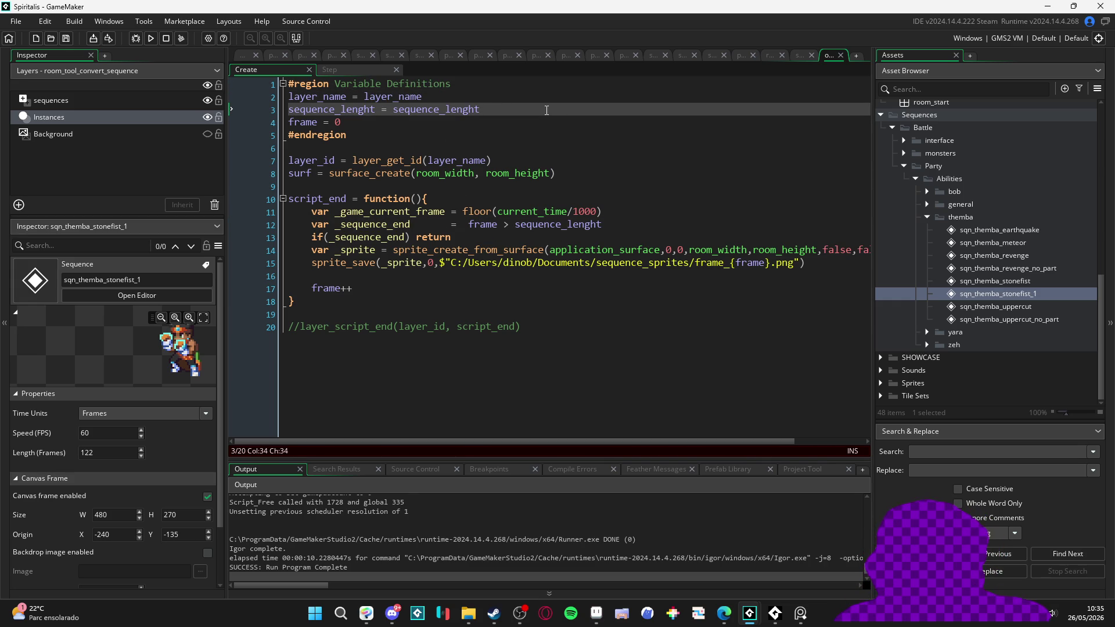
key("Return")
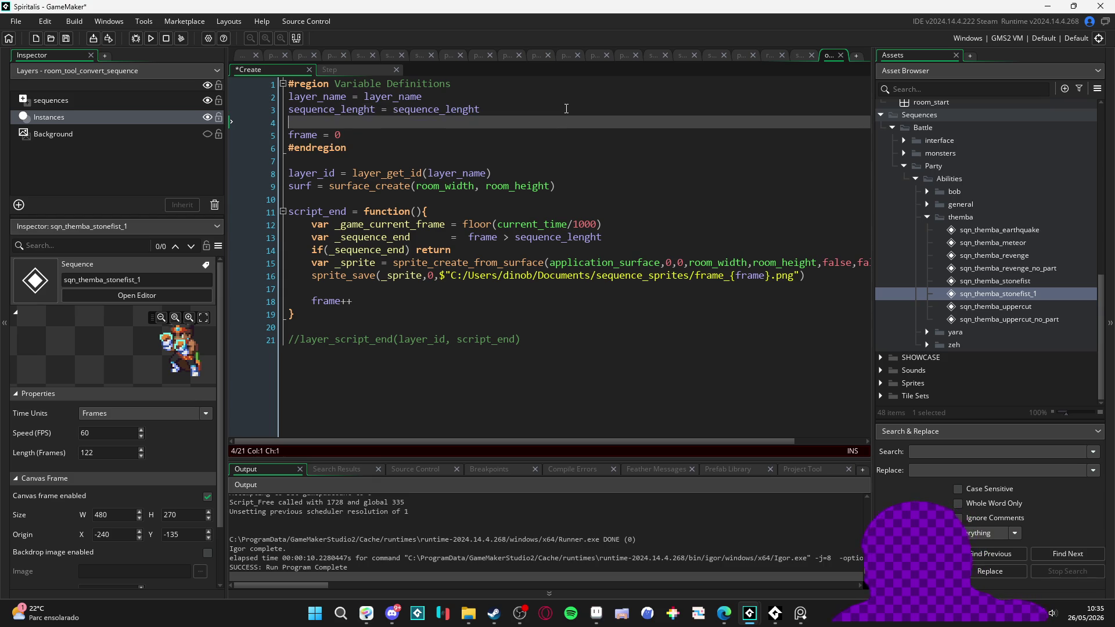
type("layer_s")
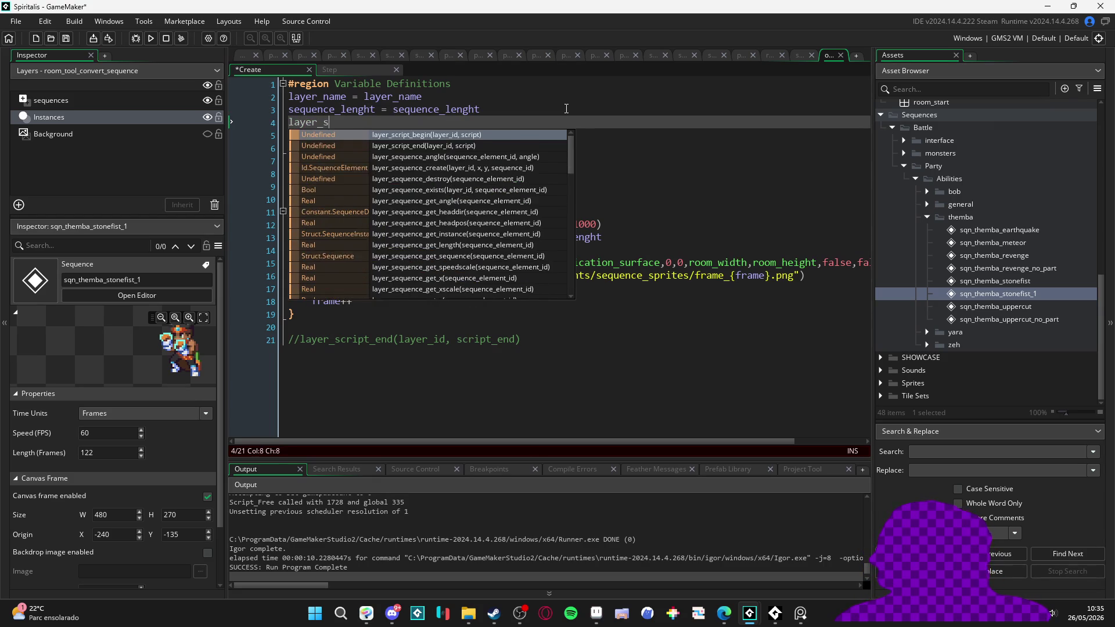
type("equence = layer_")
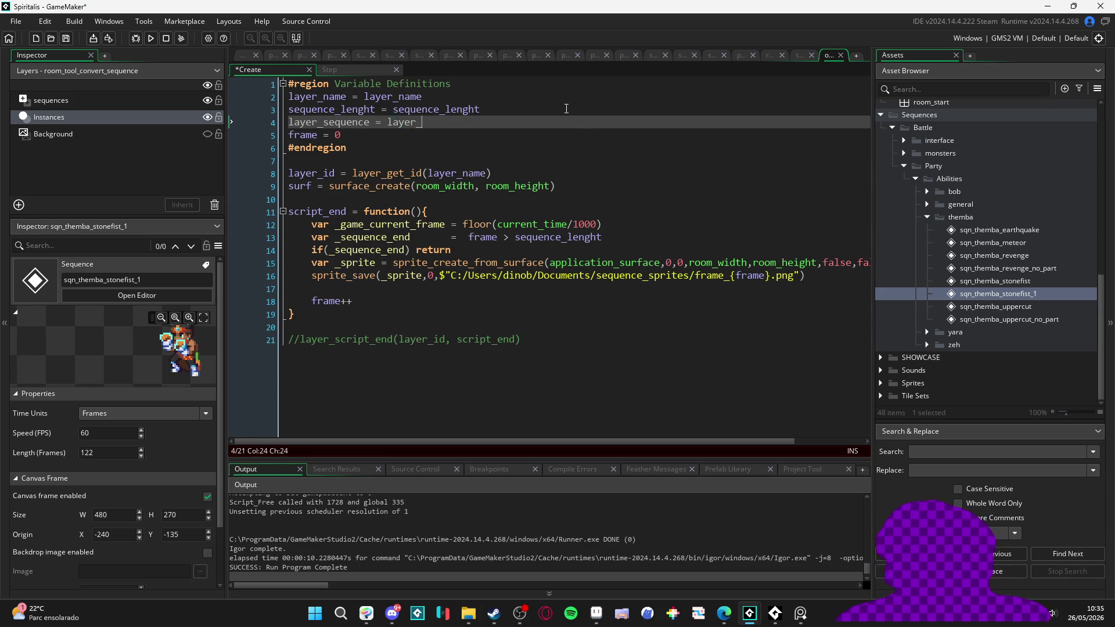
type("sequence_c")
key("Return")
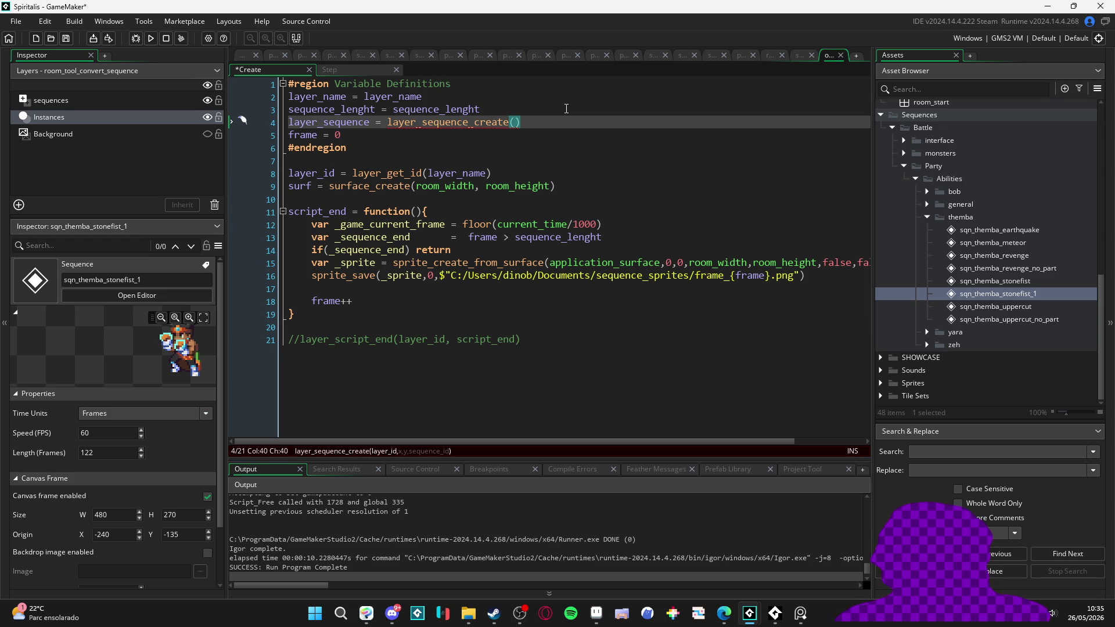
Move the layer_sequence line to sit directly below the layer_id line
key("shift+Home")
key("BackSpace")
left_click(566, 174)
key("Return")
key("ctrl+v")
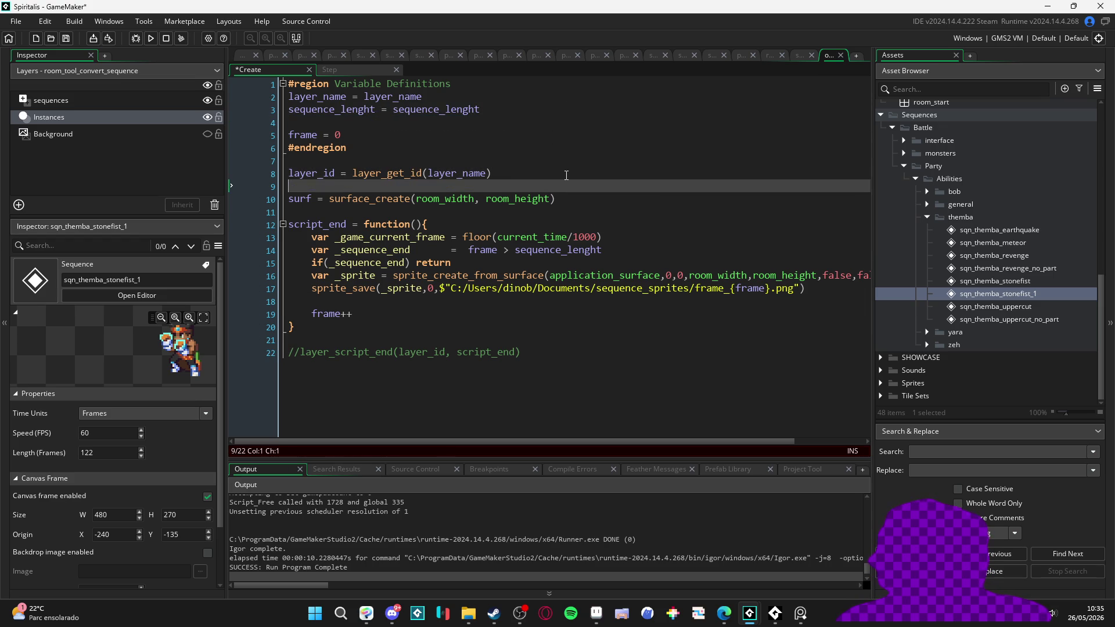
Align the equals signs of layer_id, layer_sequence and surf, and save the Create code
left_click(342, 173)
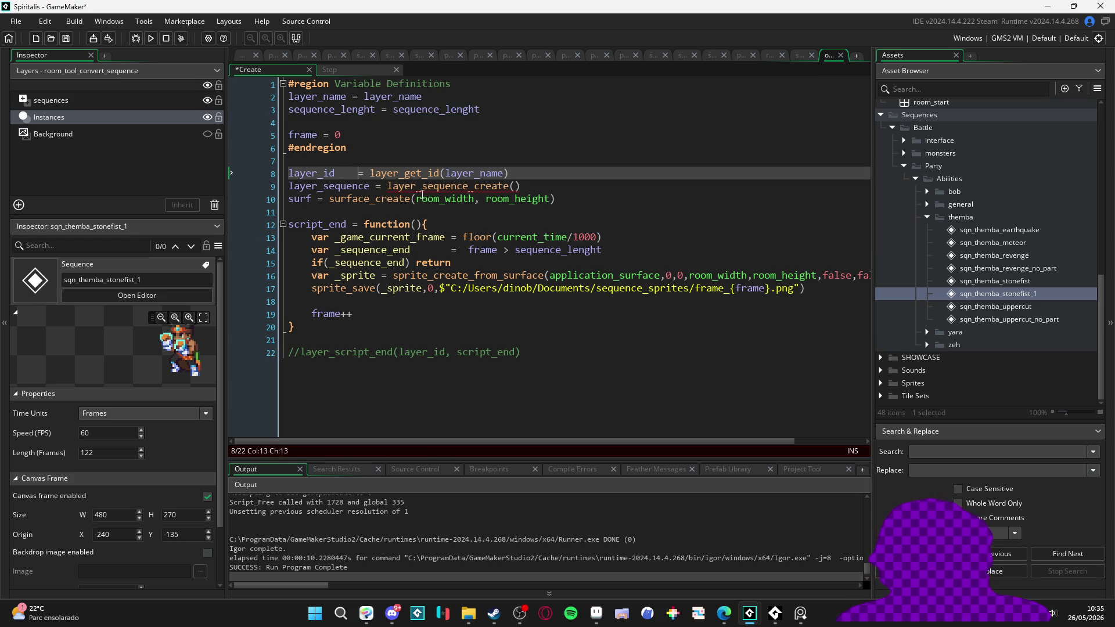
left_click(318, 199)
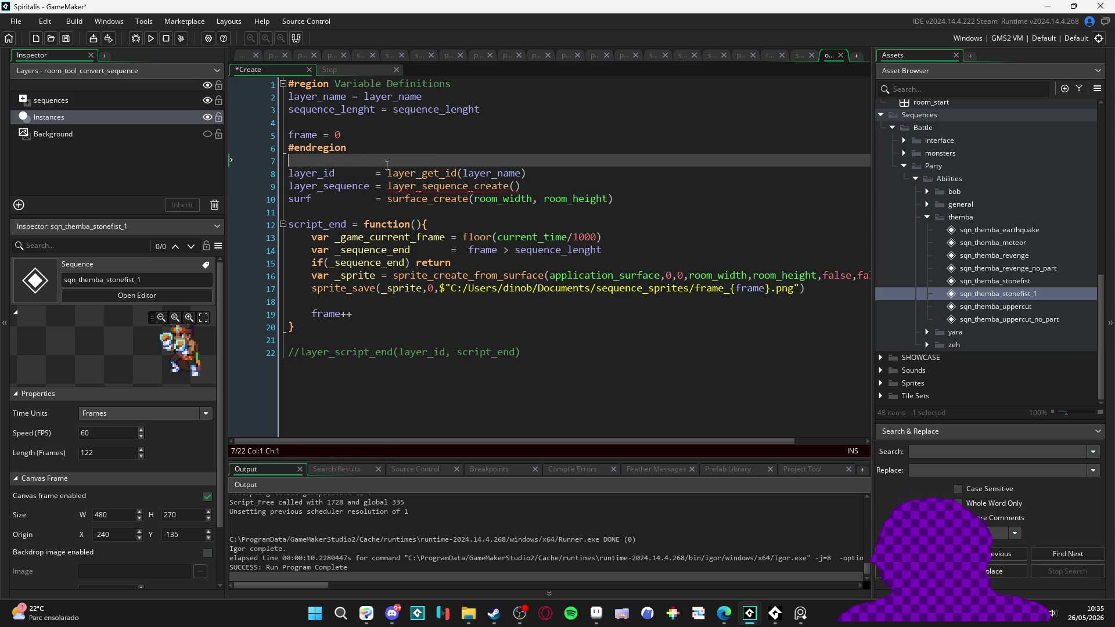
double_click(312, 173)
key("ctrl+s")
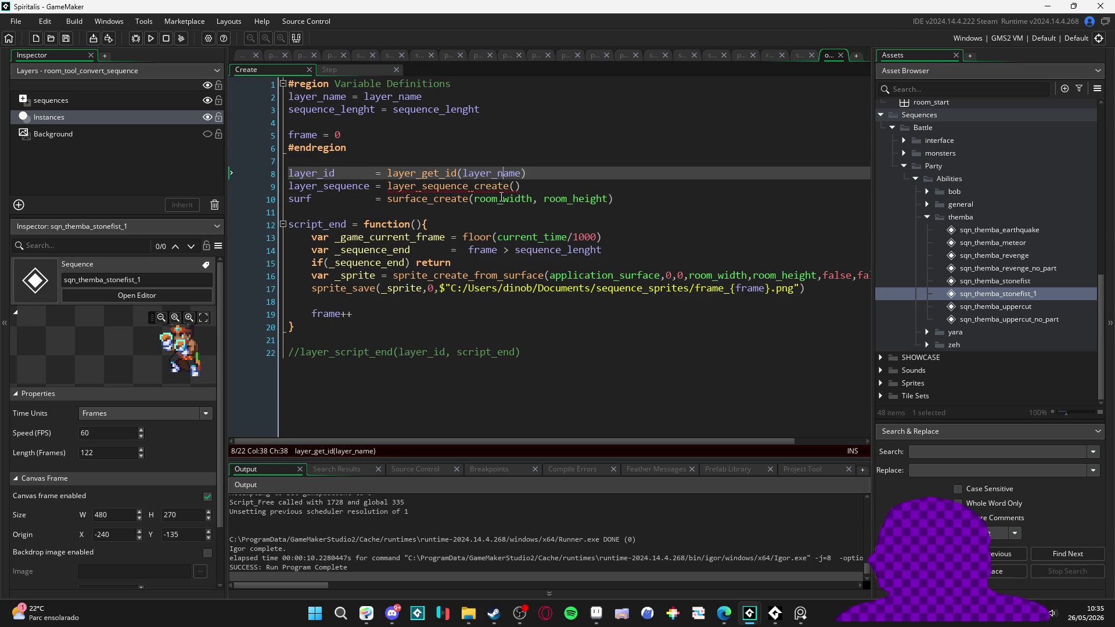
left_click(515, 185)
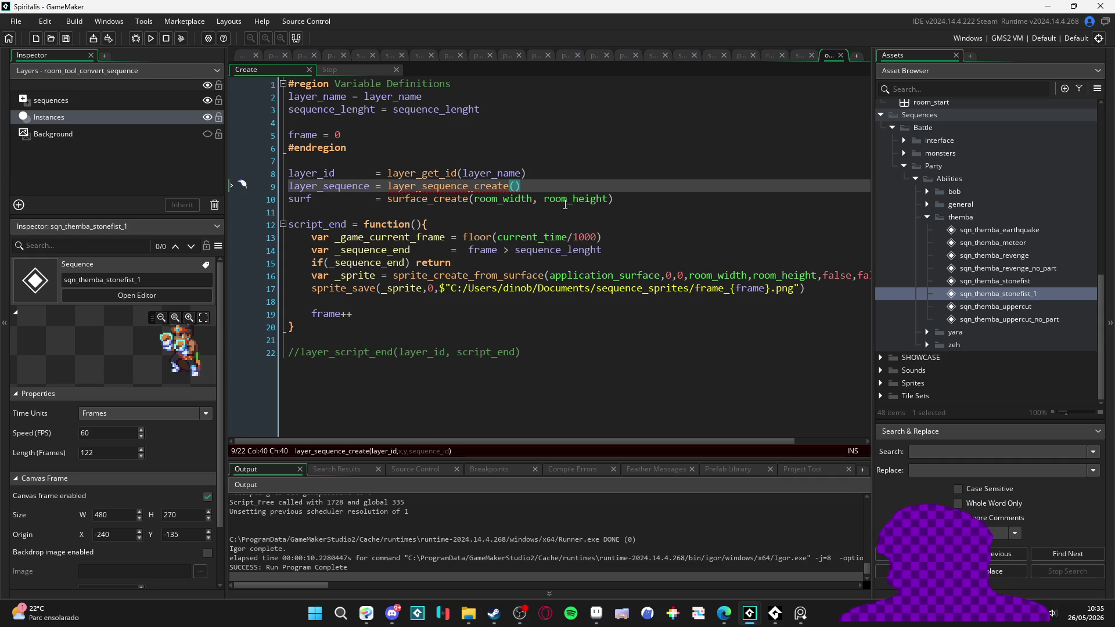
Fill layer_sequence_create's arguments with layer_id,0,0,sequence_id and save
left_click(544, 188)
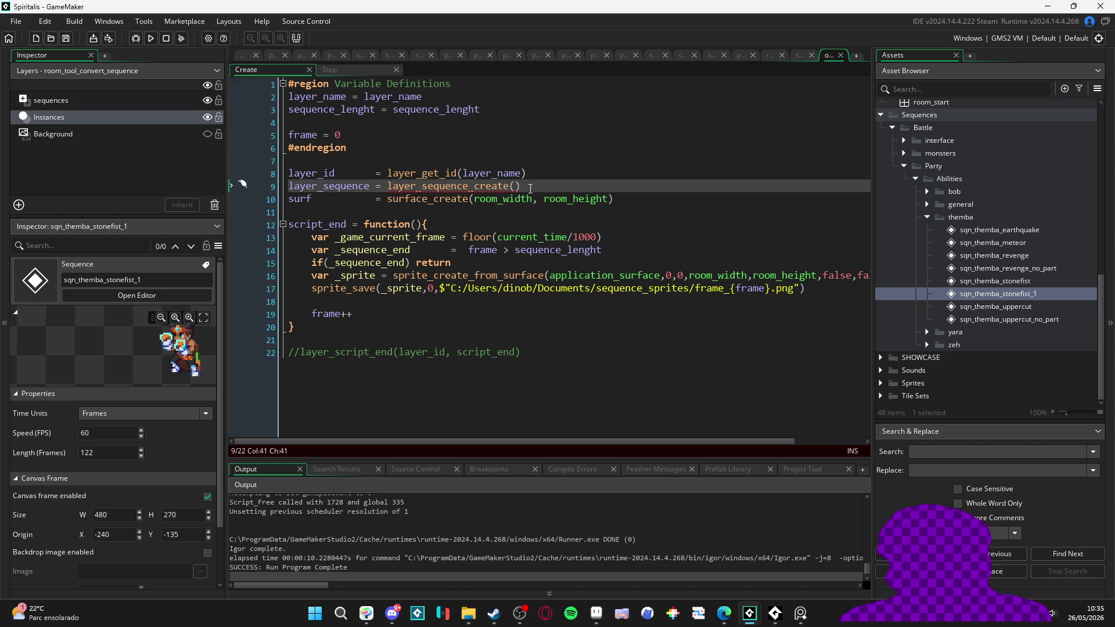
key("BackSpace")
type("layer_id")
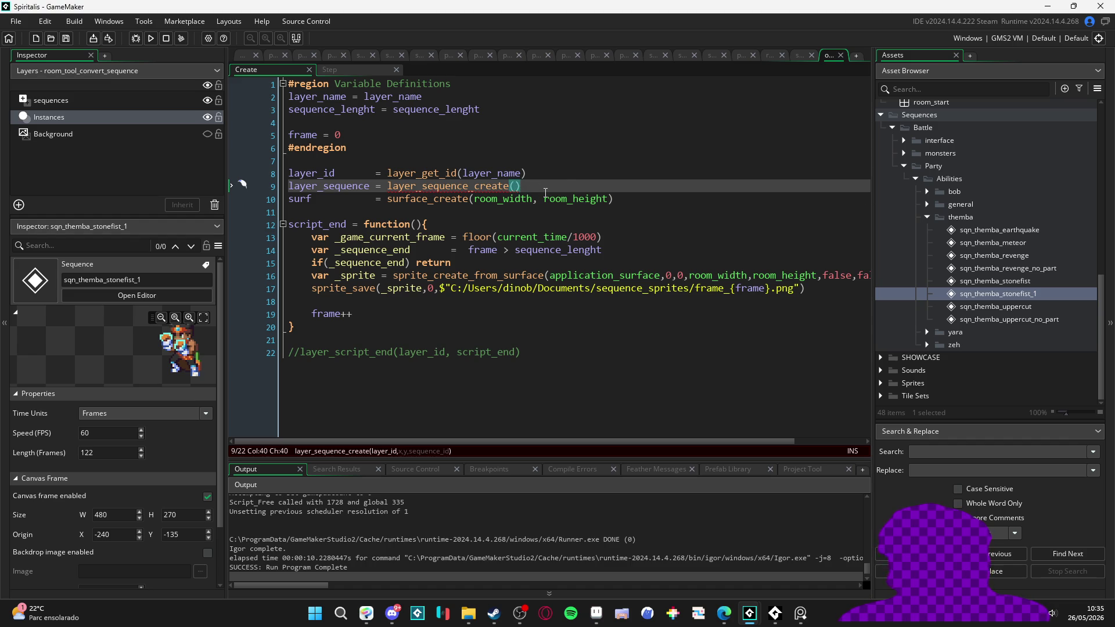
key("BackSpace")
key("BackSpace")
key("BackSpace")
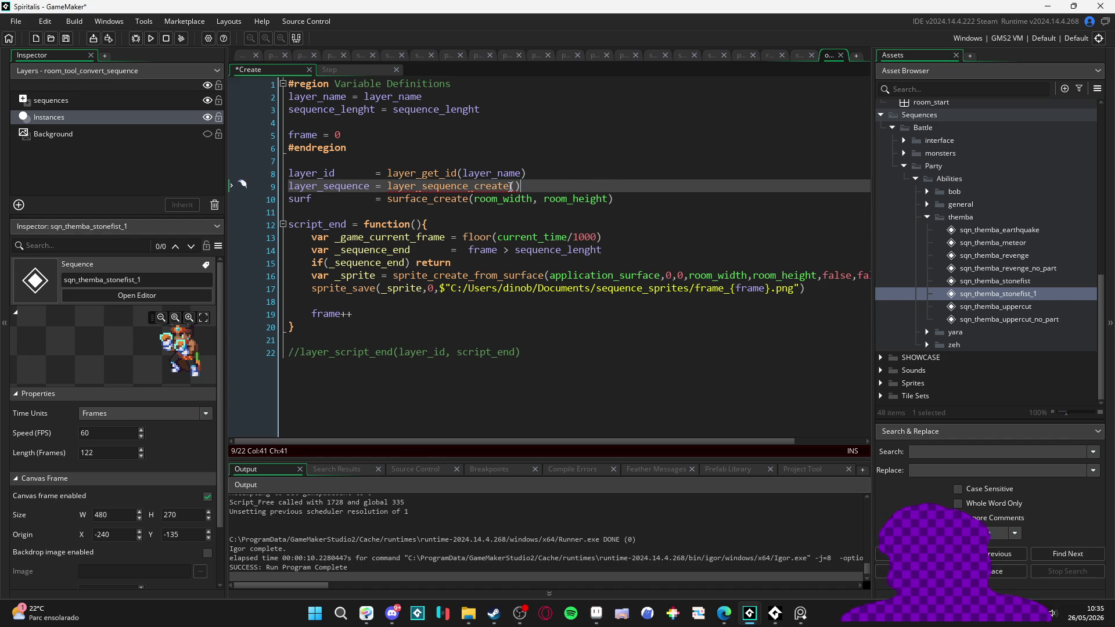
left_click(522, 185)
left_click(513, 186)
type("layer_id")
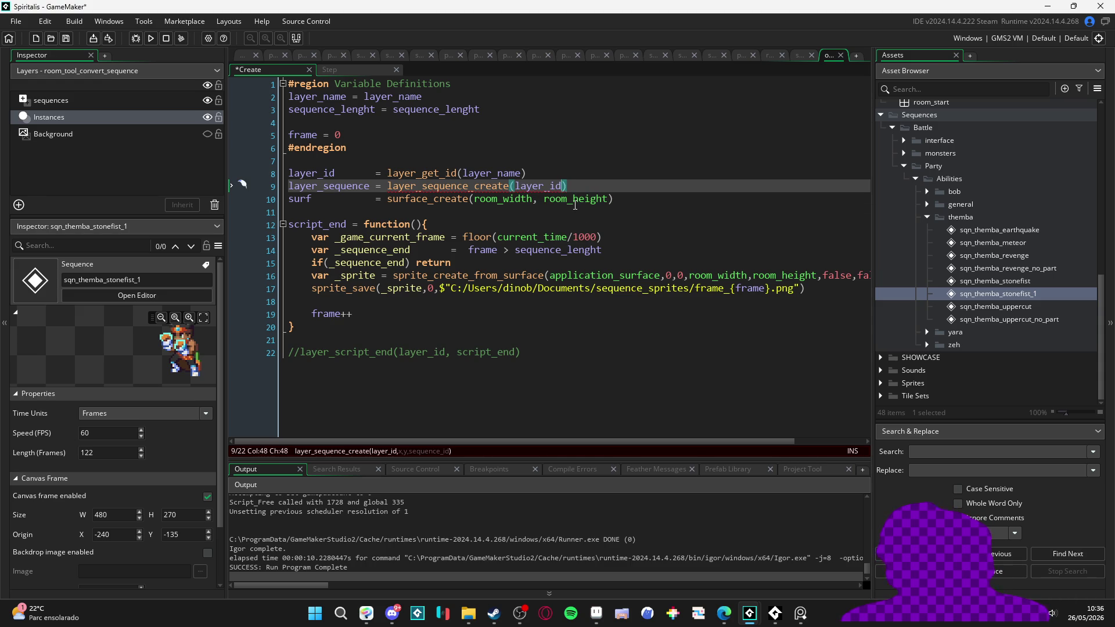
type(",0,0,")
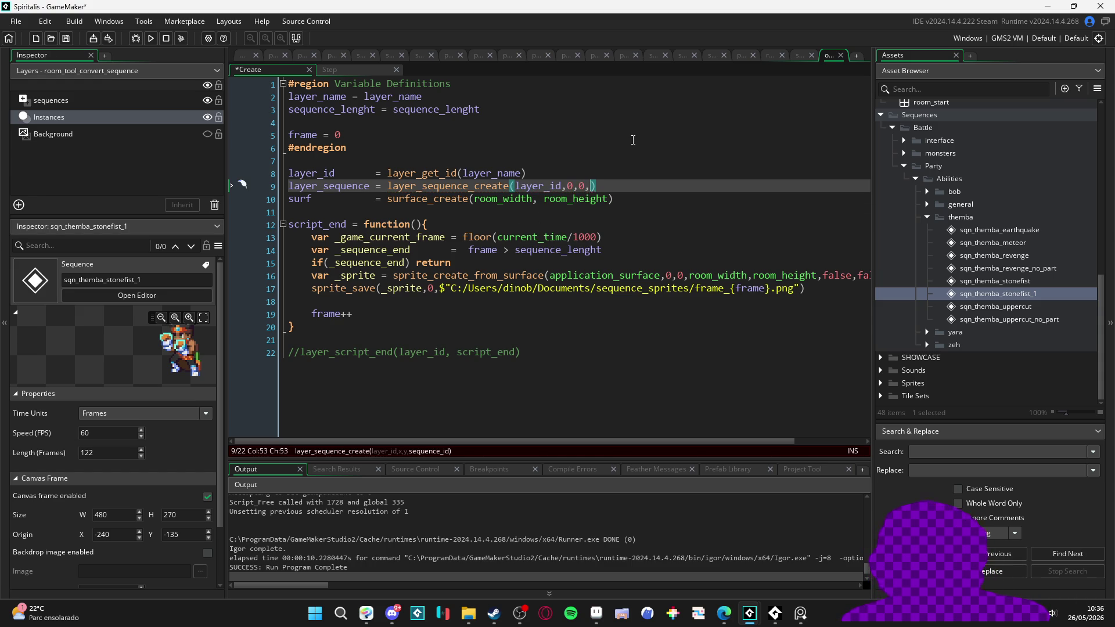
type("sequence_")
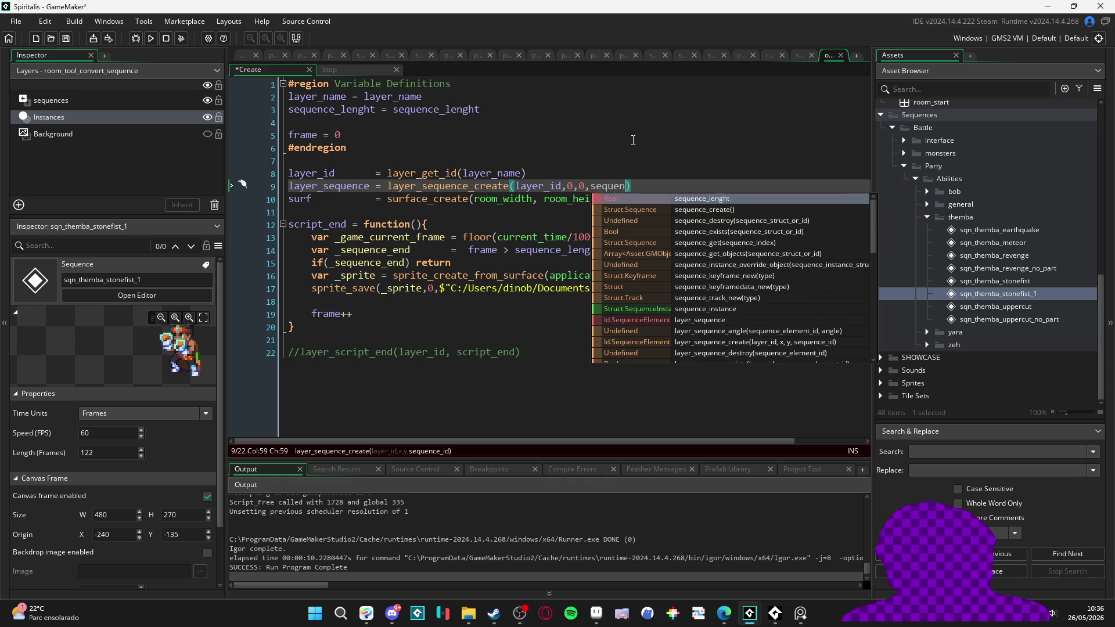
type("id")
left_click(523, 185)
key("ctrl+s")
Add sequence_id = sequence_id to the variable definitions block
left_click(349, 123)
type("sequen")
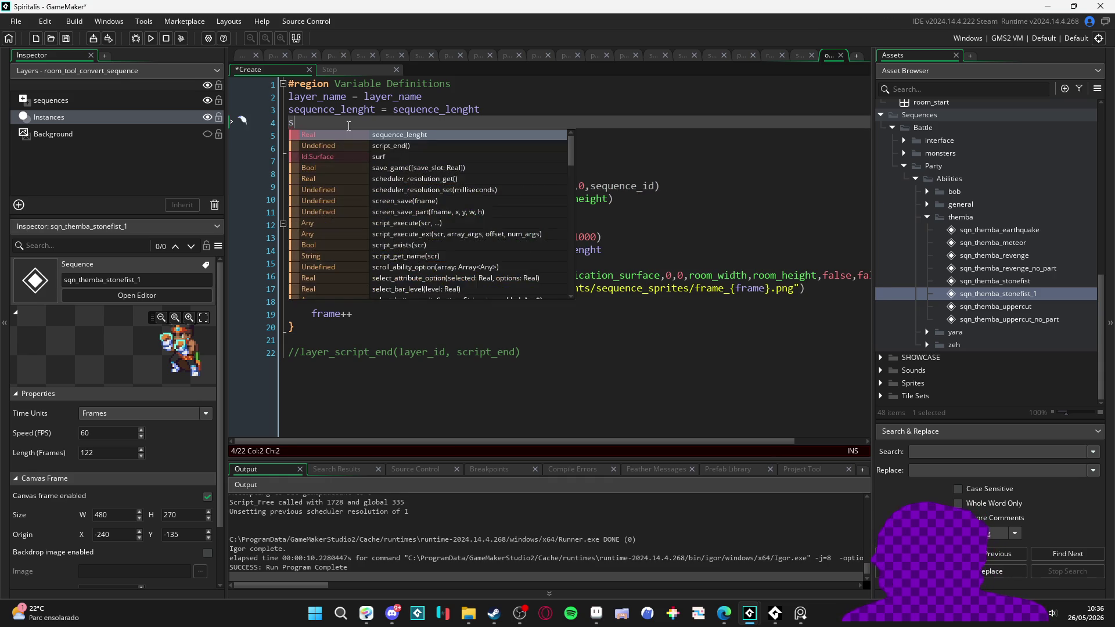
type("ce_id ")
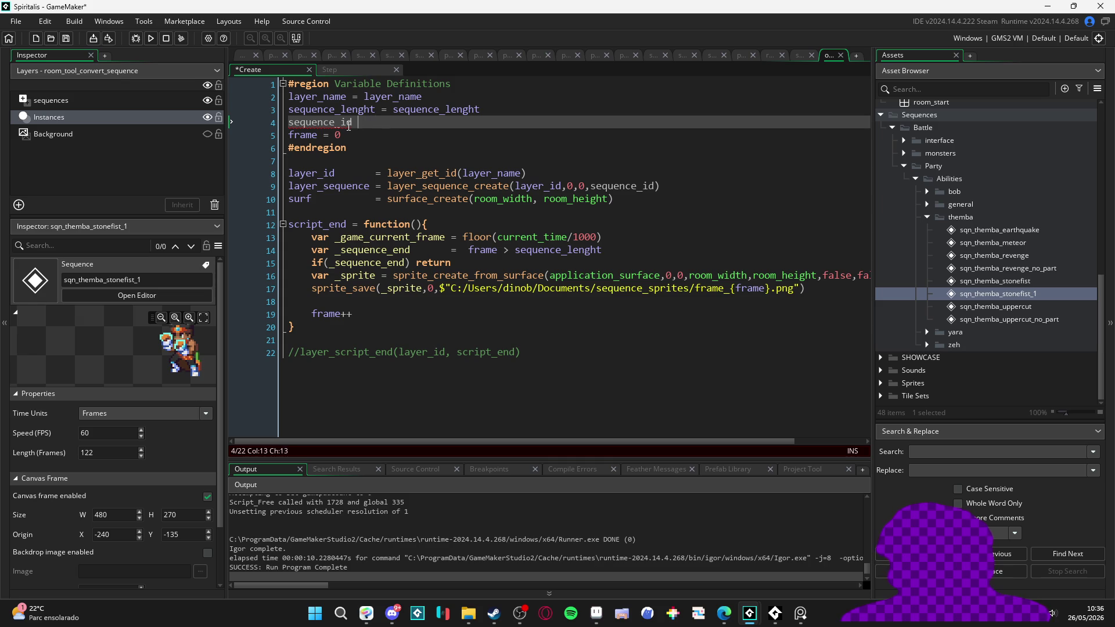
type("= sequence_id")
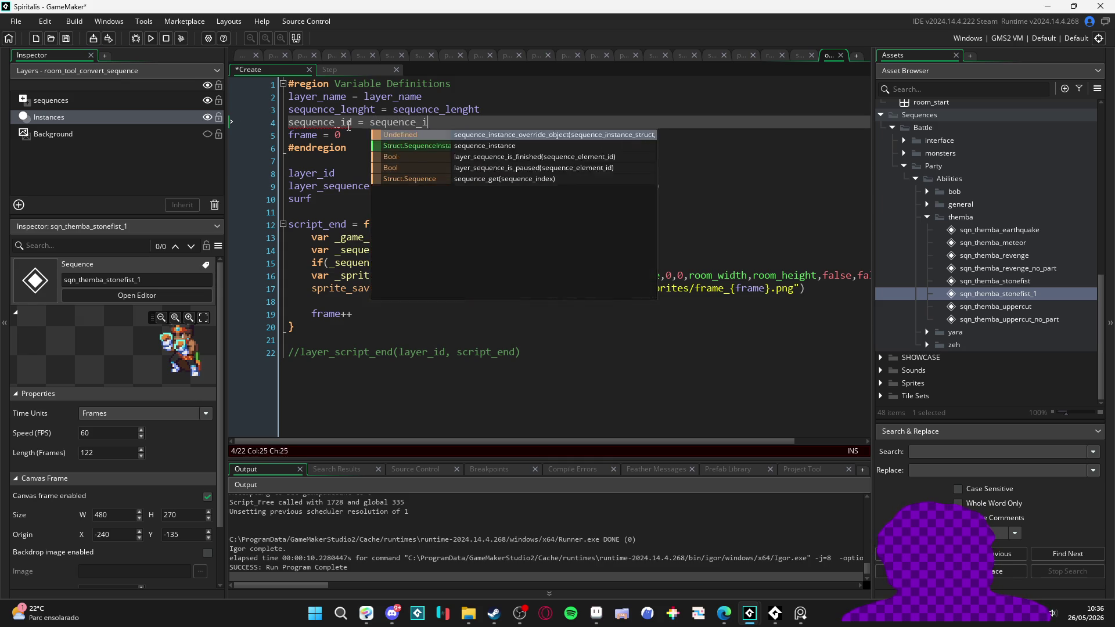
key("Return")
key("BackSpace")
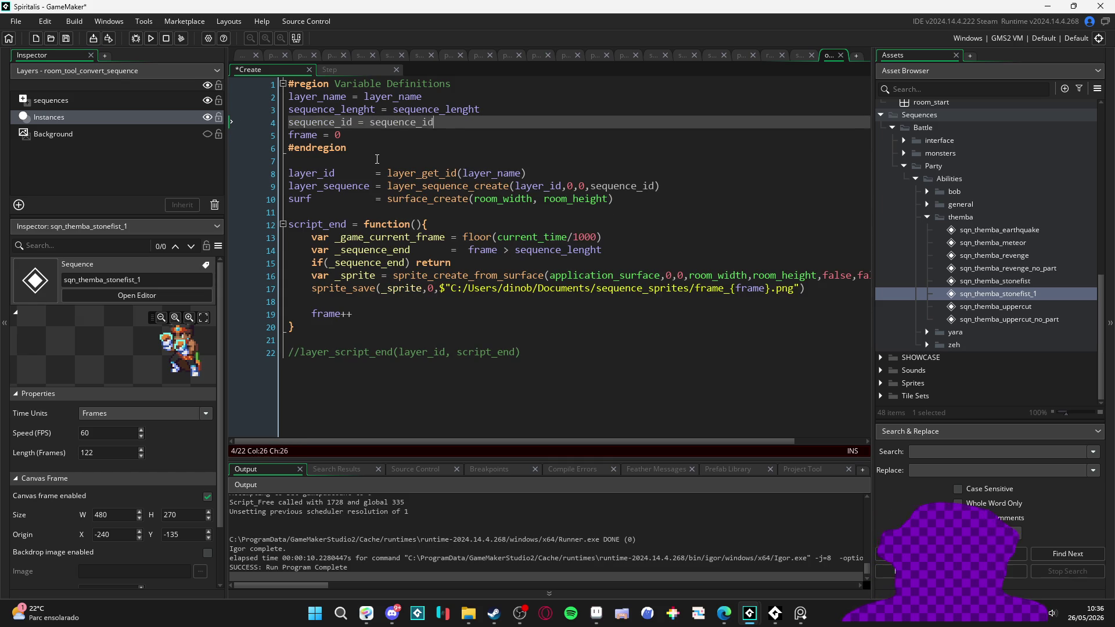
Delete the frame++ line from script_end and go back to the object editor
left_click_drag(354, 313, 282, 301)
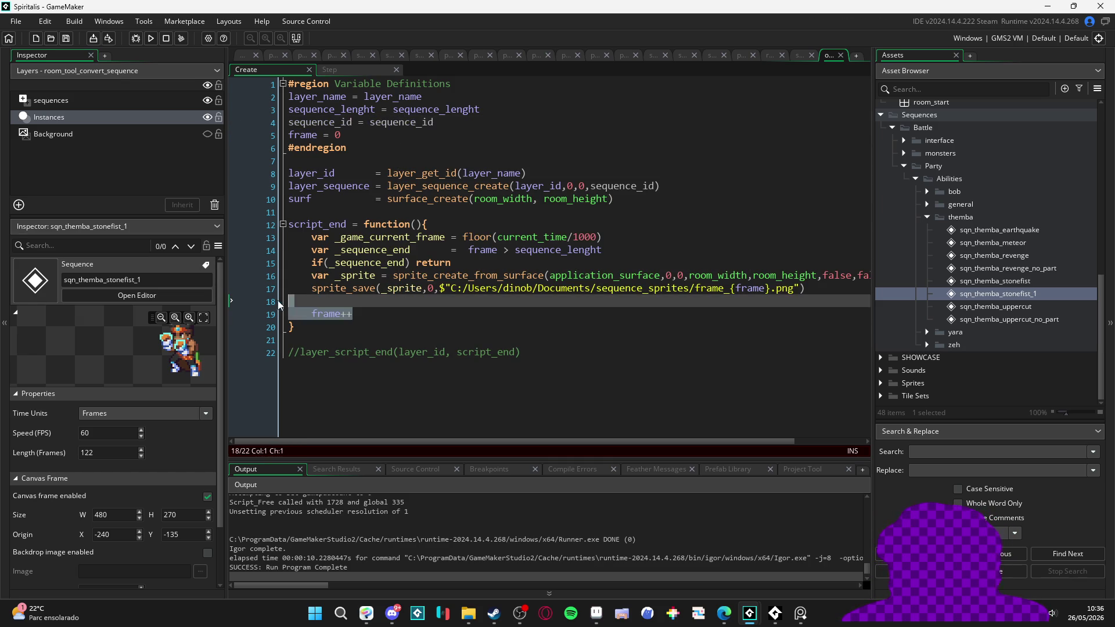
key("BackSpace")
key("BackSpace")
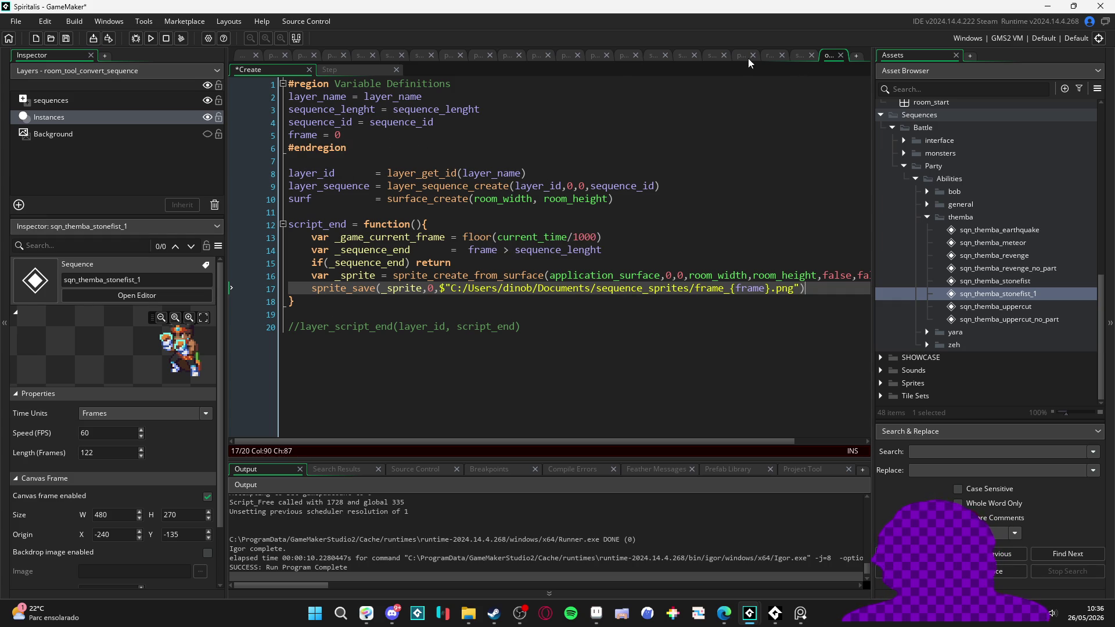
left_click(238, 56)
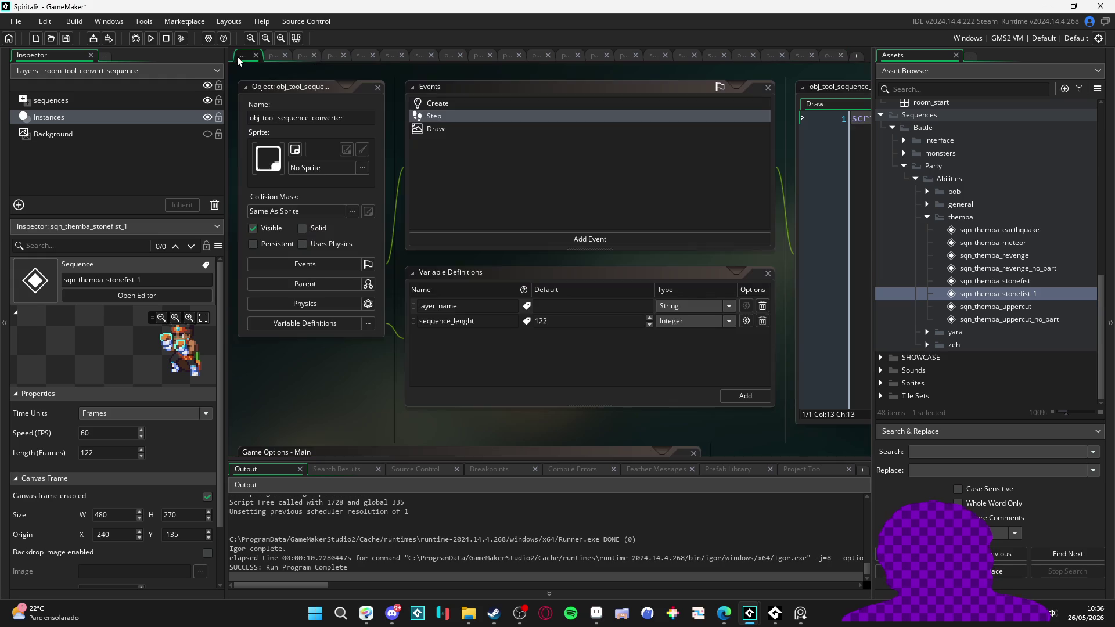
Close every particle, sprite and themba sequence editor tab, leaving Workspace 1 and the object
left_click(811, 56)
left_click(795, 56)
left_click(800, 57)
left_click(801, 56)
left_click(788, 57)
left_click(802, 56)
left_click(785, 57)
left_click(802, 56)
left_click(779, 57)
left_click(799, 54)
left_click(779, 55)
left_click(797, 57)
left_click(763, 54)
left_click(795, 57)
left_click(768, 54)
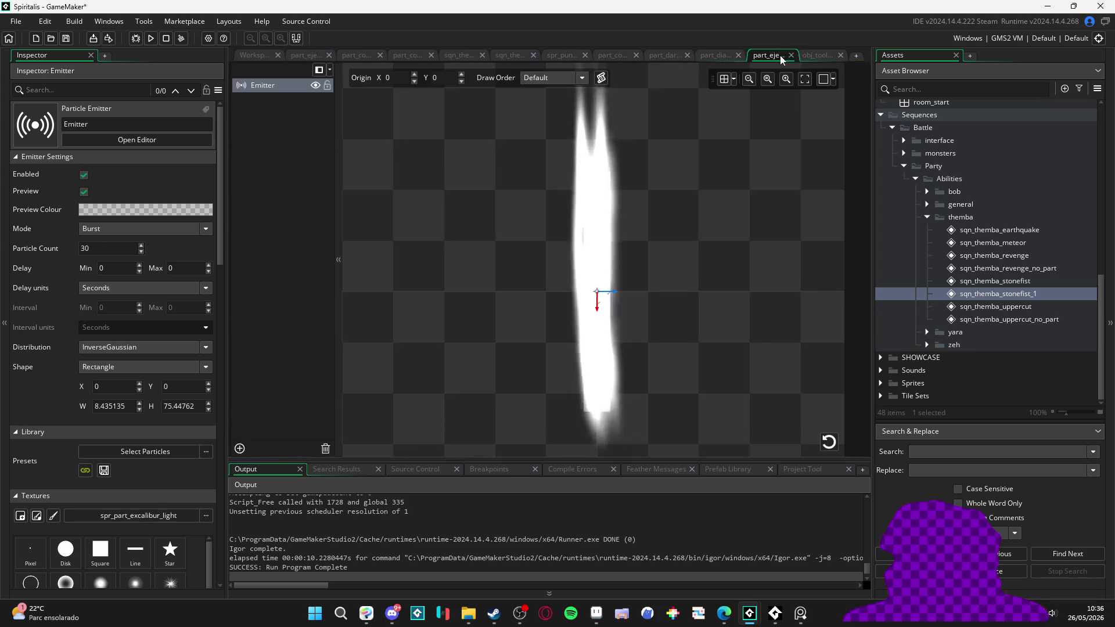
left_click(791, 55)
left_click(771, 58)
left_click(787, 57)
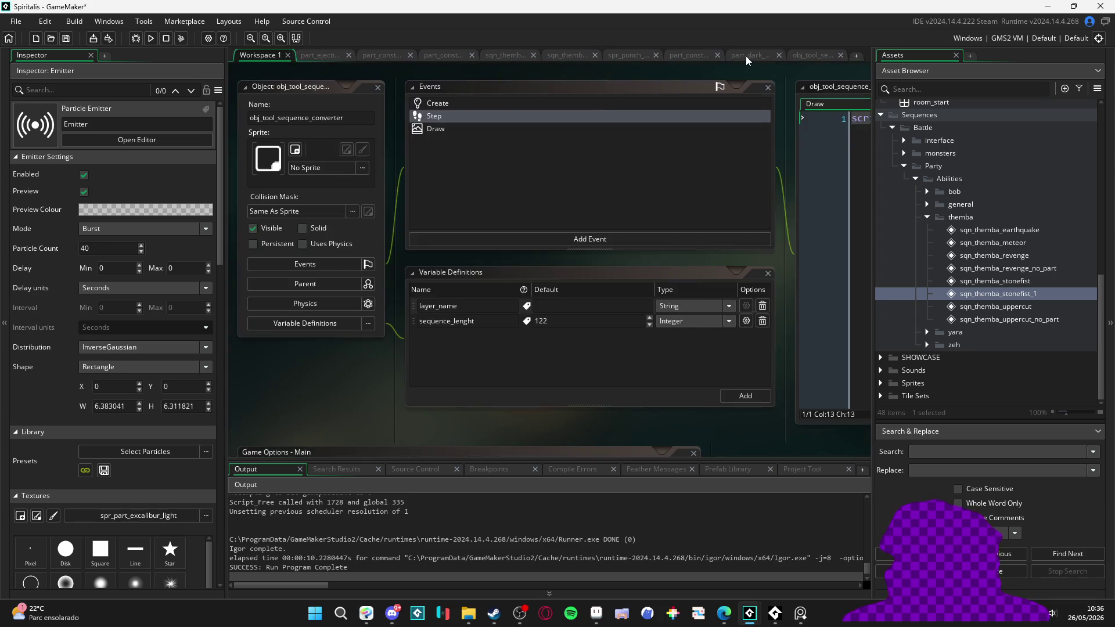
left_click(743, 56)
left_click(782, 58)
left_click(744, 56)
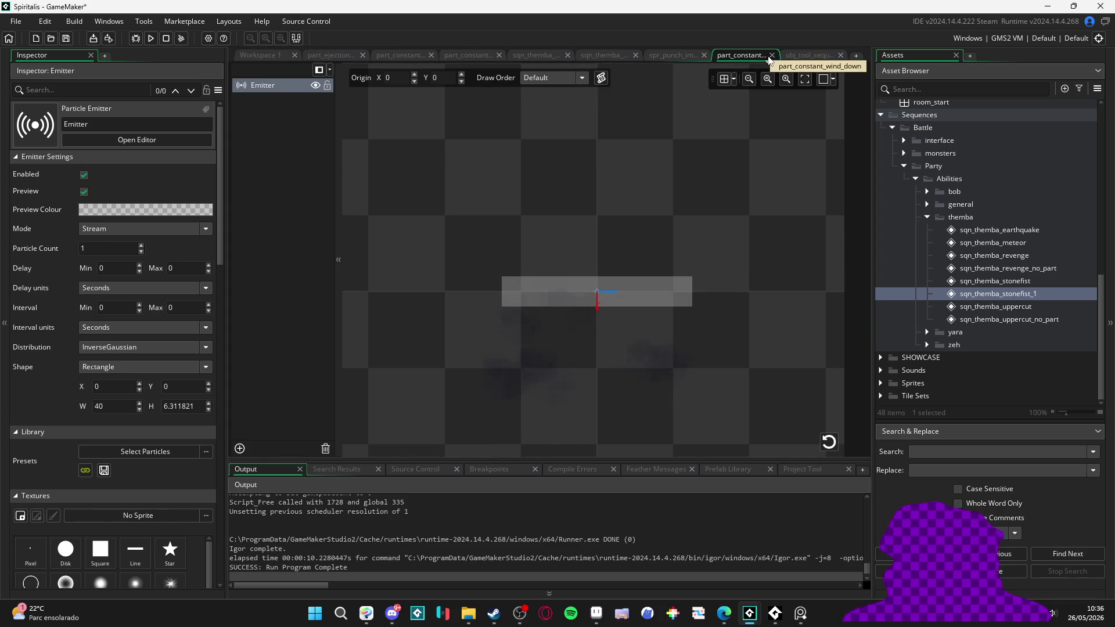
left_click(772, 55)
left_click(673, 55)
left_click(710, 56)
left_click(638, 56)
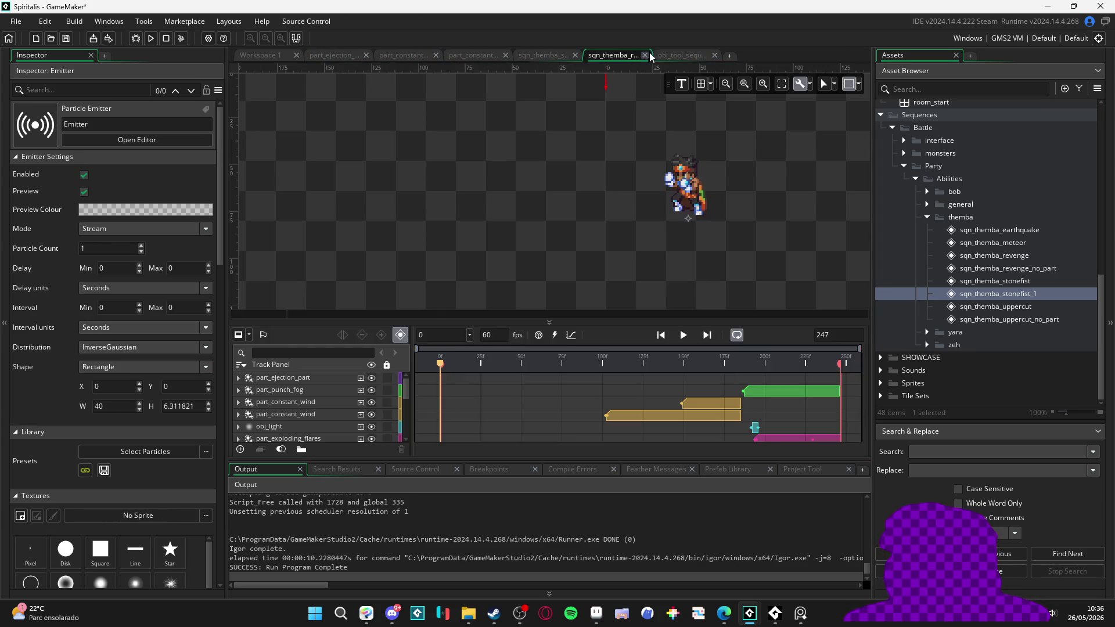
left_click(646, 55)
left_click(575, 55)
left_click(474, 55)
left_click(506, 56)
left_click(406, 56)
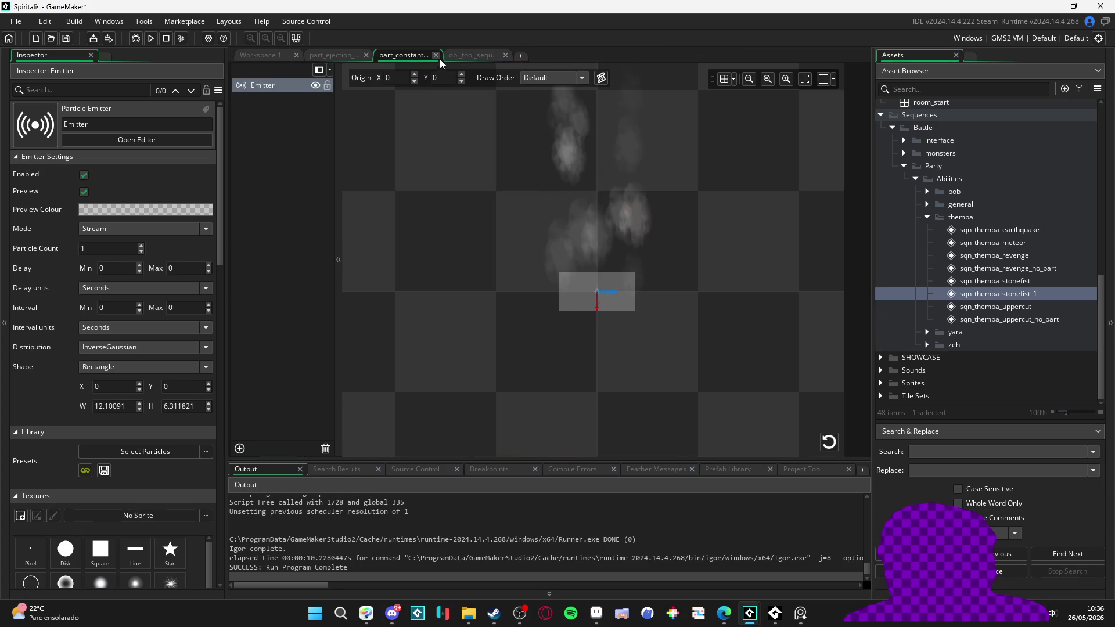
left_click(434, 55)
left_click(347, 56)
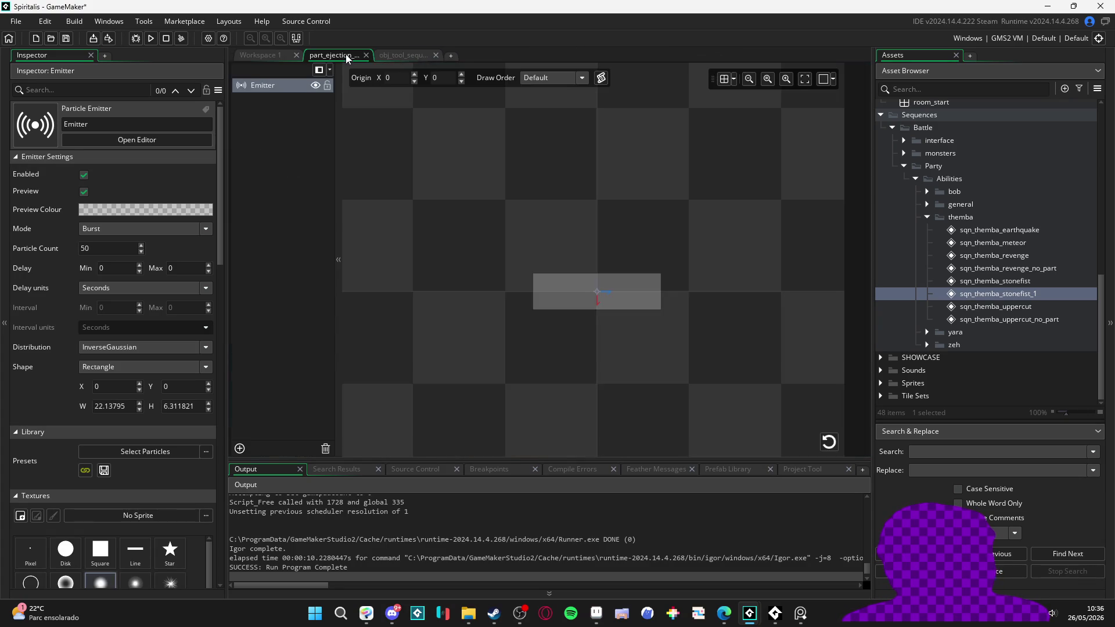
left_click(366, 55)
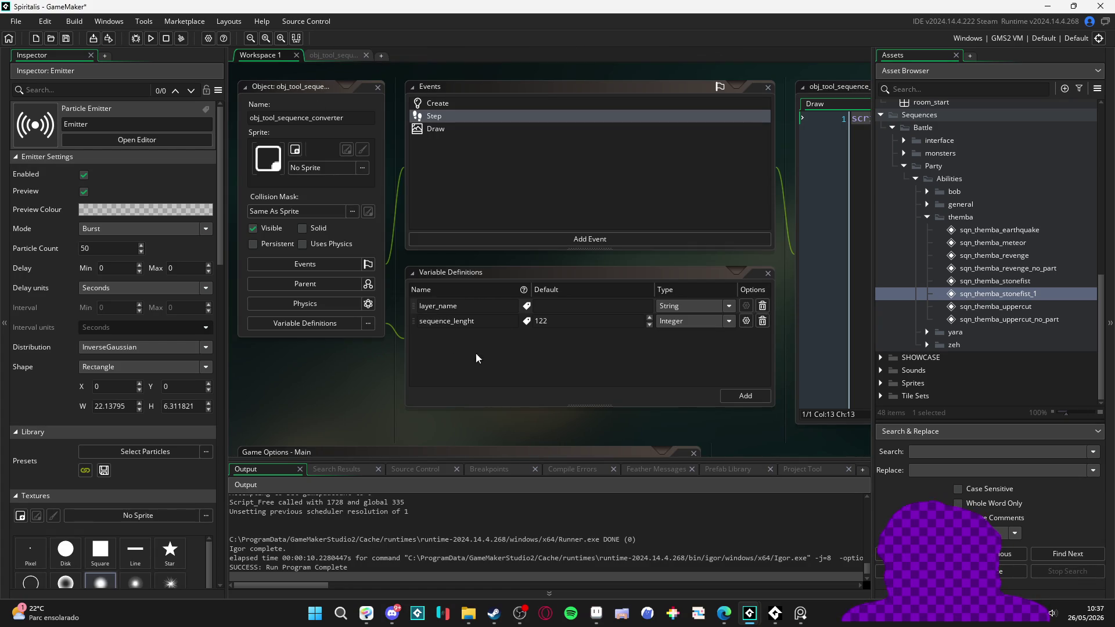
Create variable sequence_id of type Asset (default noone) and delete the sequence_lenght variable
mouse_move(654, 381)
left_mouse_down()
mouse_move(412, 420)
mouse_move(400, 362)
mouse_move(438, 349)
left_mouse_up()
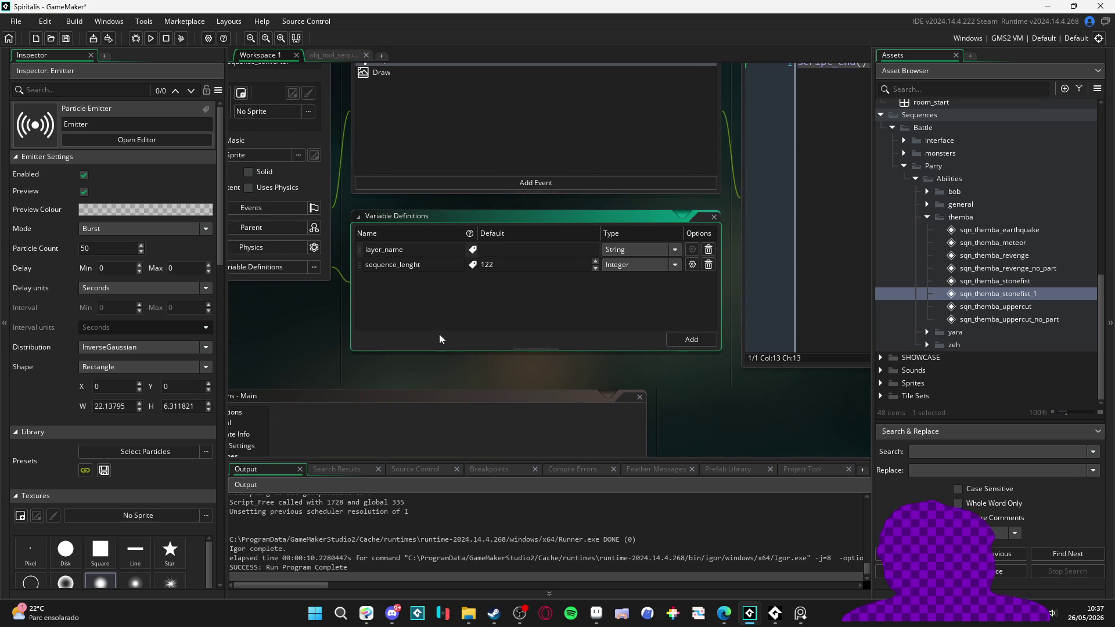
left_click(691, 336)
type("se")
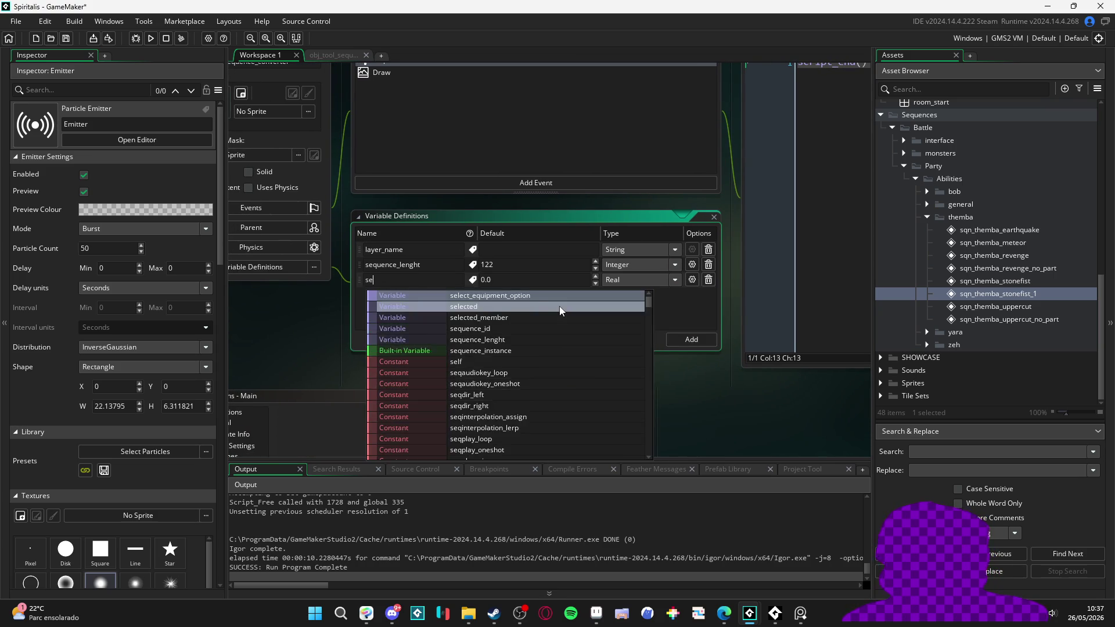
type("quence")
key("Return")
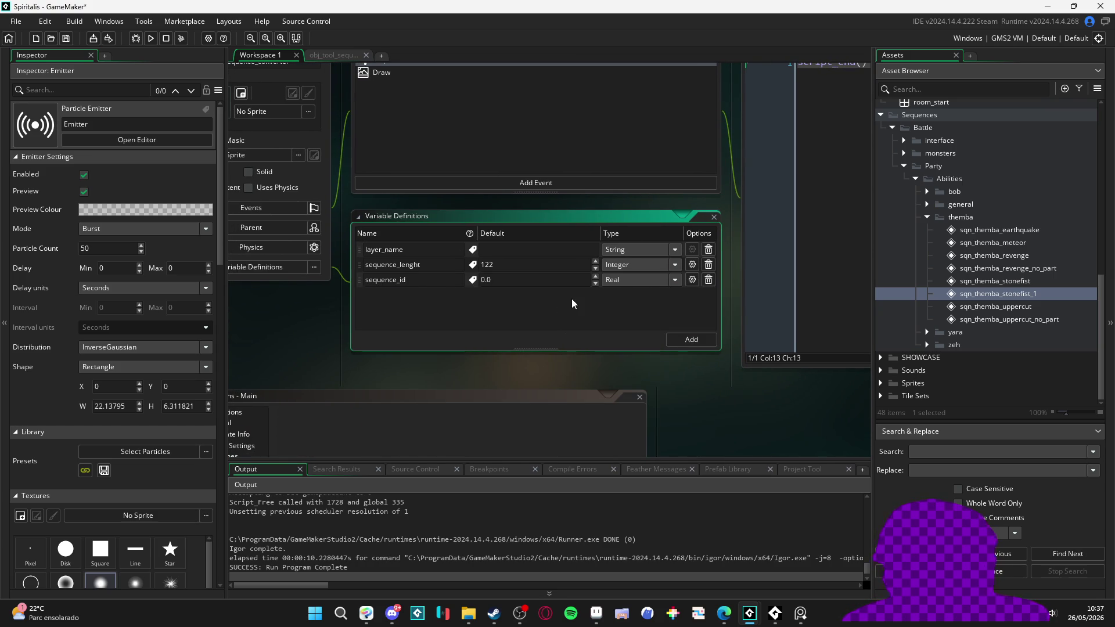
left_click(619, 279)
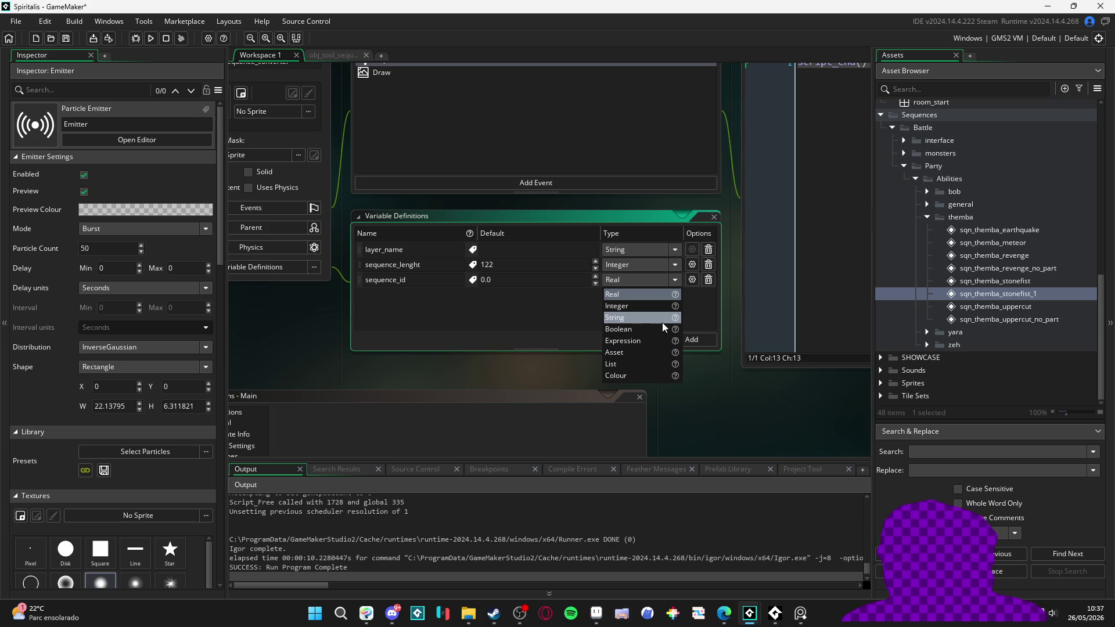
left_click(642, 353)
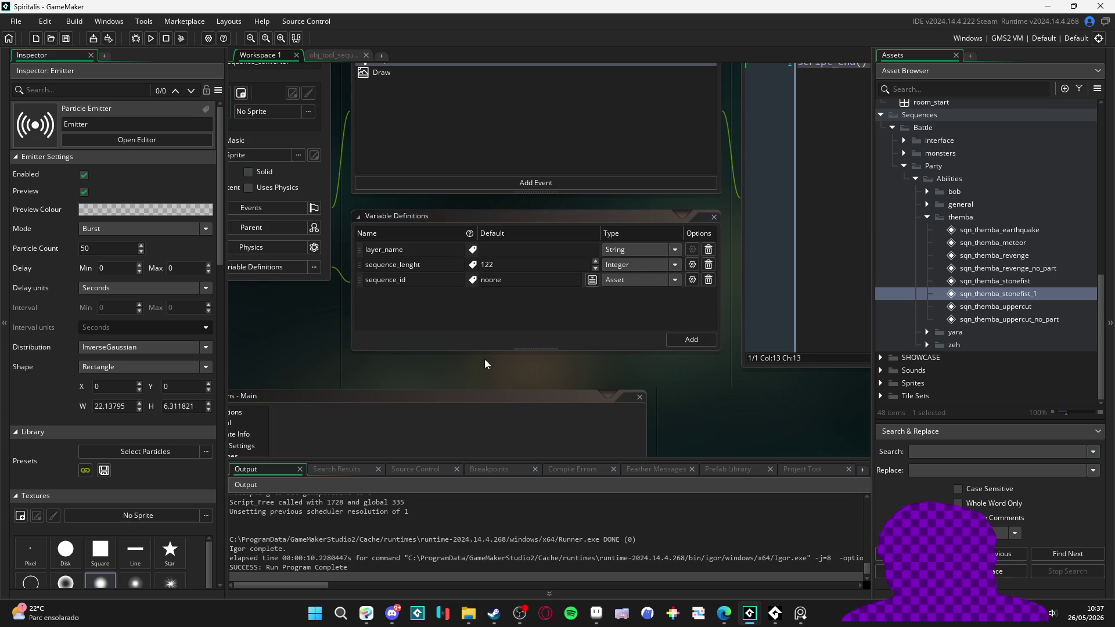
left_click(666, 349)
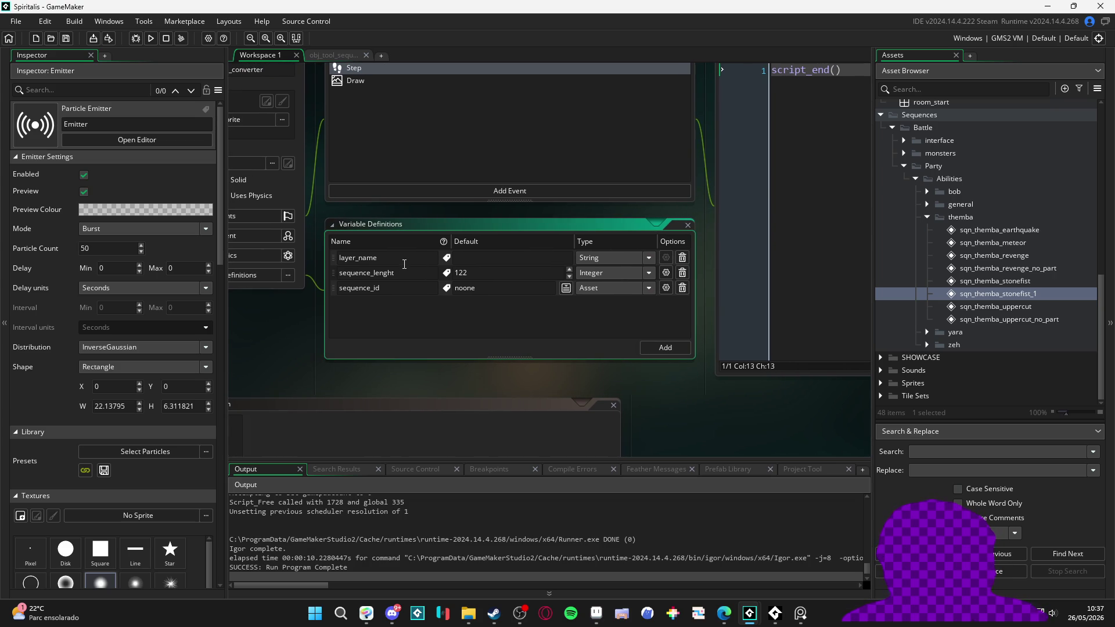
left_click(682, 272)
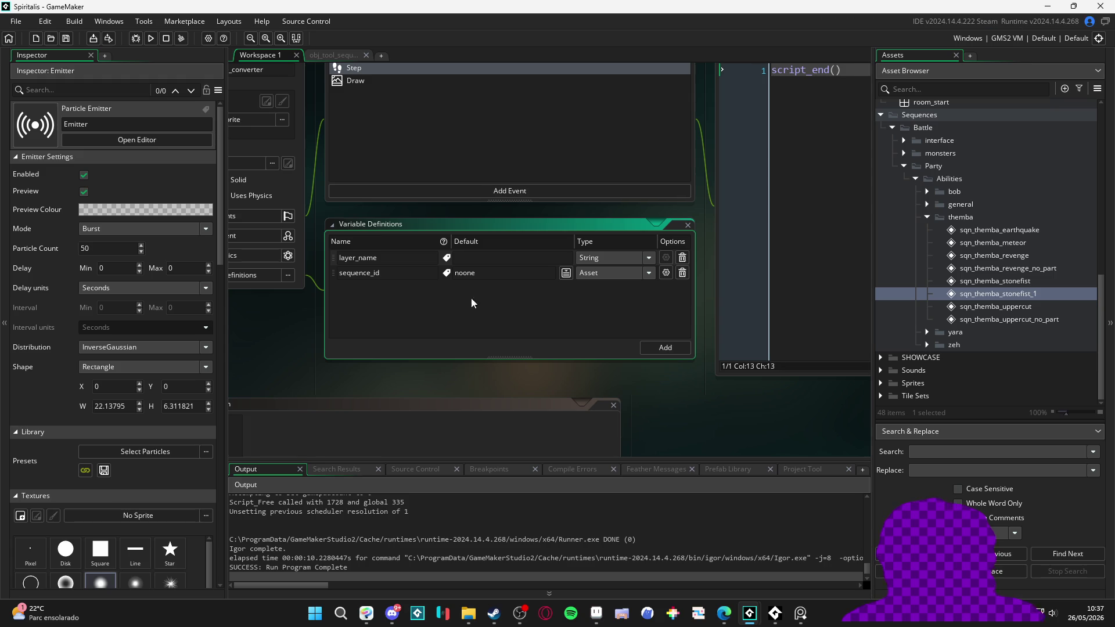
Delete the sequence_lenght assignment from the Create code's variable block
key("ctrl+Tab")
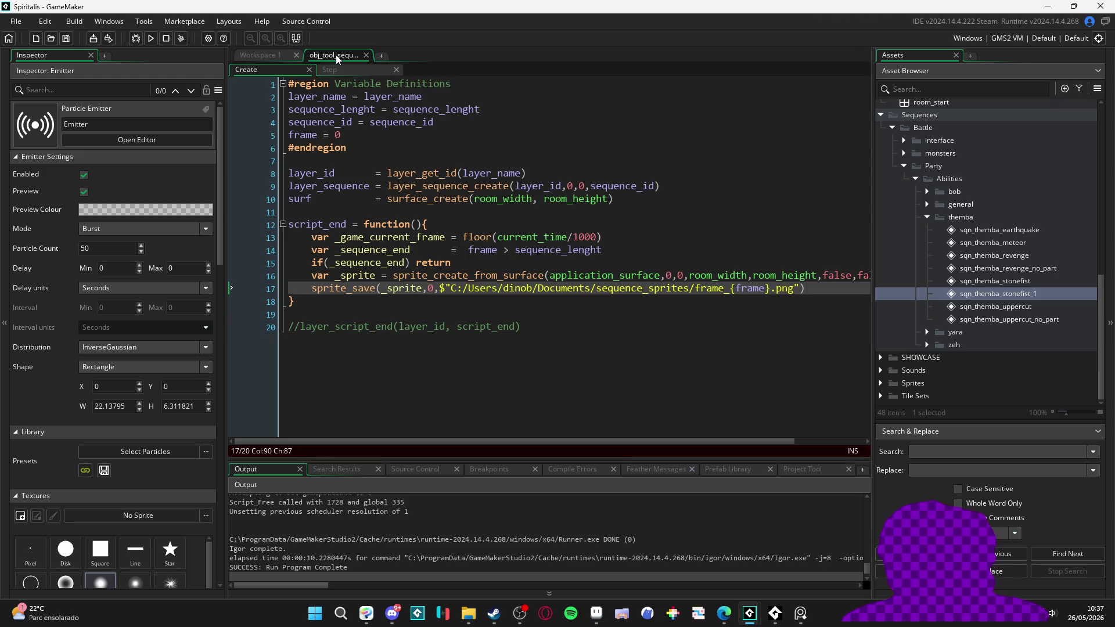
mouse_move(506, 111)
left_mouse_down()
mouse_move(163, 121)
mouse_move(172, 110)
left_mouse_up()
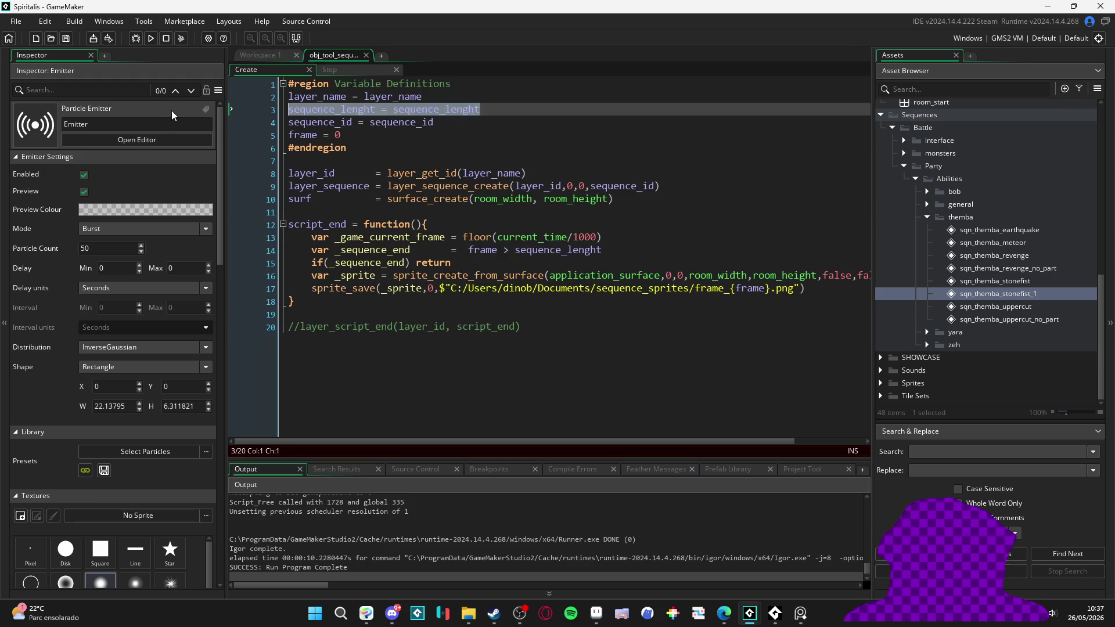
key("BackSpace")
key("BackSpace")
Add sequence_lenght = layer_sequence_get_length(layer_sequence) below the layer_sequence line
left_click(685, 175)
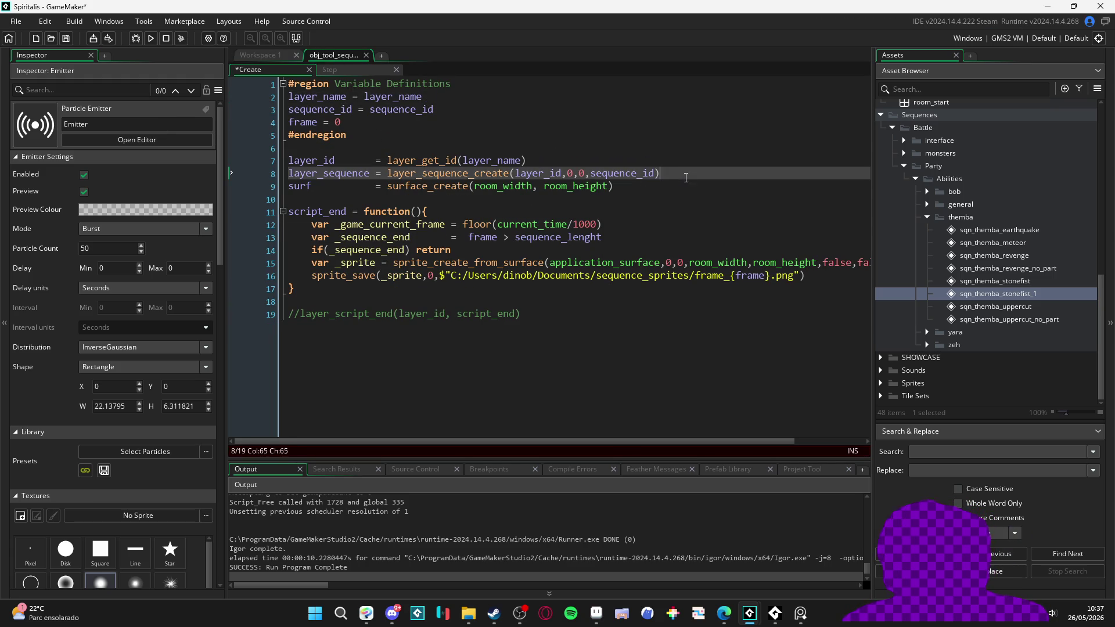
key("Return")
type("sequence_l")
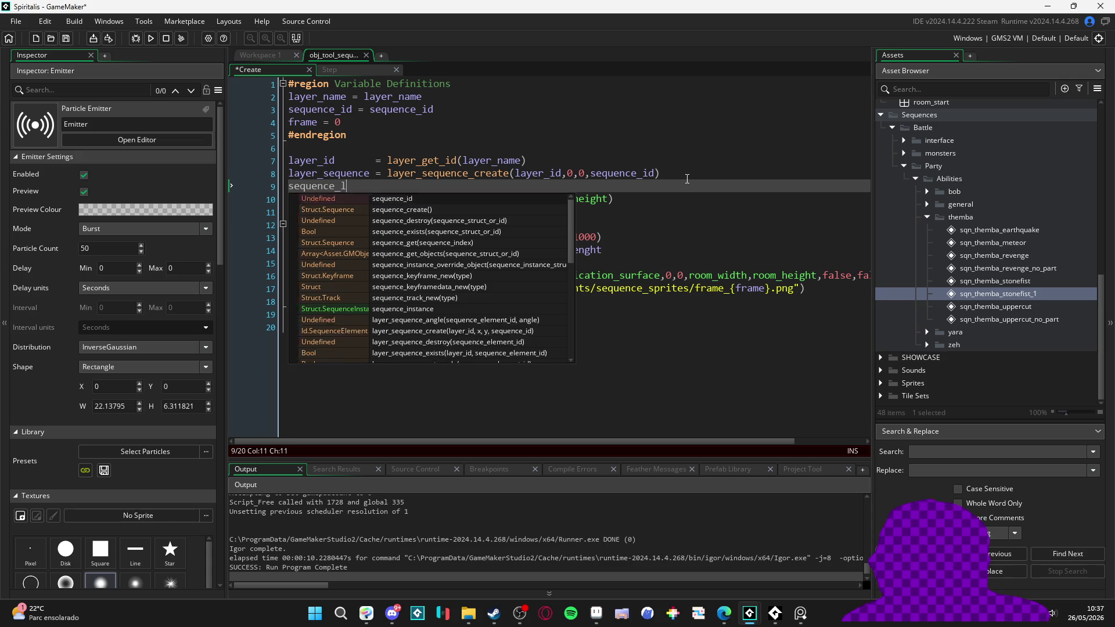
type("enght=")
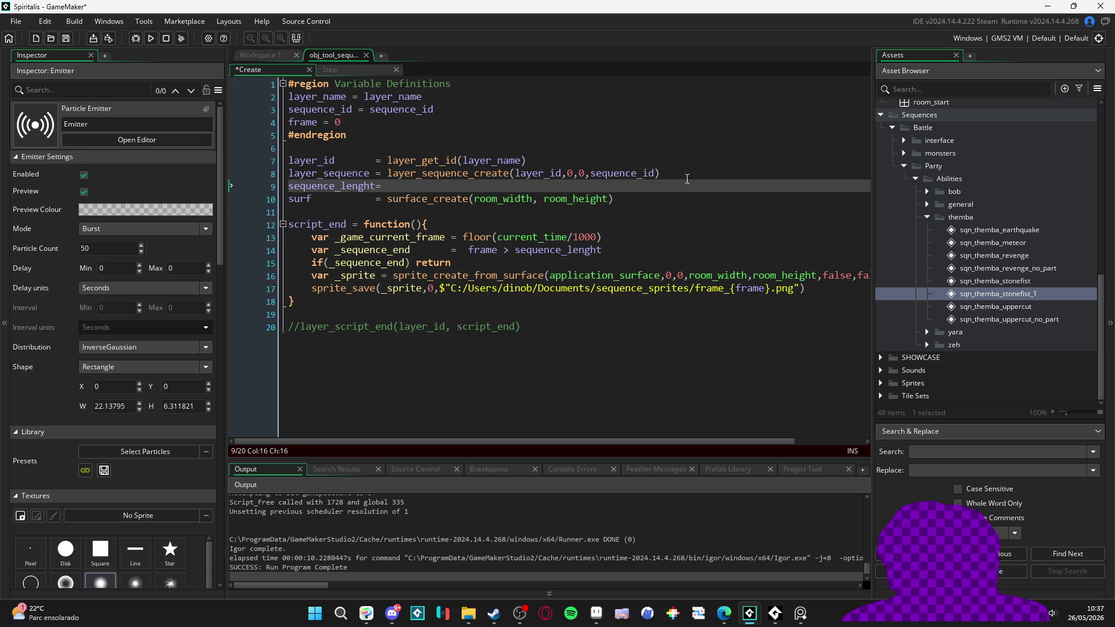
key("Down")
key("alt+shift+Up")
key("alt+shift+Up")
key("alt+shift+Up")
key("Down")
key("Down")
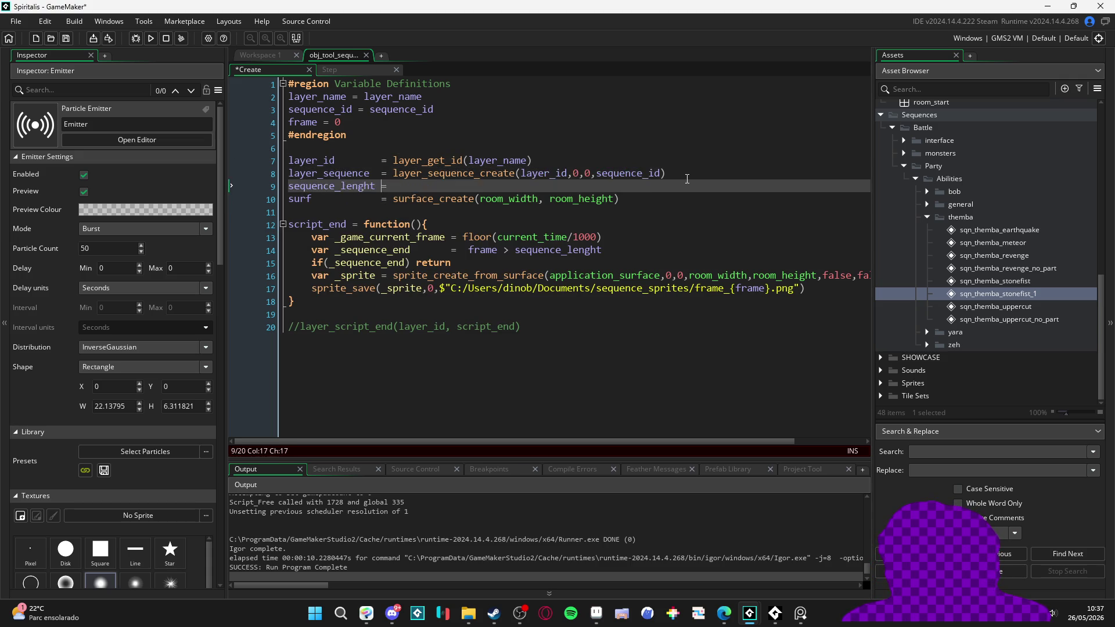
type("la")
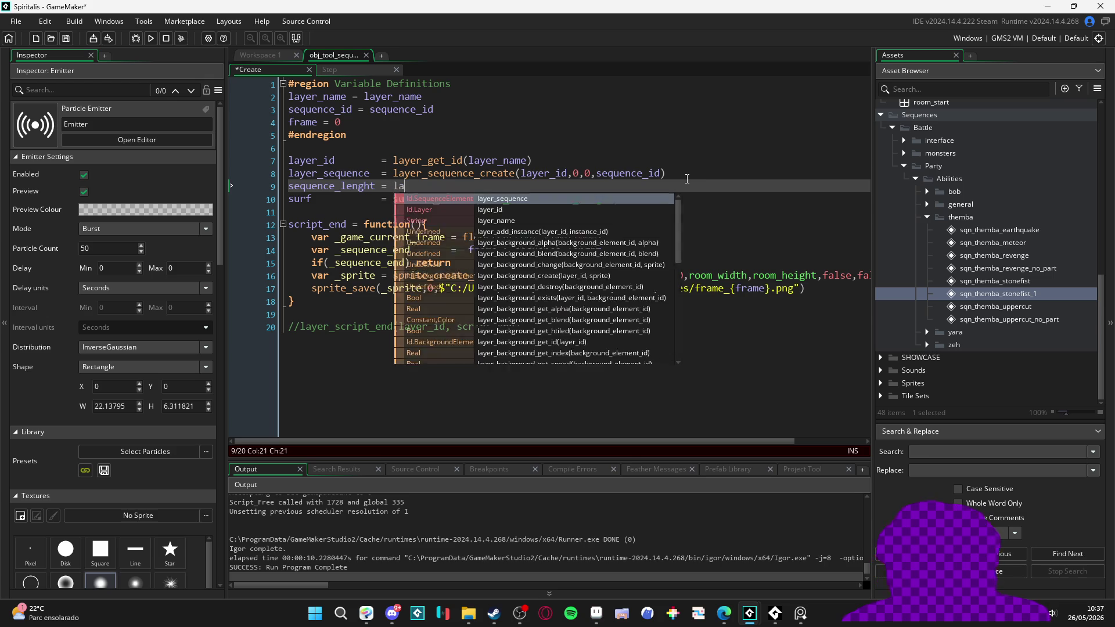
type("yer_sequence_get_l")
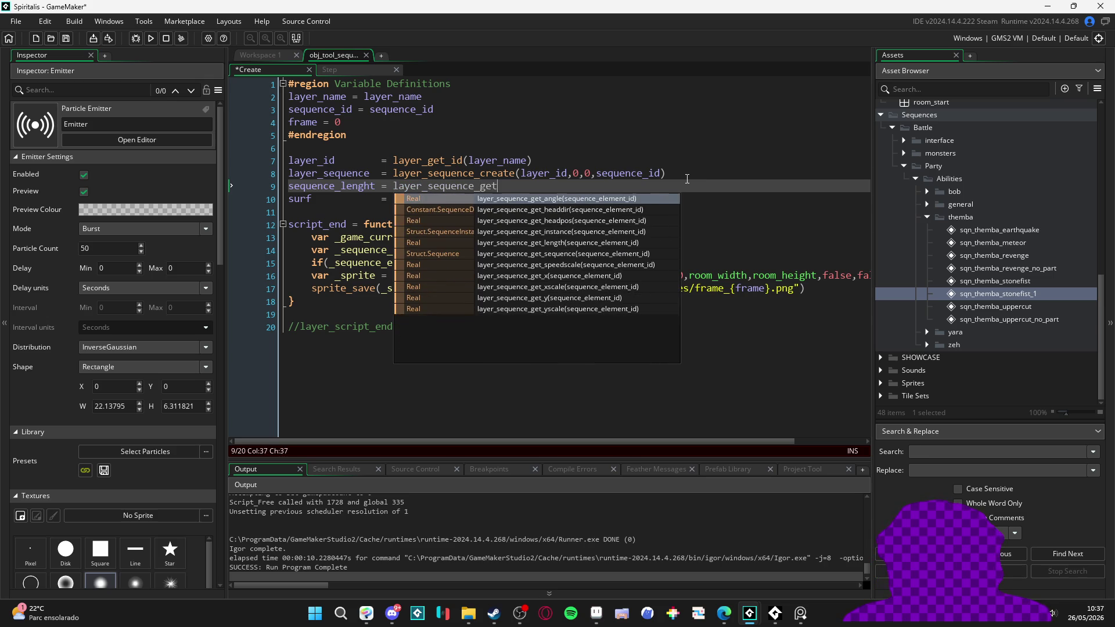
key("Return")
type("layer")
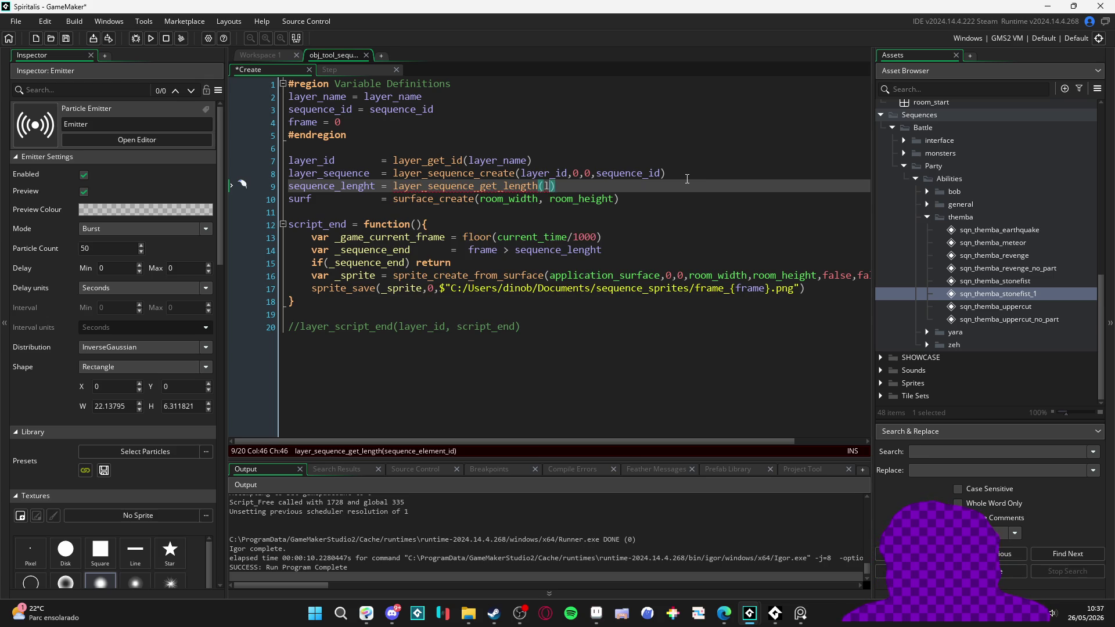
key("Return")
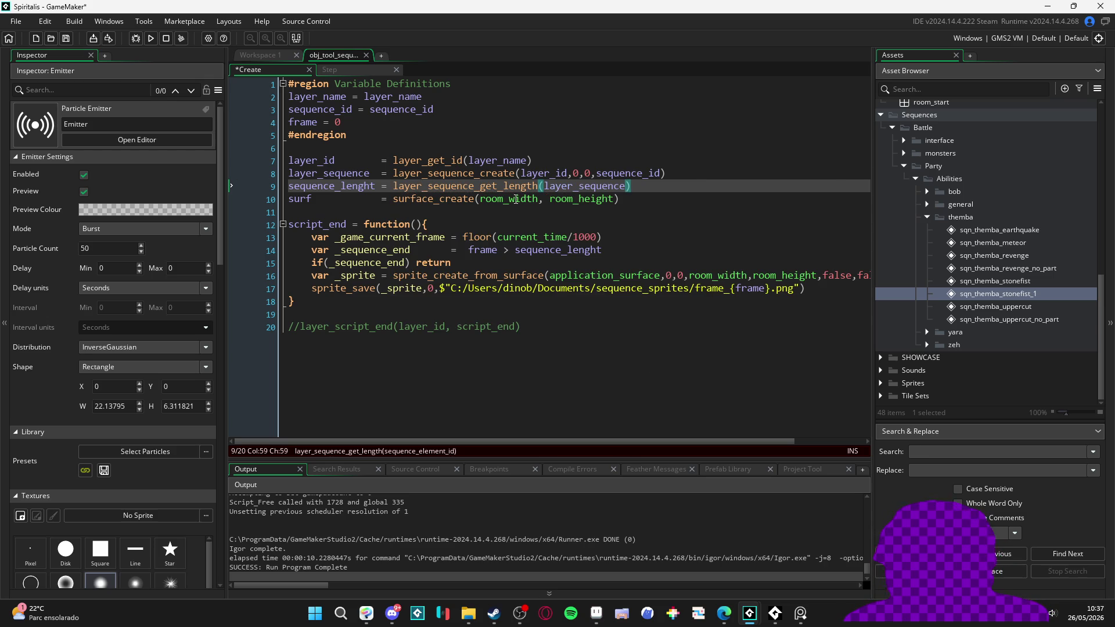
left_click(362, 200)
left_click(627, 186)
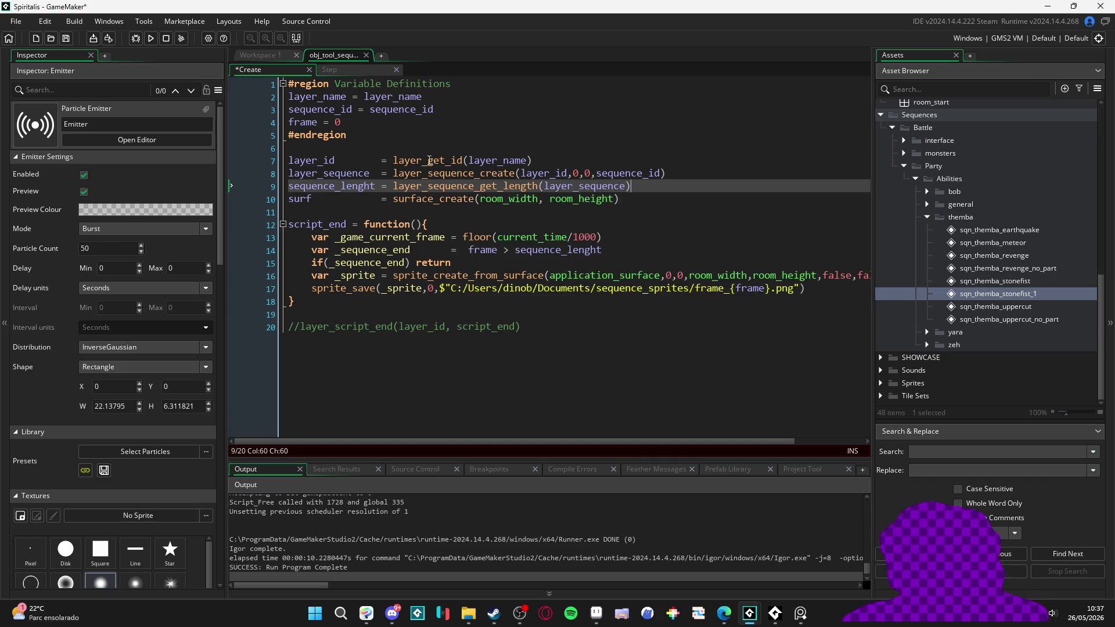
double_click(344, 159)
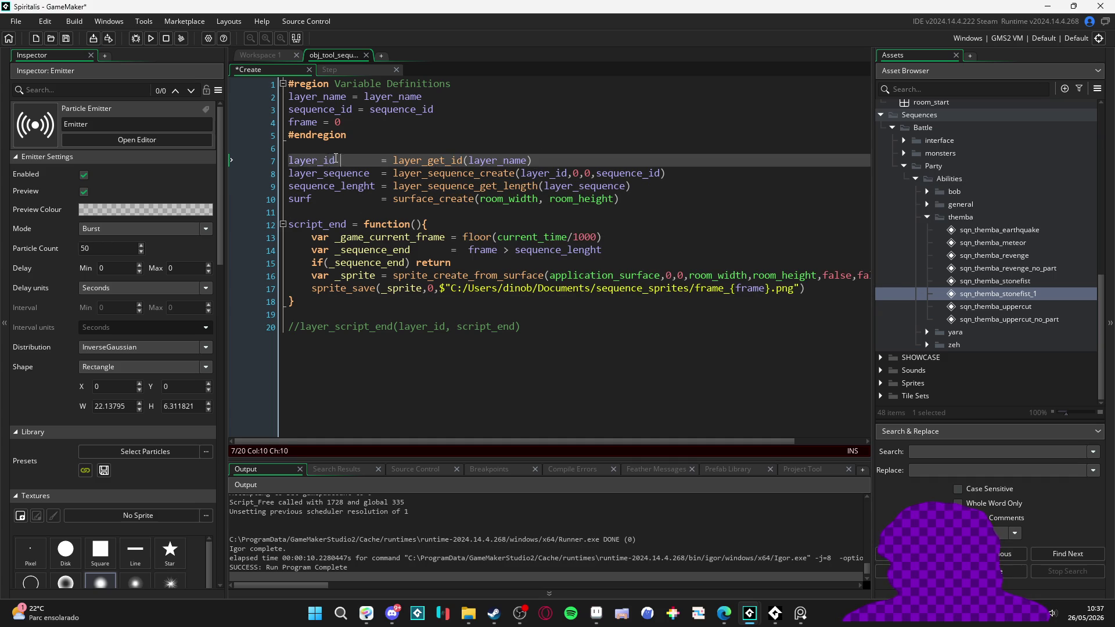
Move layer_id into the variable block as layer_id = layer_id with aligned equals signs
key("BackSpace")
left_click(456, 109)
key("Return")
type("layer_id")
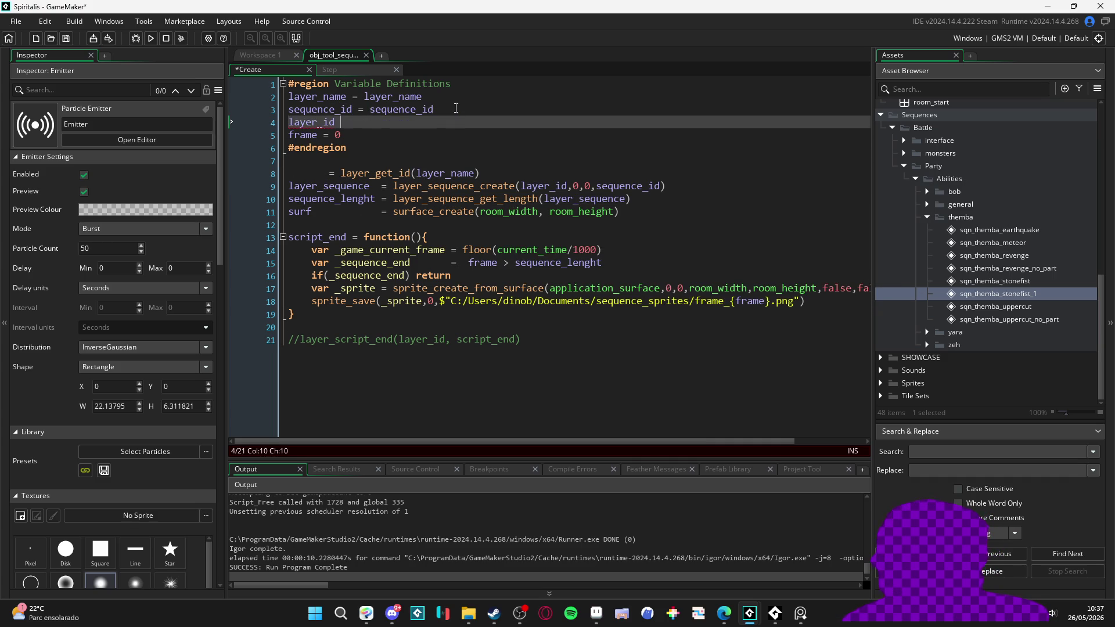
type("= layer_id")
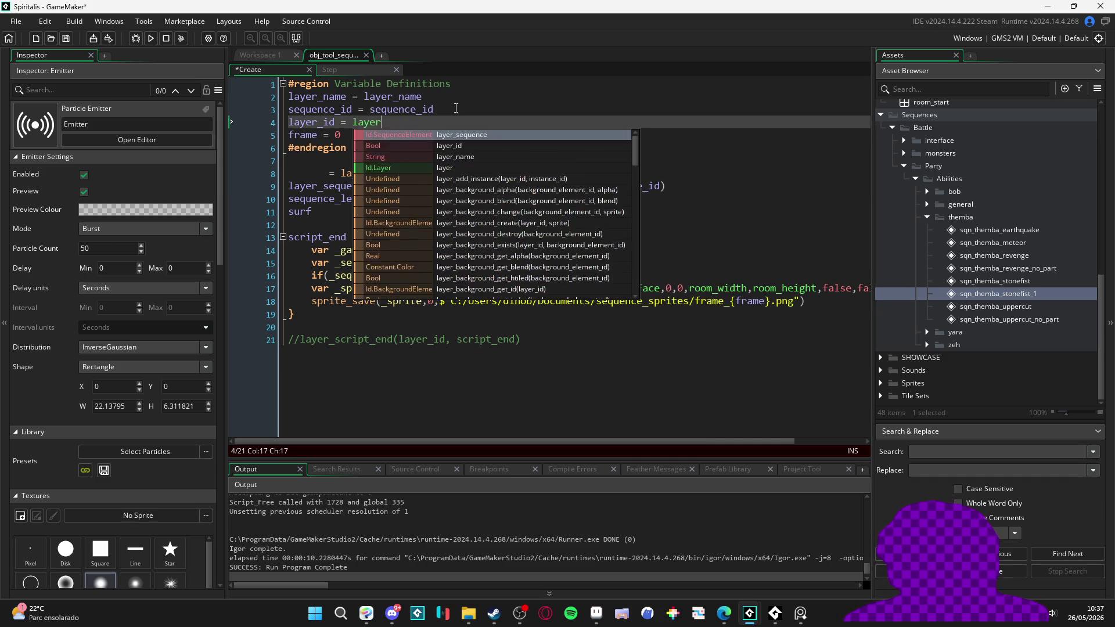
left_click(335, 122)
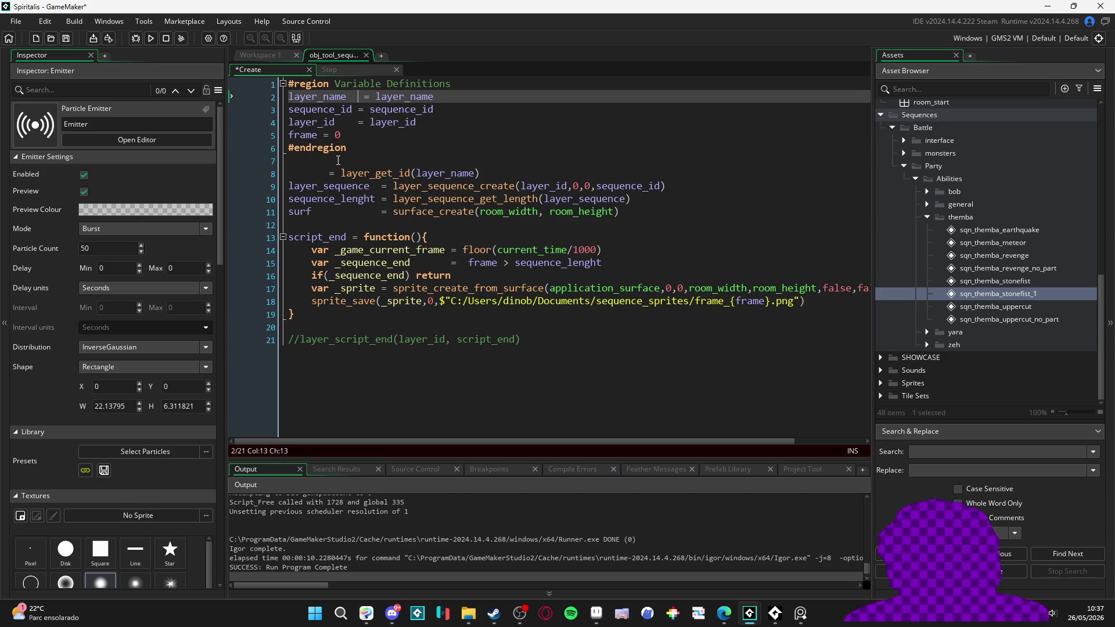
left_click(326, 136)
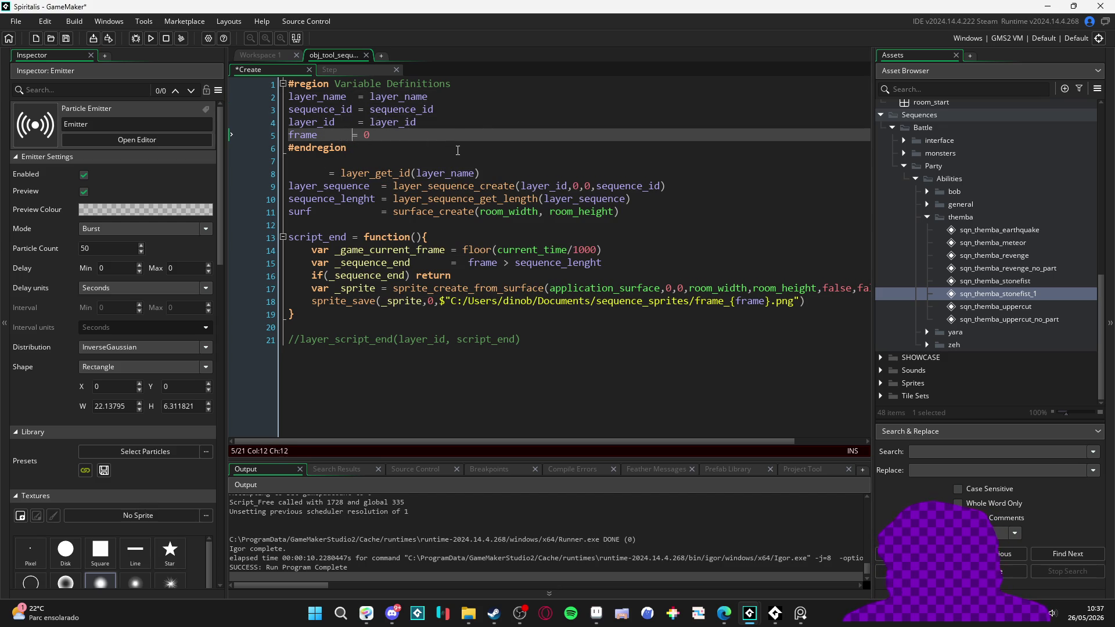
left_click(439, 186)
Delete the old layer_get_id line and the layer_id definition from the region
left_click(332, 171)
triple_click(538, 168)
key("BackSpace")
key("BackSpace")
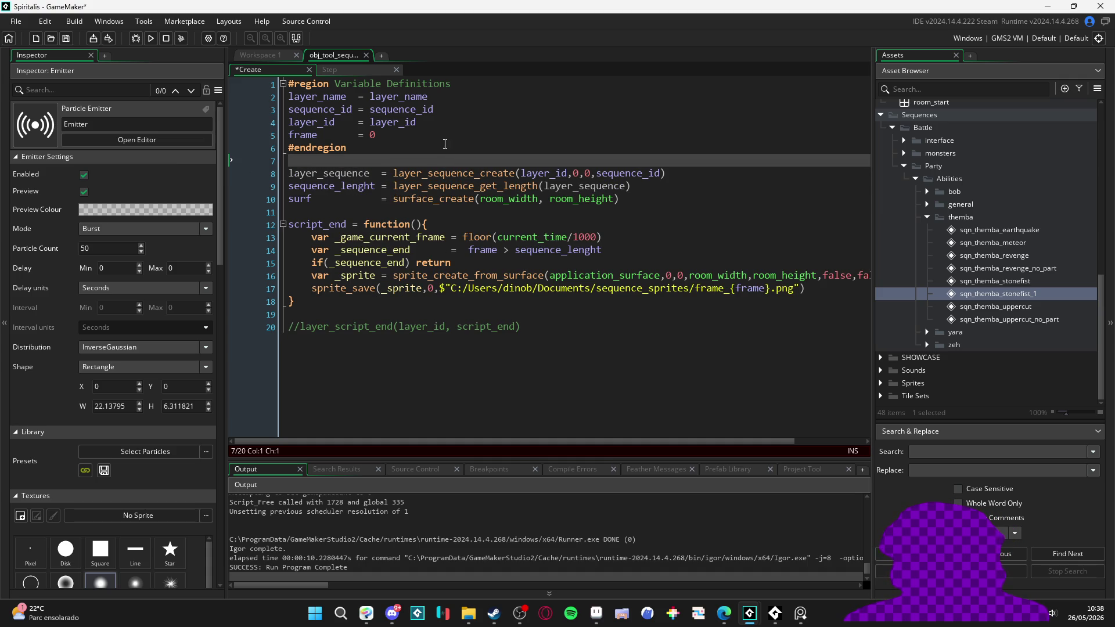
key("Return")
left_click_drag(442, 122, 196, 126)
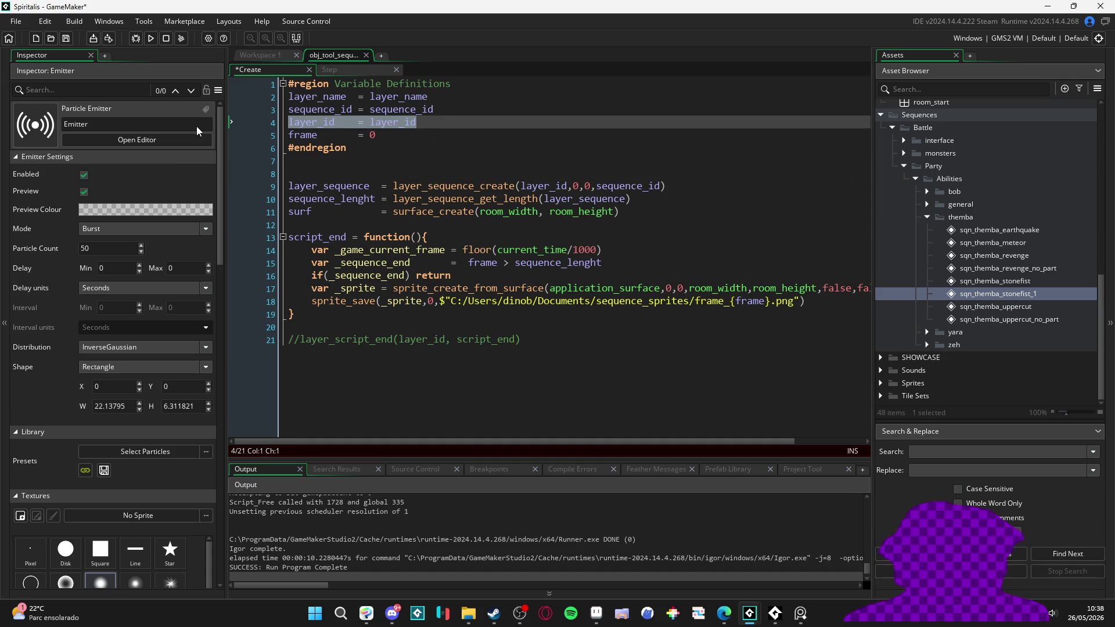
key("BackSpace")
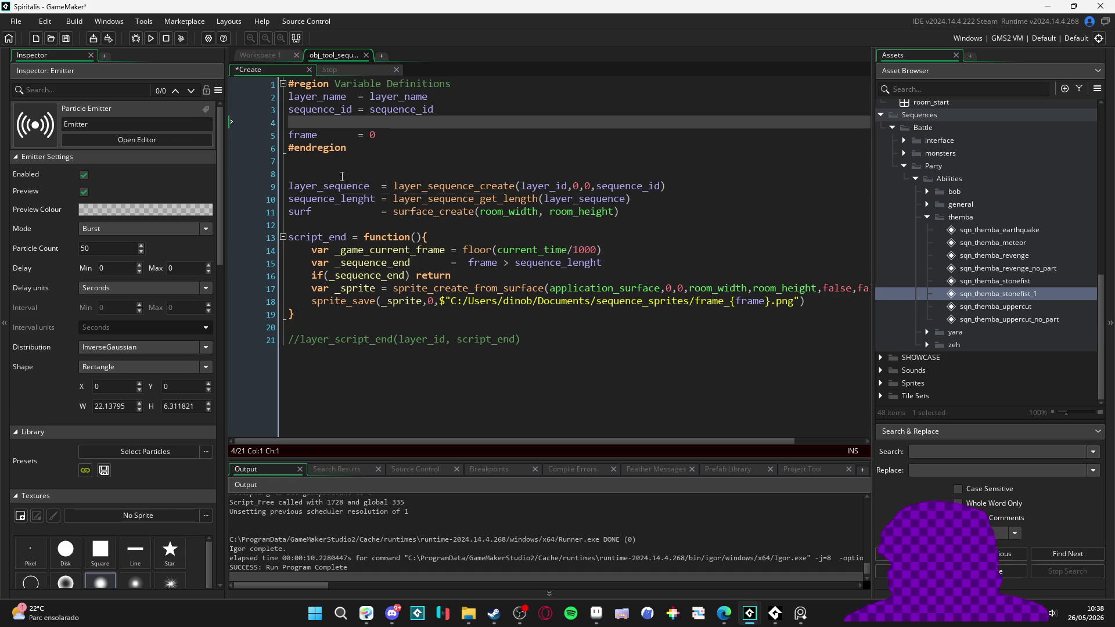
key("Delete")
Write layer_id = layer_get_id(layer_name) above the layer_sequence line and save
left_click(348, 170)
key("Up")
type("layer_id ")
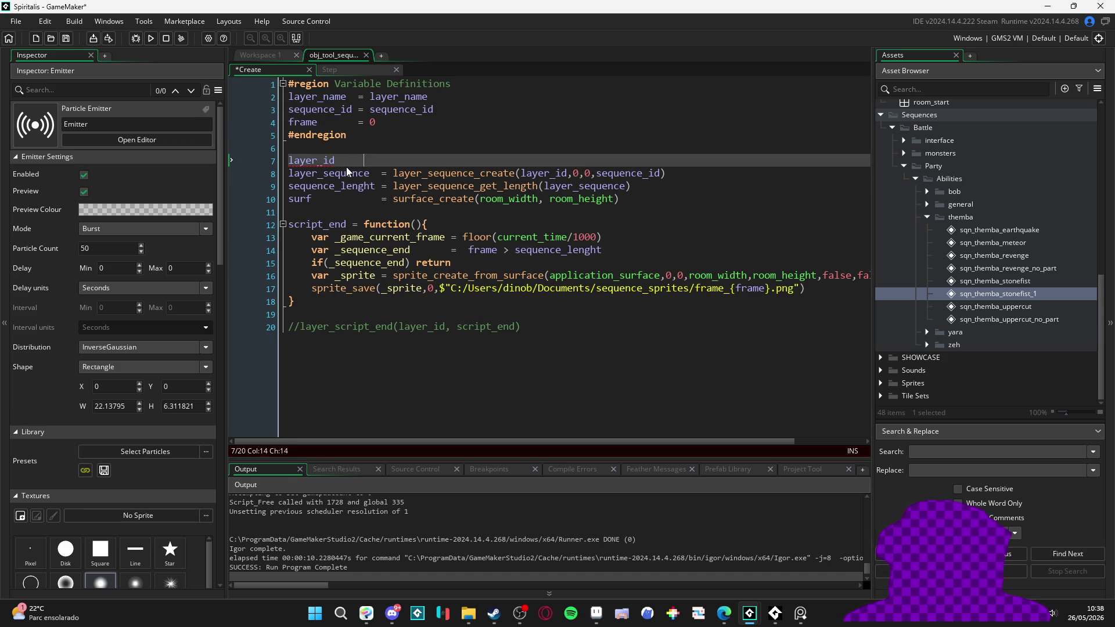
type("       = layer_id")
key("ctrl+shift+Left")
type("layer_get_i")
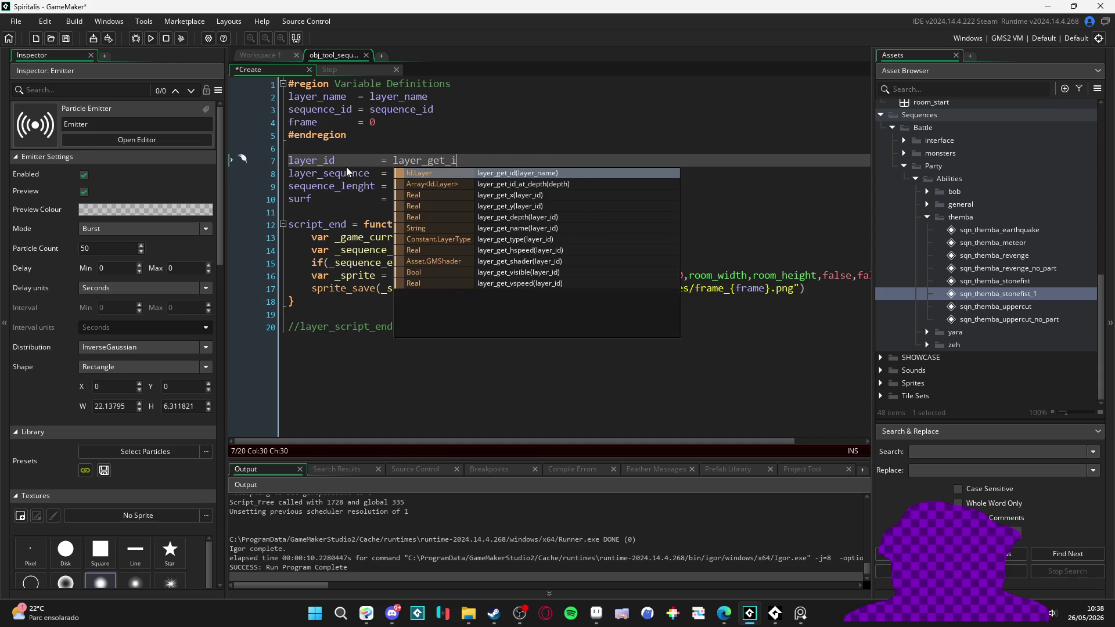
key("Return")
type("(\"layer_")
key("BackSpace")
key("BackSpace")
key("BackSpace")
type("l")
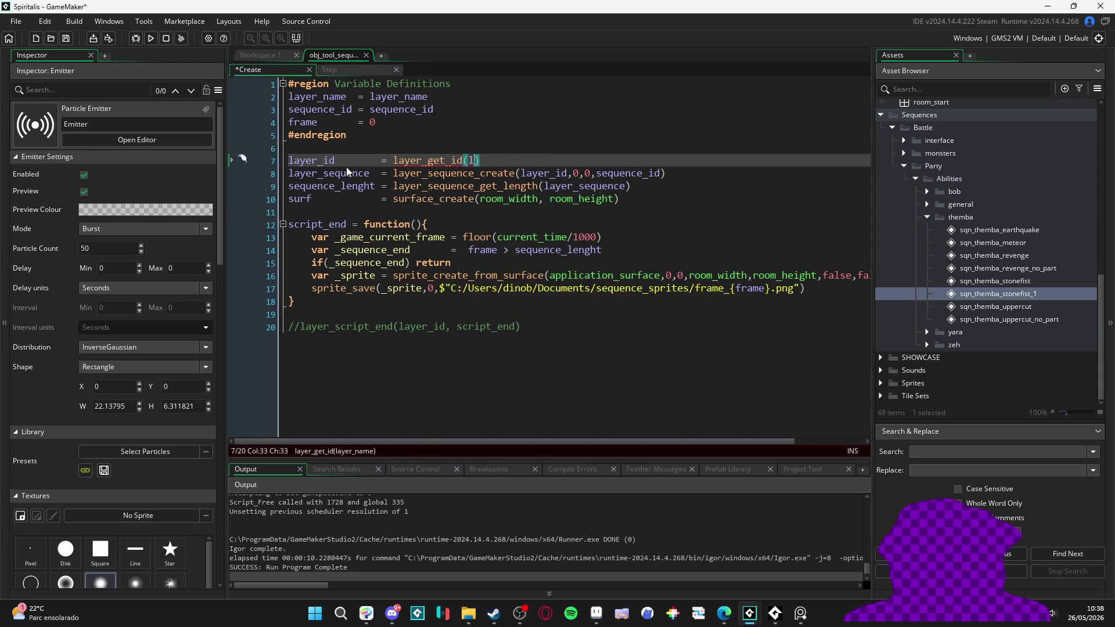
type("ayer_nam")
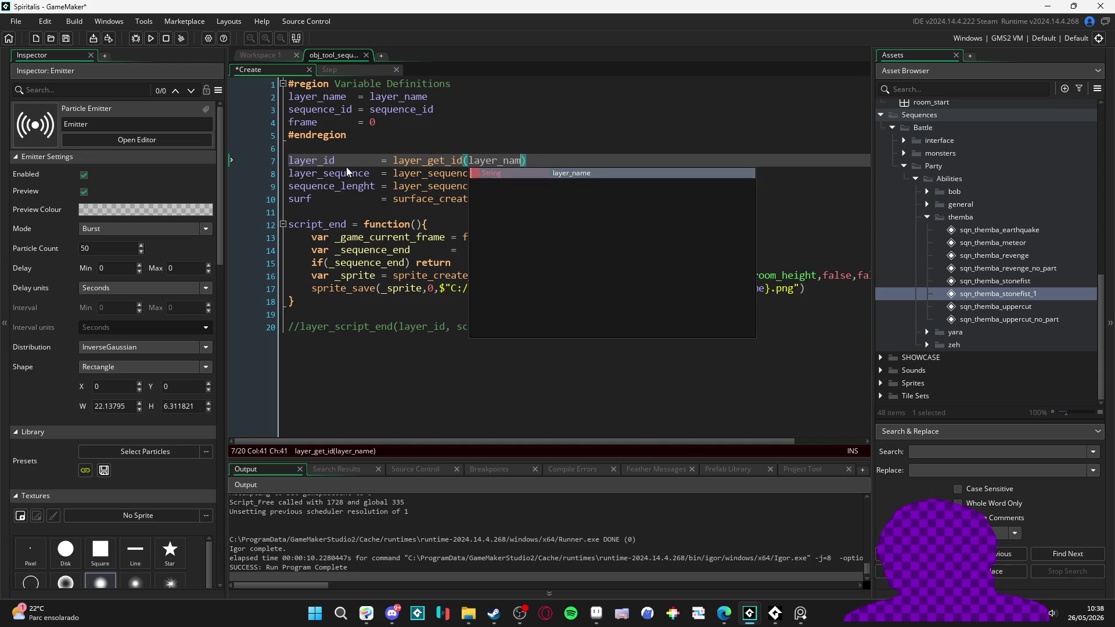
key("Return")
key("ctrl+s")
left_click(415, 224)
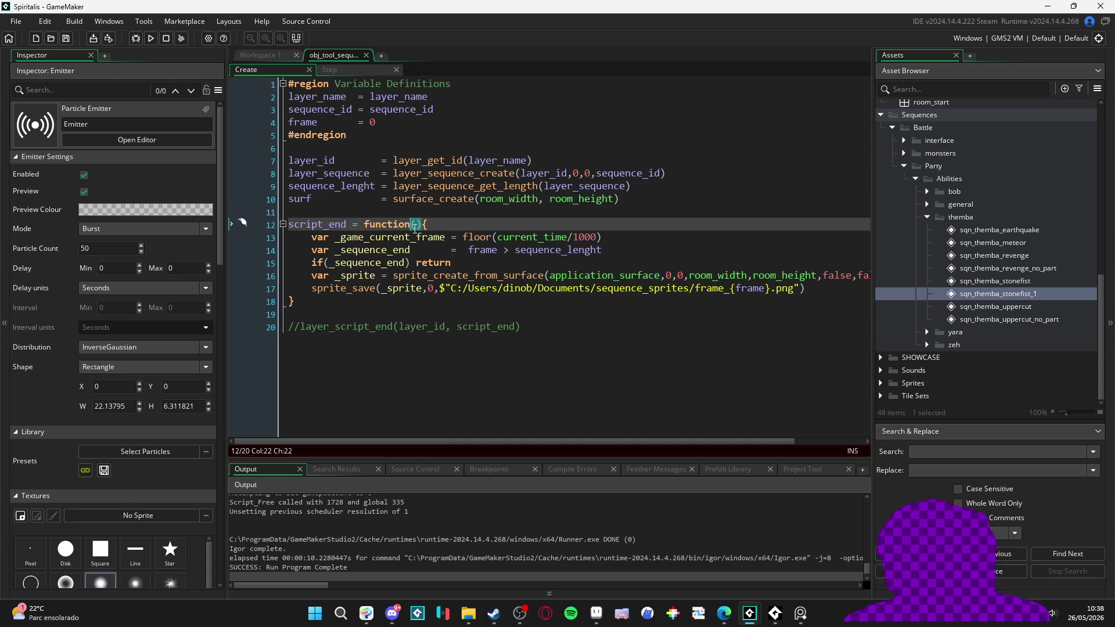
Space the call as layer_sequence_create(layer_id, 0, 0, sequence_id) and save
left_click(402, 213)
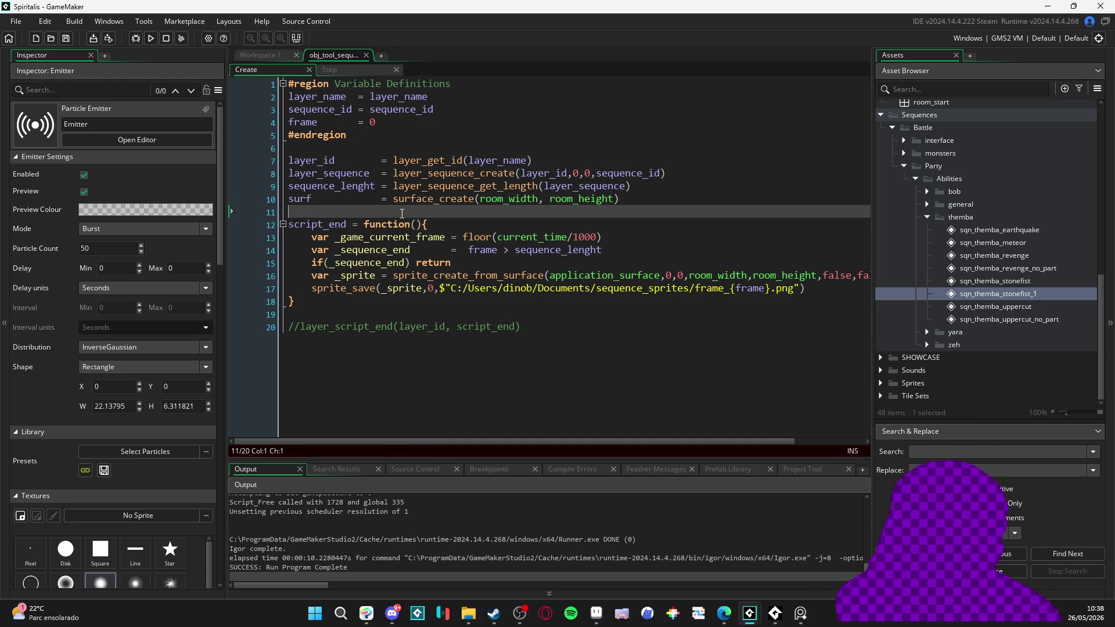
mouse_move(407, 112)
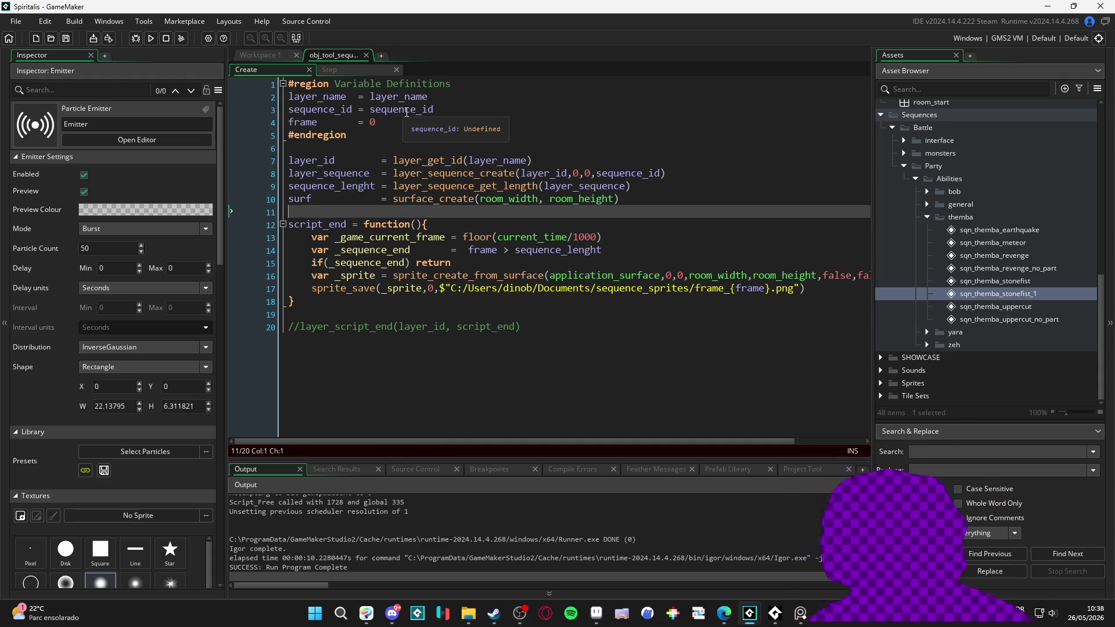
left_click(575, 173)
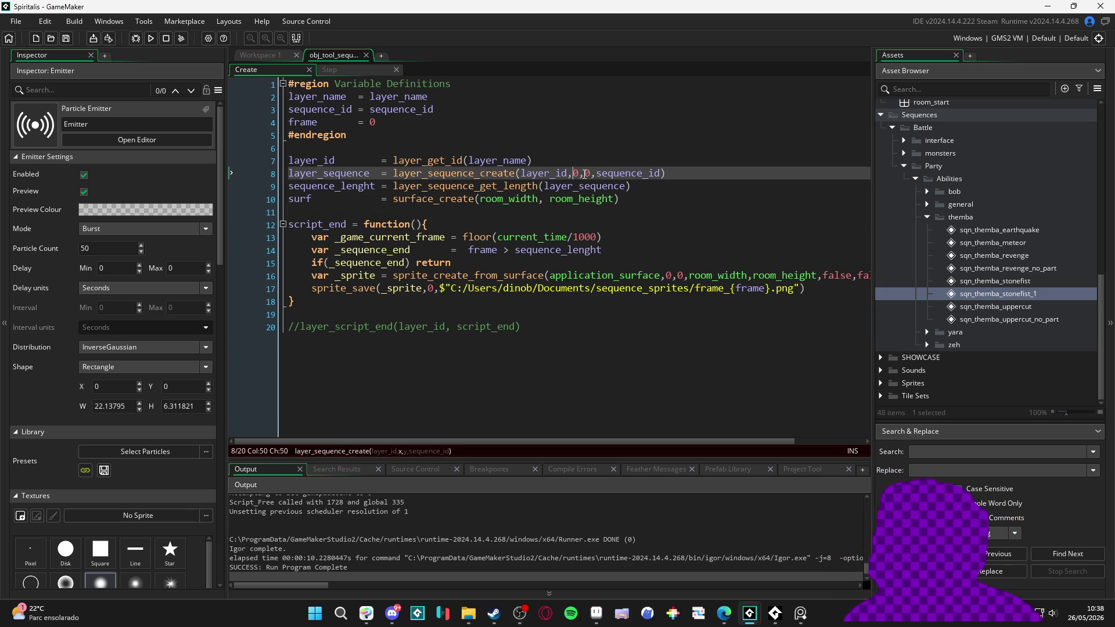
key("Right")
key("Right")
key("Right")
key("Right")
key("Down")
key("End")
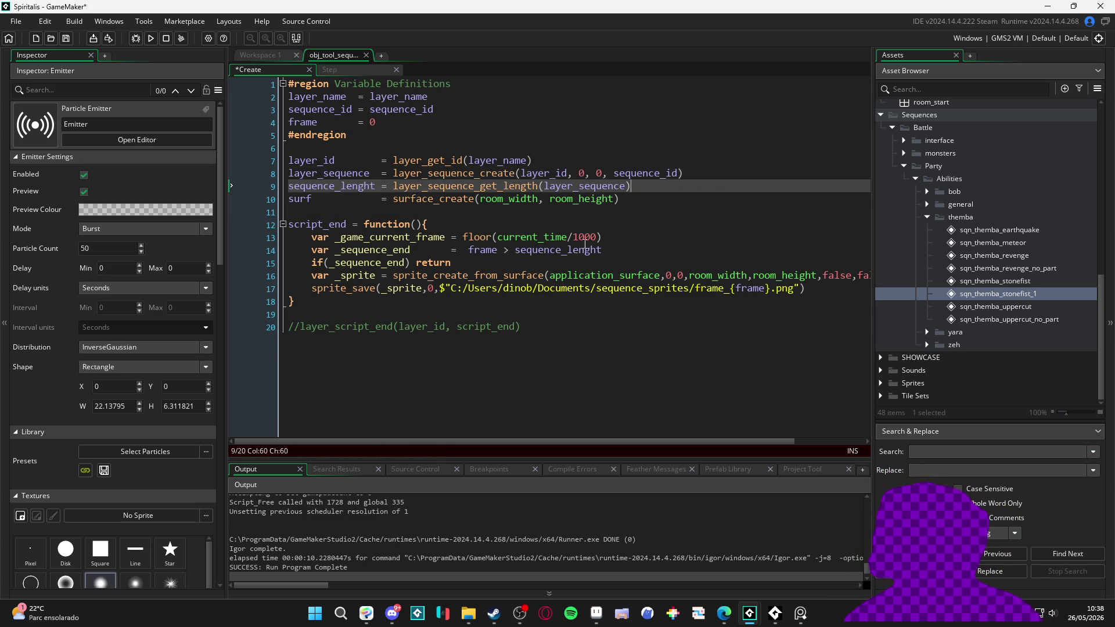
key("Down")
key("ctrl+s")
key("Down")
key("Down")
key("Down")
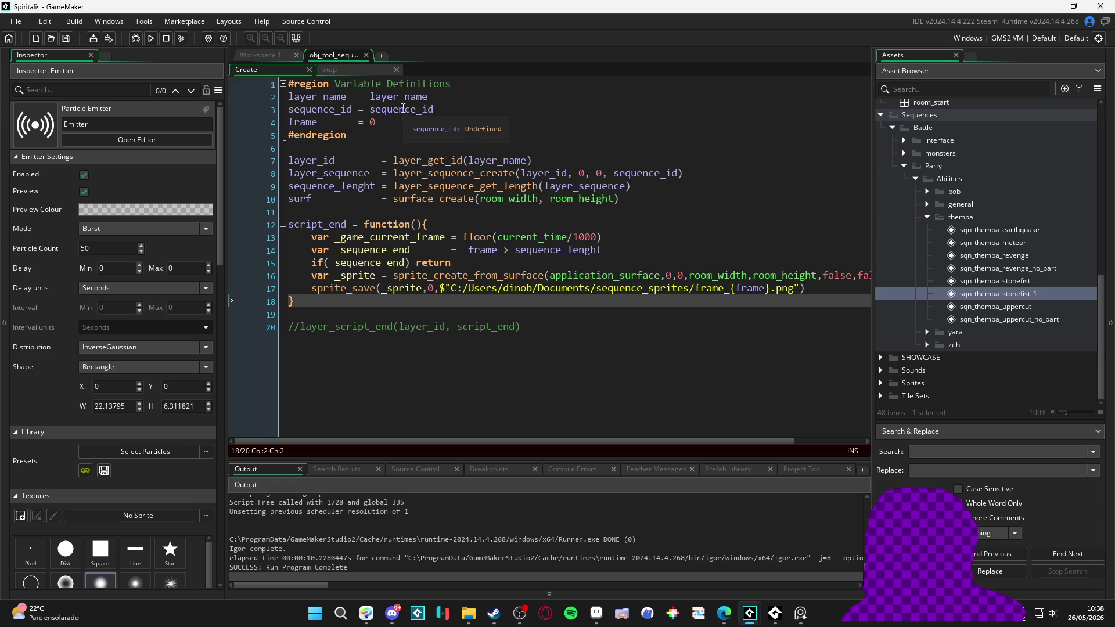
Cut the frame = 0 line and paste it below #endregion
left_click(392, 129)
key("shift+Home")
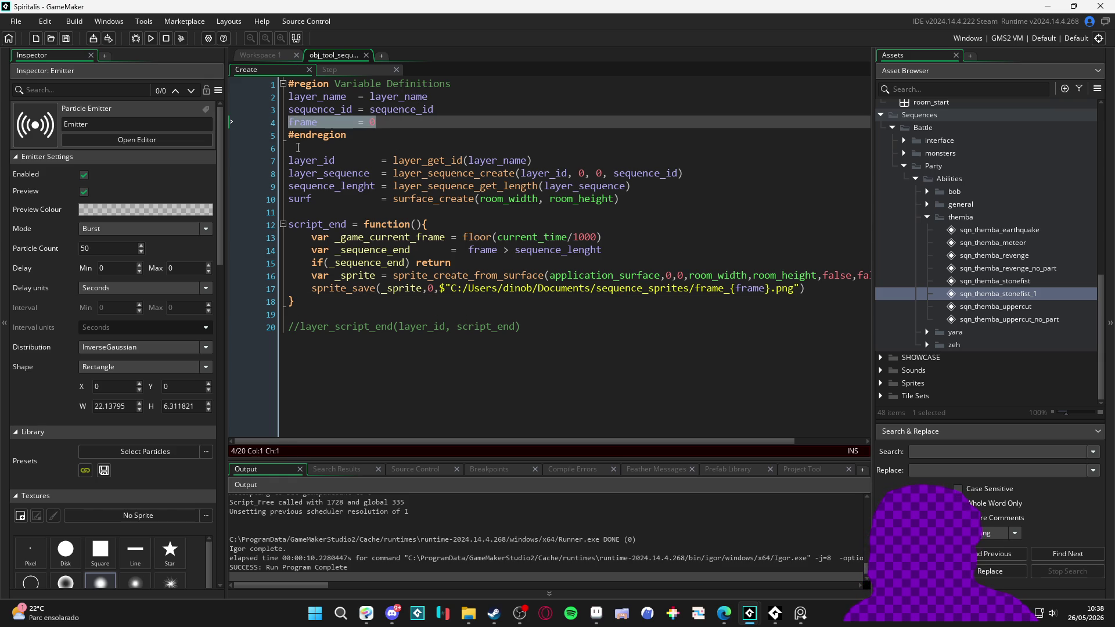
key("ctrl+x")
key("Down")
key("Down")
key("ctrl+v")
left_click(417, 138)
key("Return")
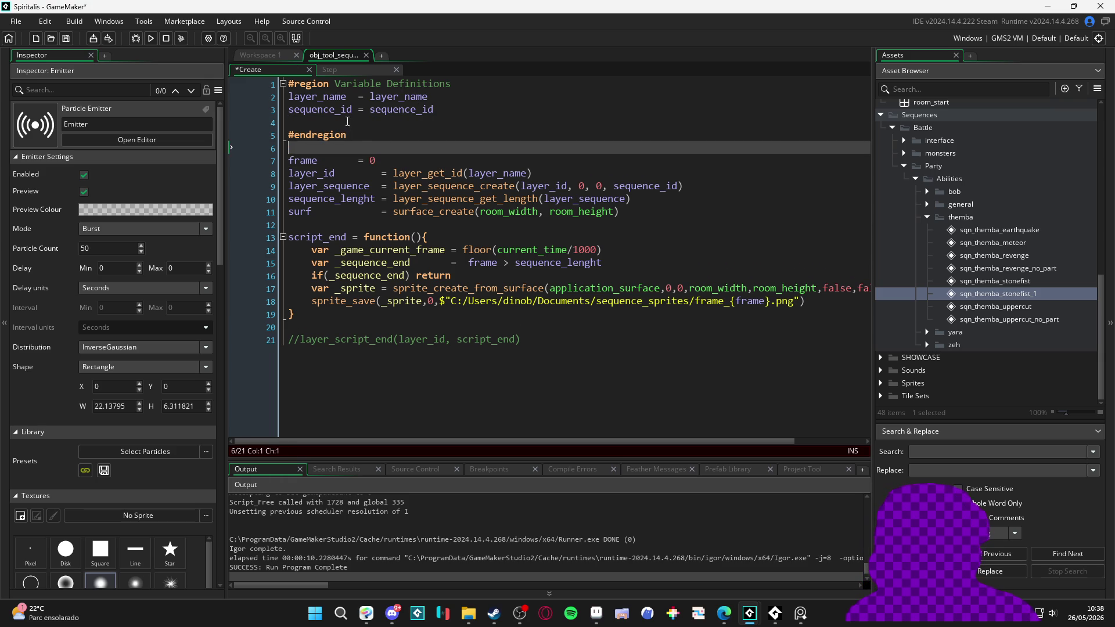
Clean up the blank lines around the variable definitions region and save the Create code
left_click(380, 119)
left_click(481, 83)
key("Return")
left_click(347, 148)
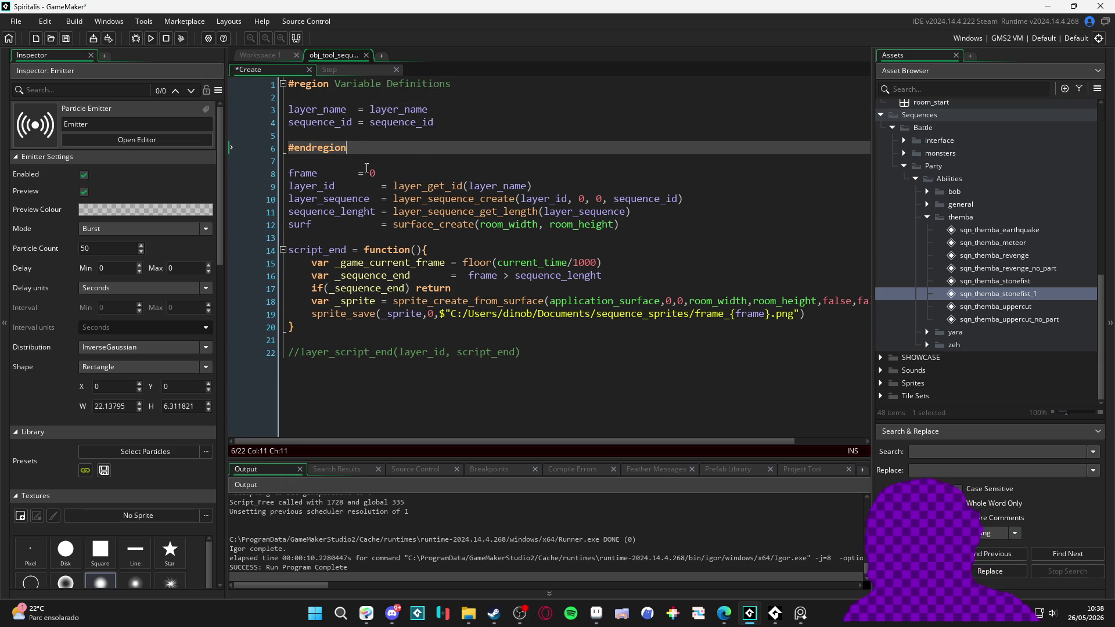
key("Home")
key("BackSpace")
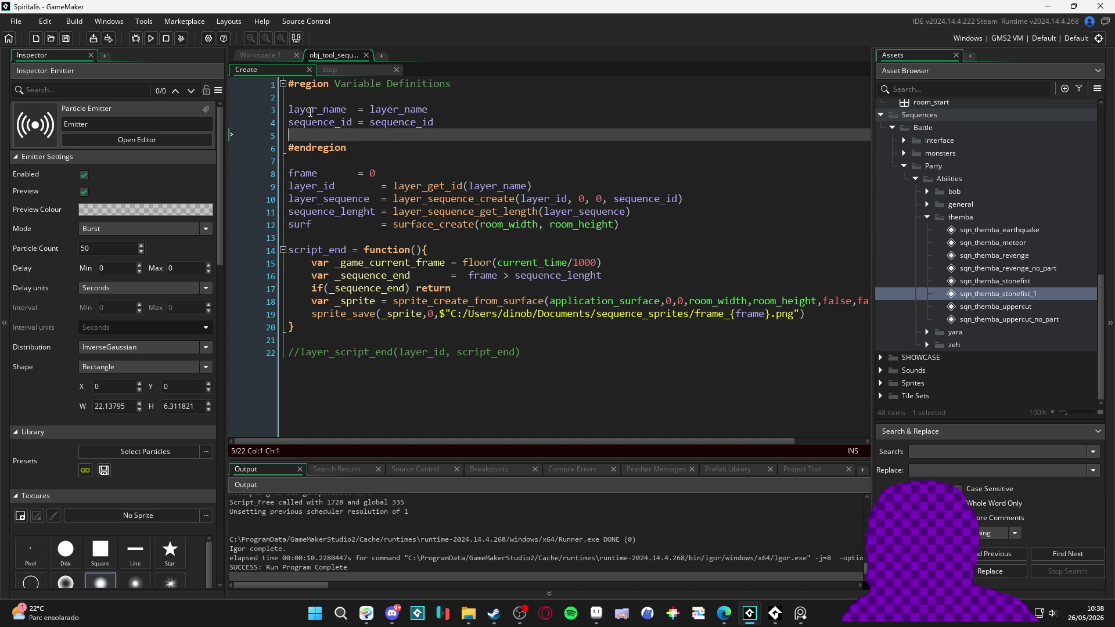
key("Up")
key("Up")
key("Up")
key("BackSpace")
left_click(410, 132)
key("ctrl+s")
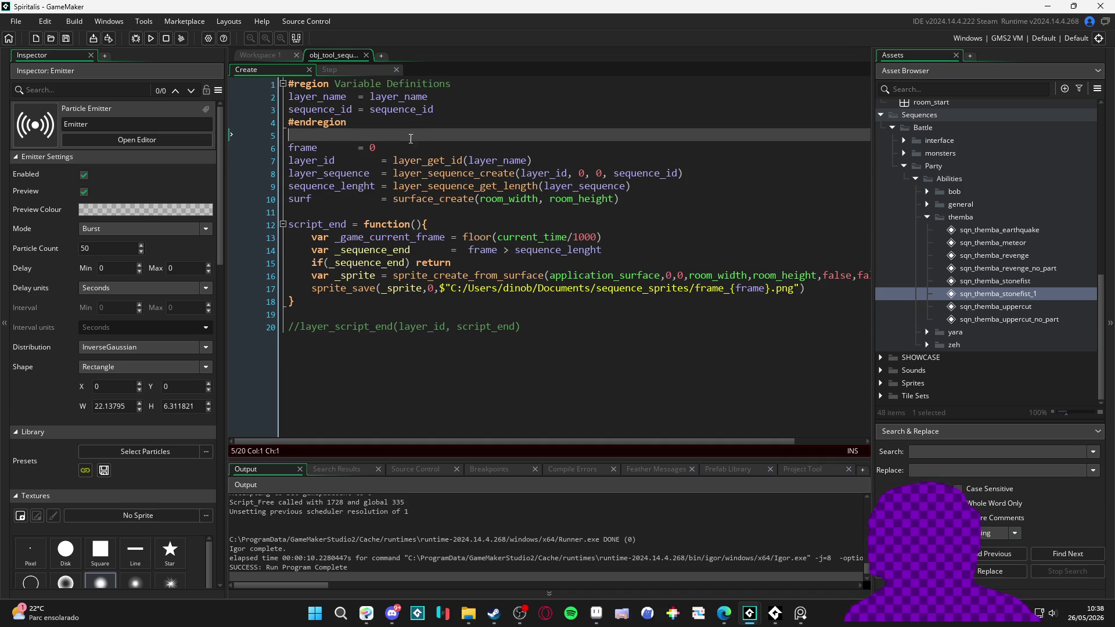
Delete the commented layer_script_end line and check the object's Variable Definitions in Workspace 1
left_click(252, 327)
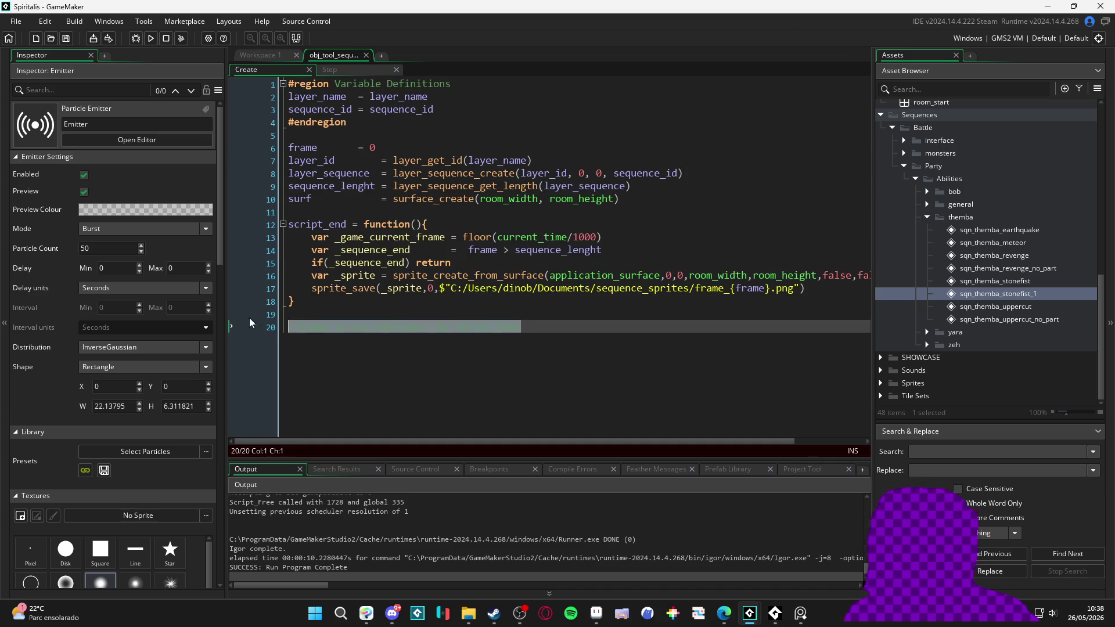
key("Delete")
left_click(272, 56)
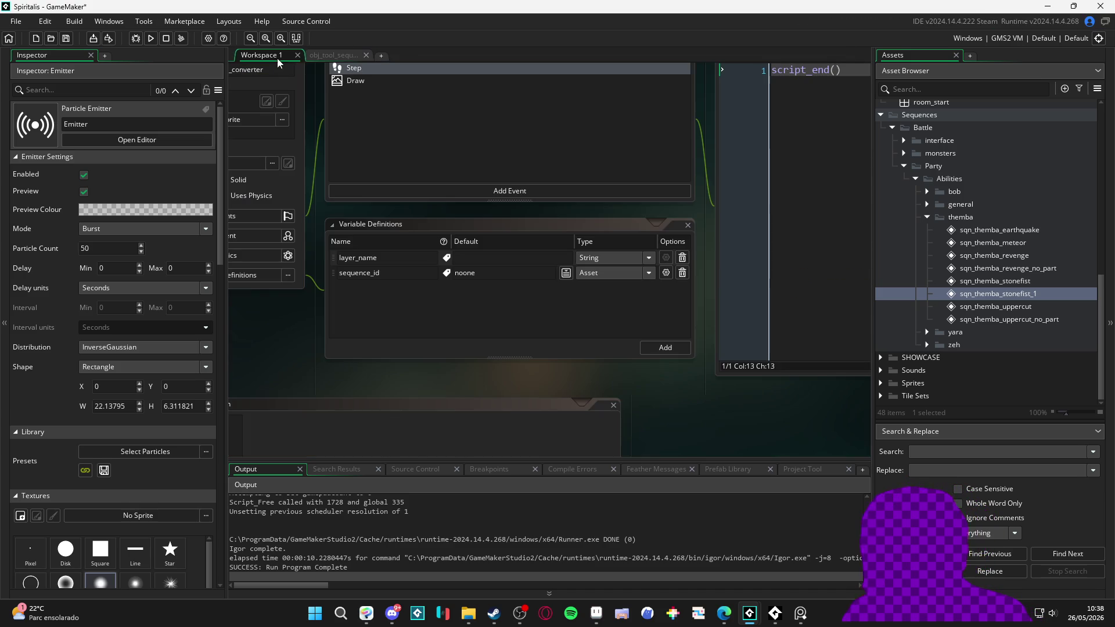
scroll(286, 357, "up", 1)
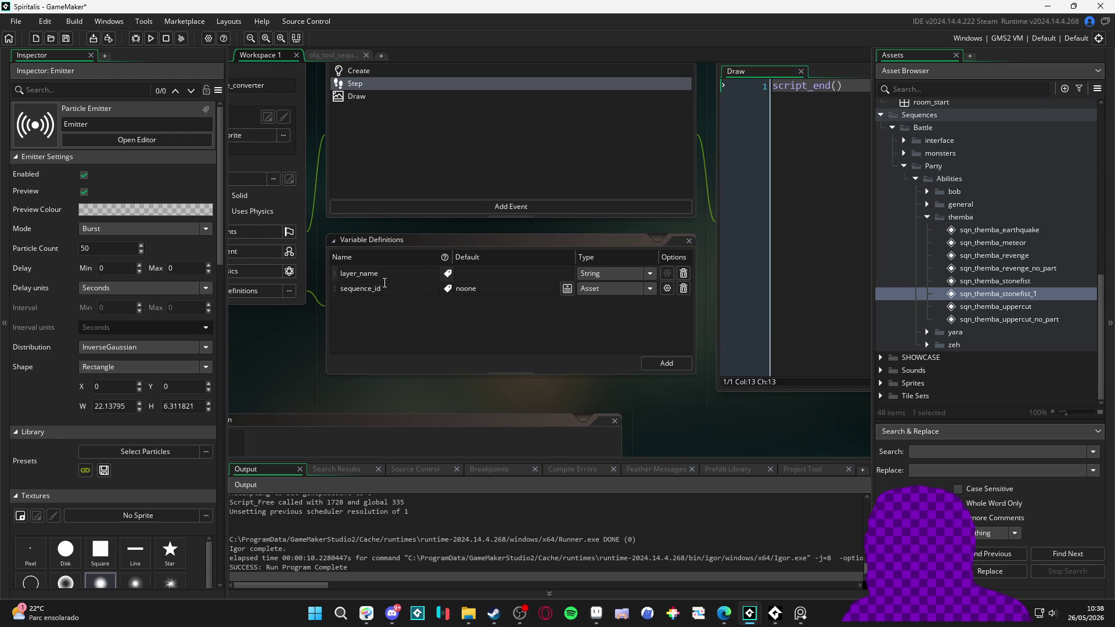
left_click(338, 54)
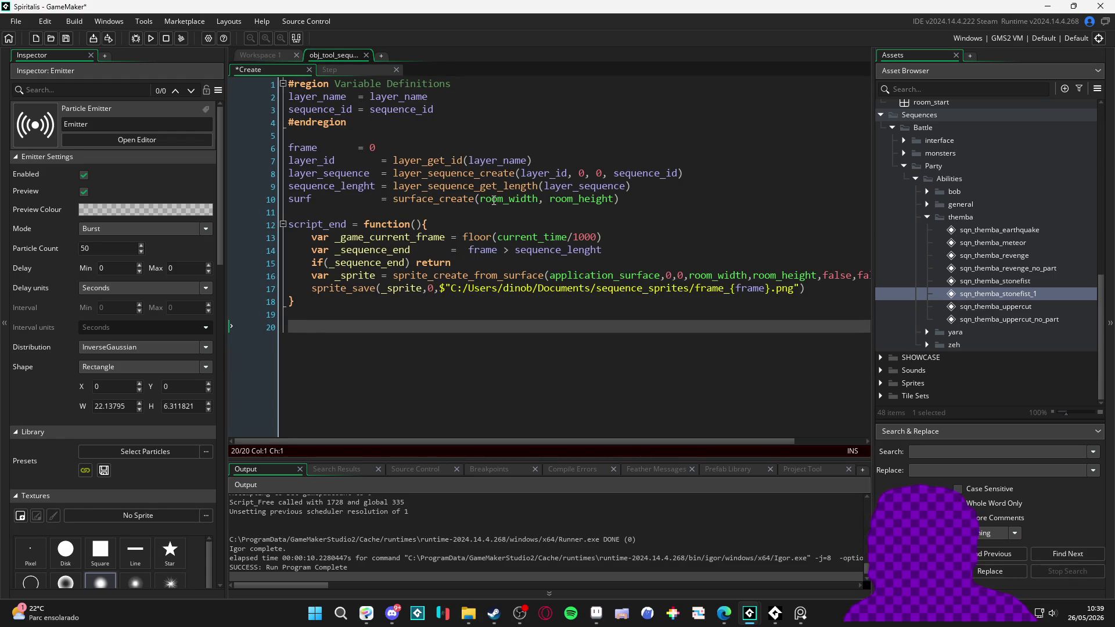
Align frame's equals sign with the other assignments, save, and add a line below the sequence length line
left_click(360, 149)
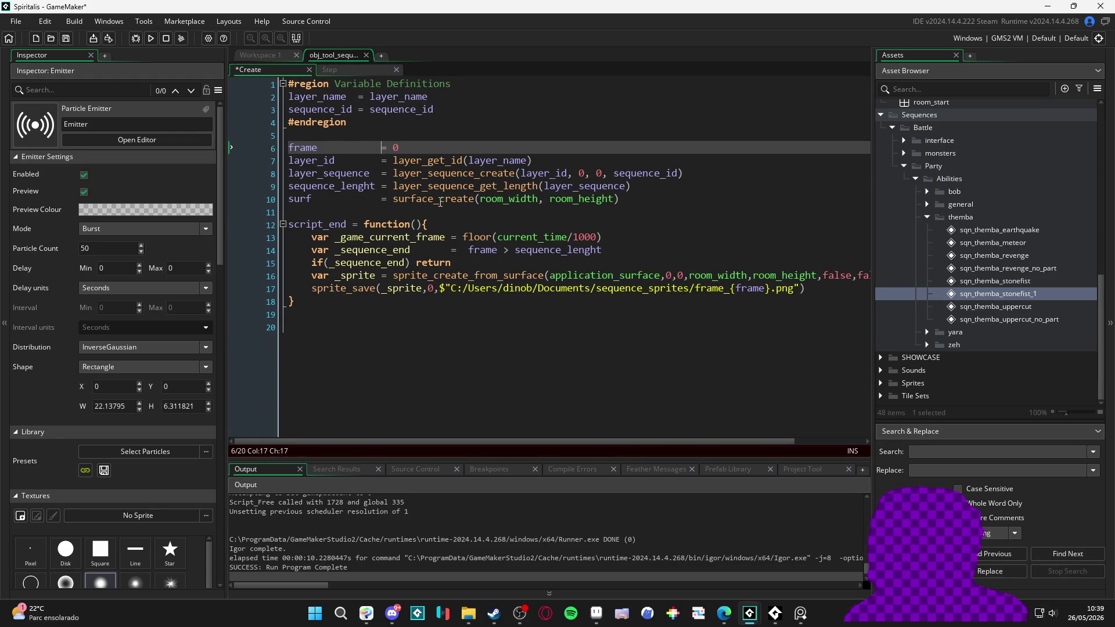
left_click(446, 224)
key("ctrl+s")
left_click(440, 209)
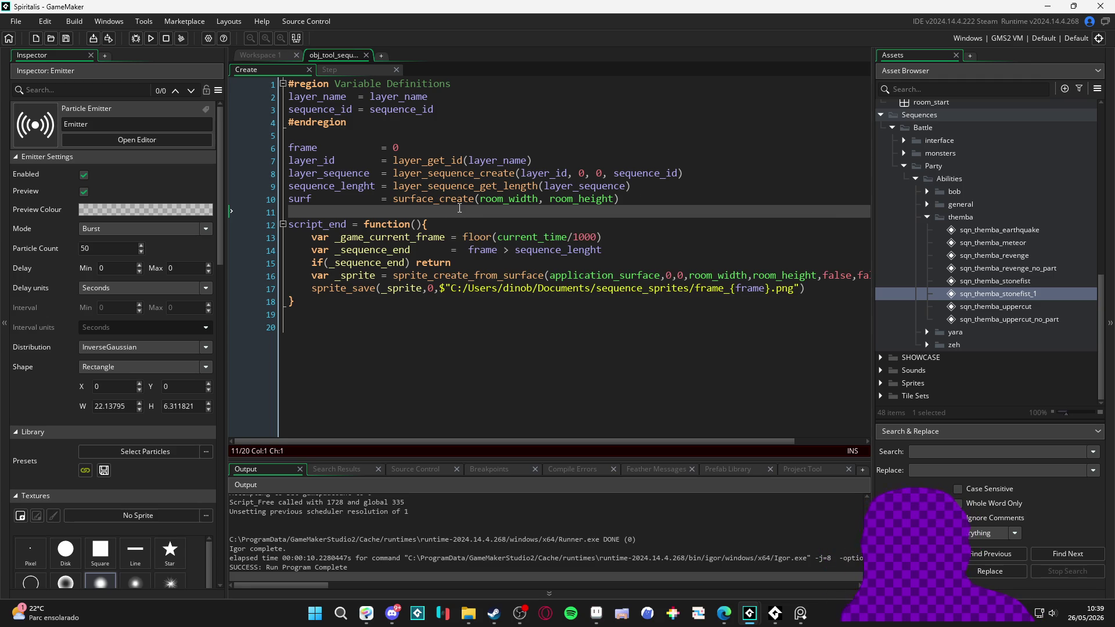
left_click(655, 190)
key("Return")
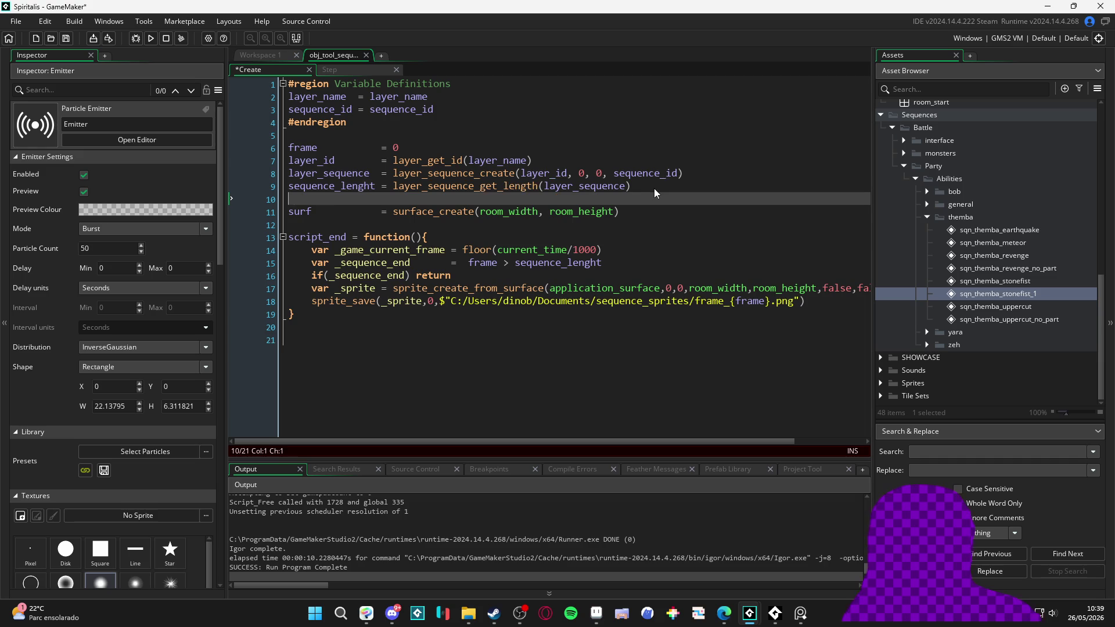
Try a sequence_pos = 0 variable, then delete it and open a line above script_end's current-frame line
type("sequence_po")
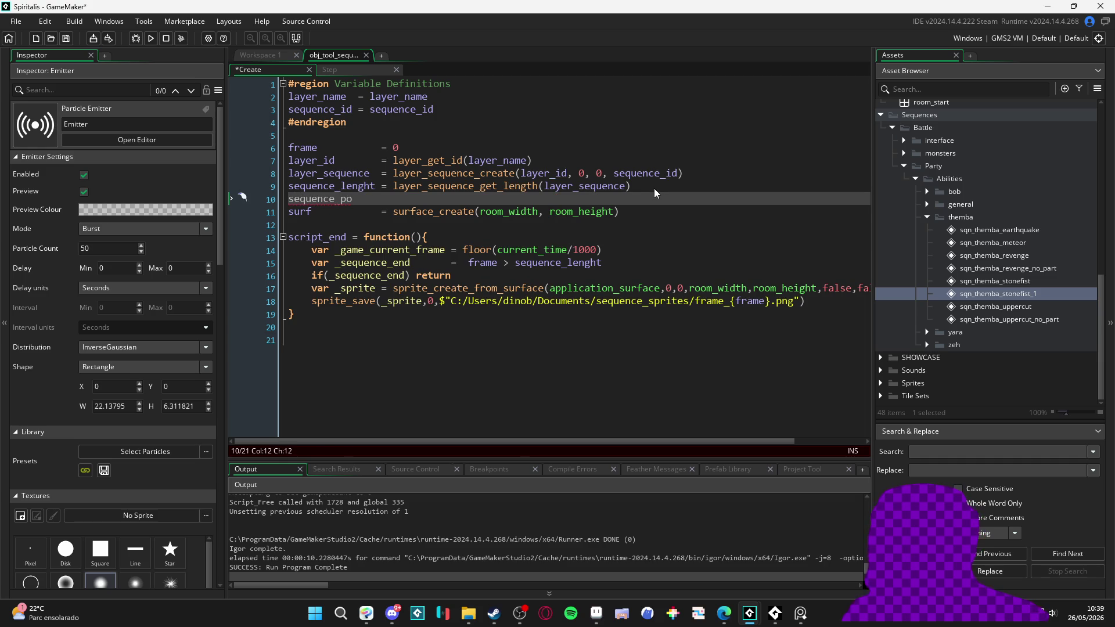
type("s    = 0")
key("ctrl+s")
left_click(490, 235)
left_click(633, 251)
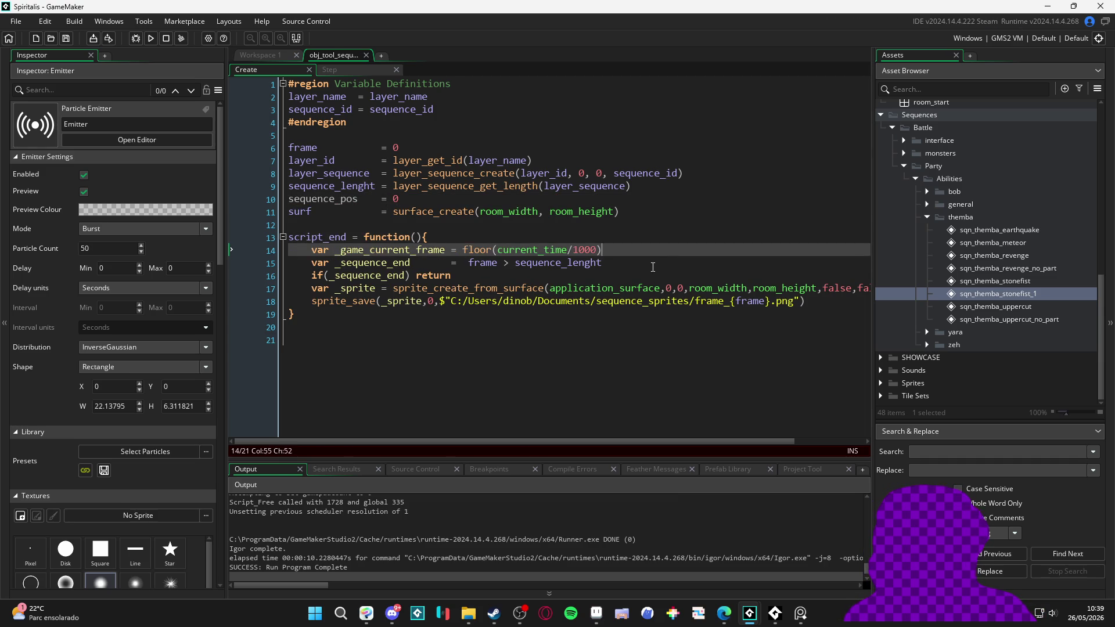
key("Return")
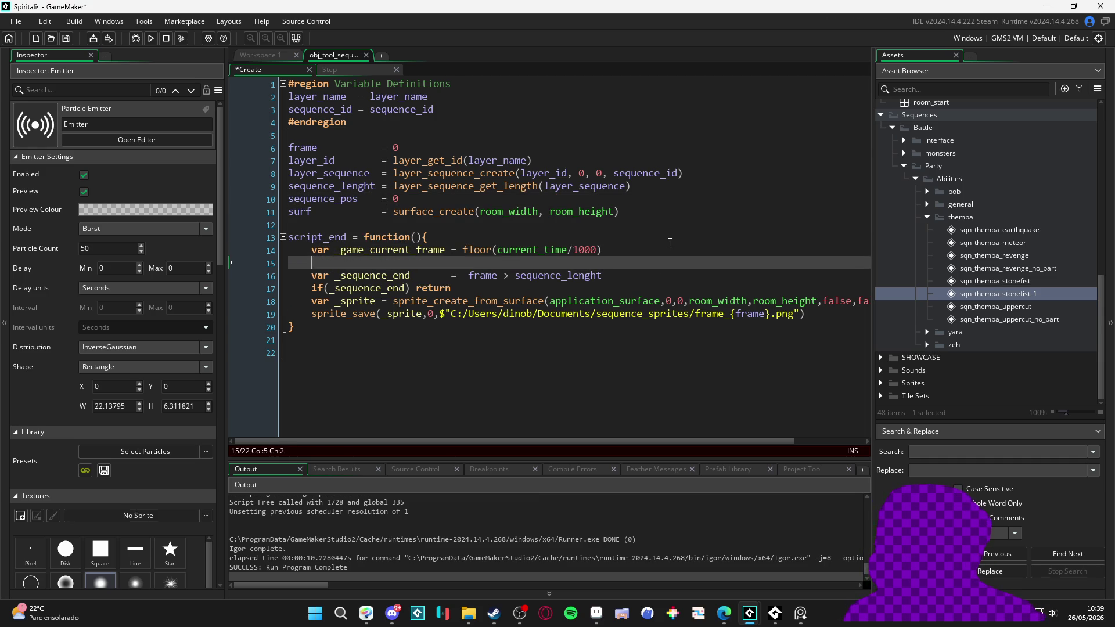
key("Up")
key("Return")
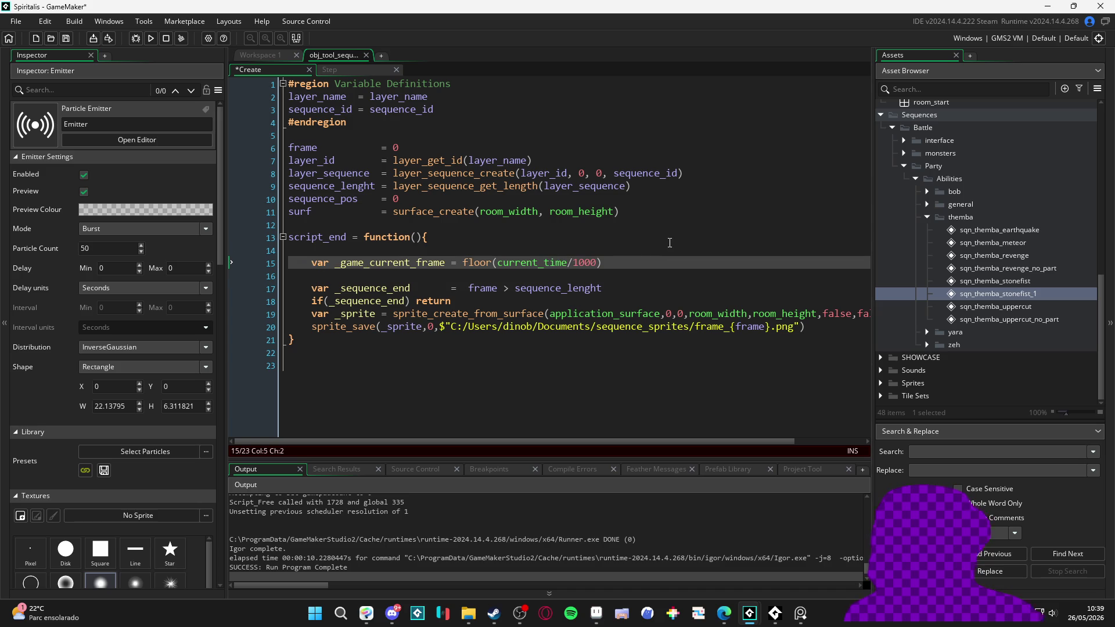
left_click(262, 199)
key("Delete")
left_click(446, 234)
Write var _sequence_pos = layer_sequence_get_headpos(layer_sequence) on that line, using the headpos autocomplete
type("var _sequence_pos = la")
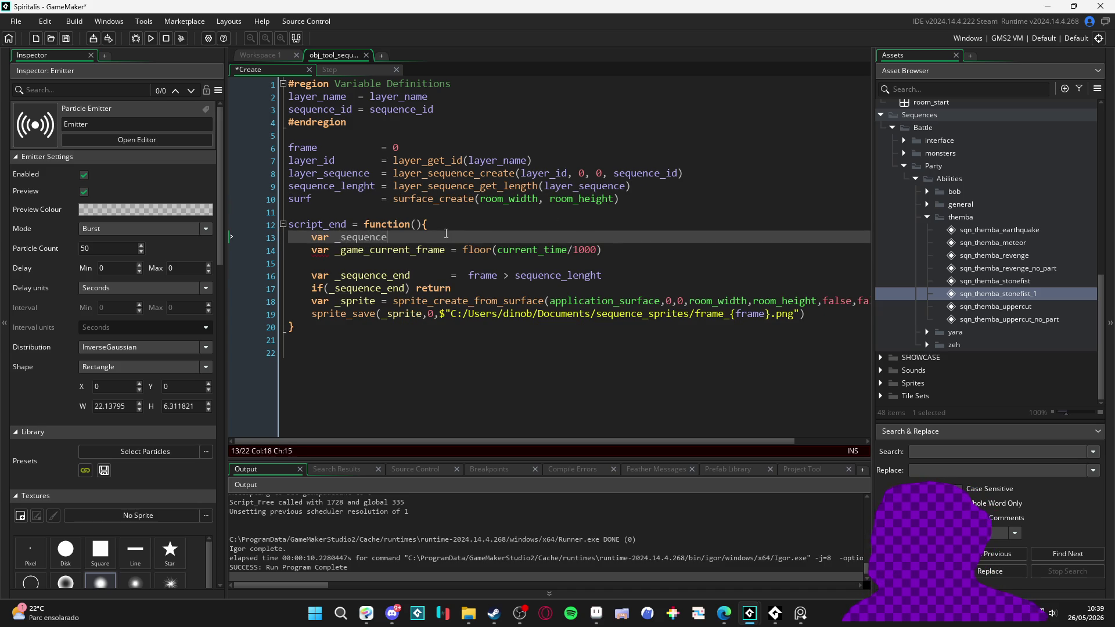
type("yer_")
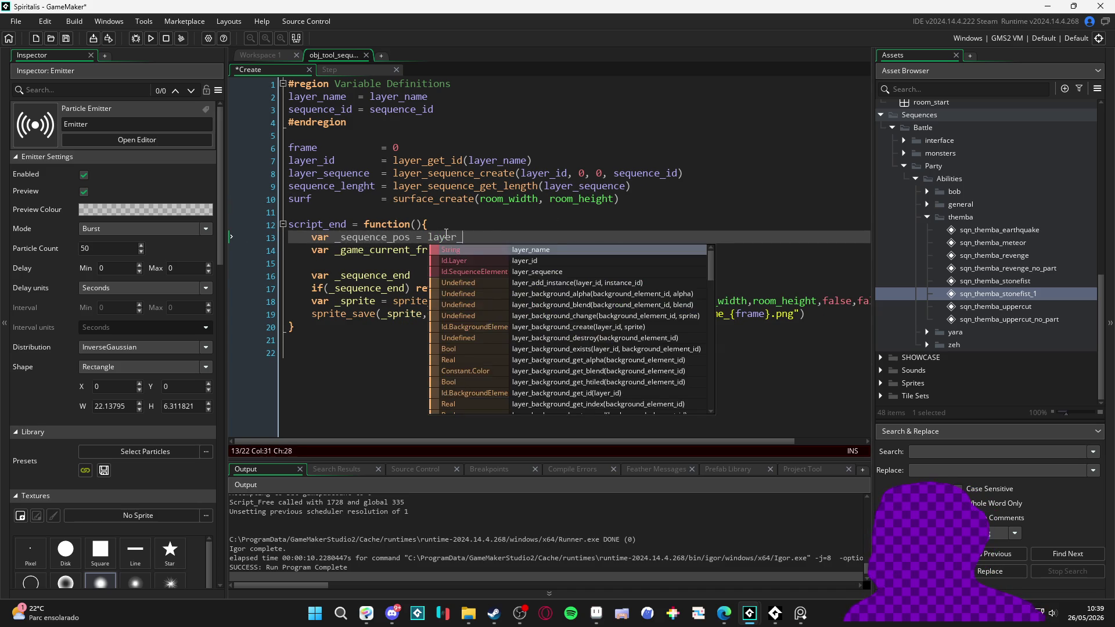
type("sequence_get_h")
key("Down")
key("Return")
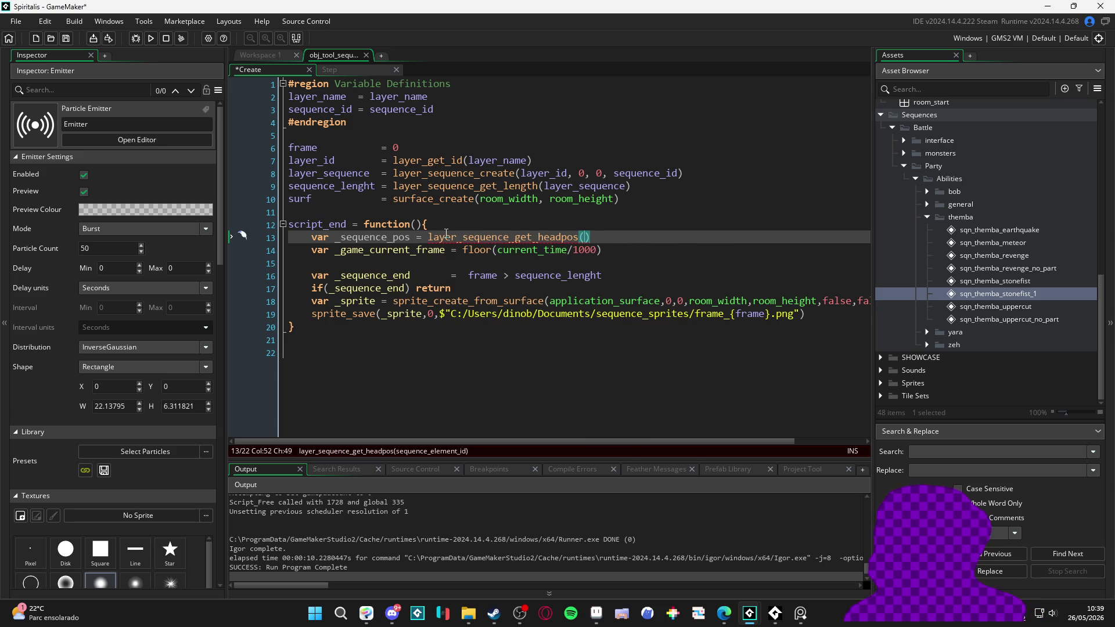
type("layer")
key("BackSpace")
key("BackSpace")
key("BackSpace")
type("sequen")
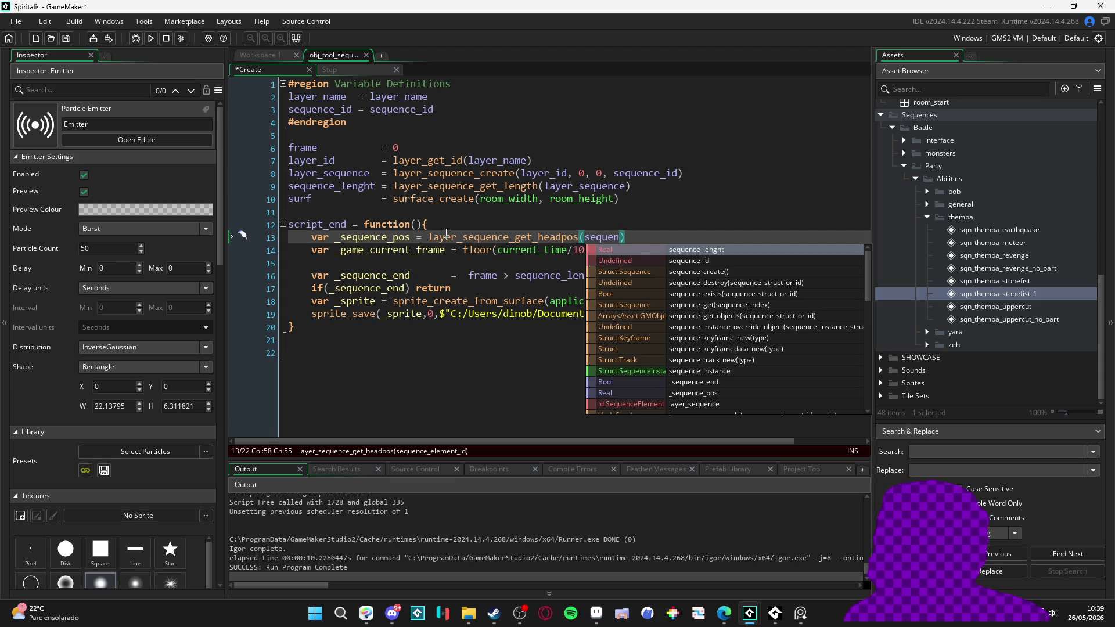
key("BackSpace")
key("BackSpace")
key("BackSpace")
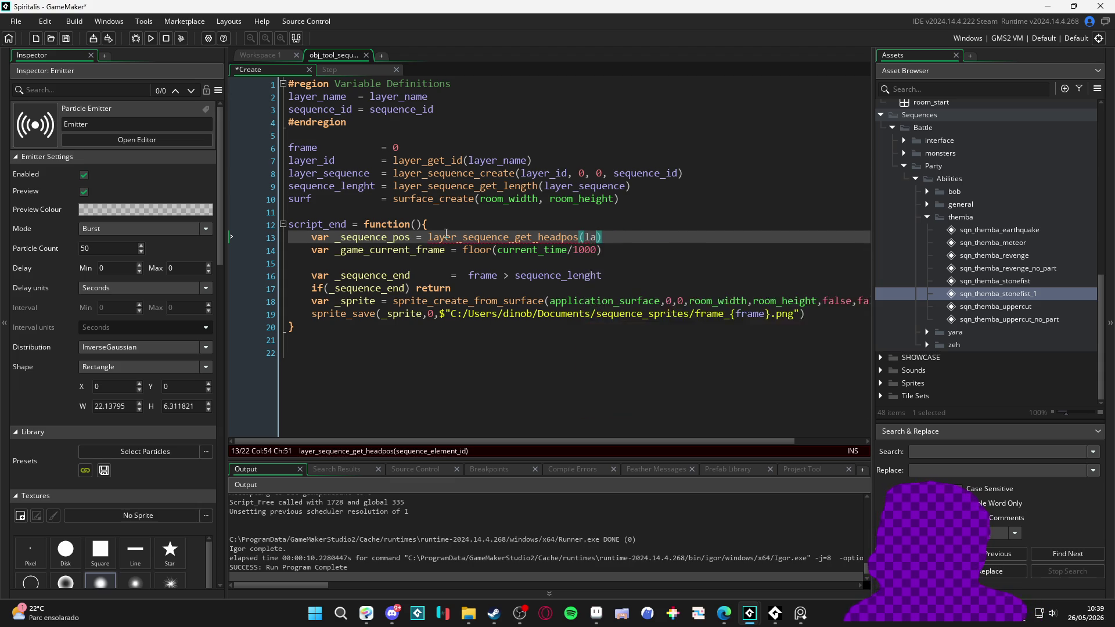
type("layer_sequence")
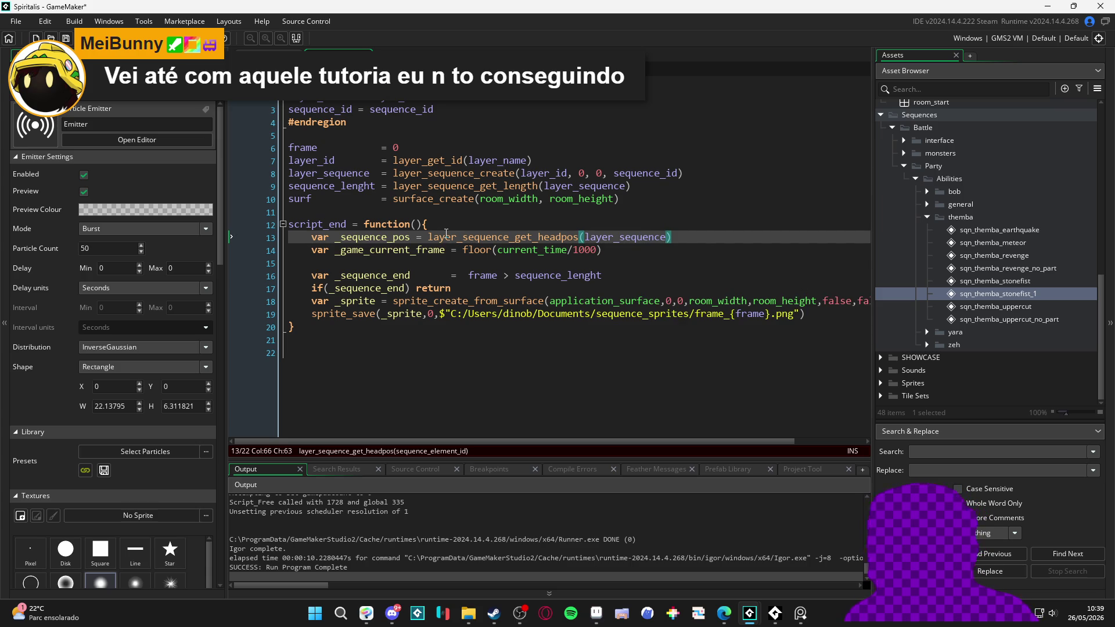
double_click(400, 239)
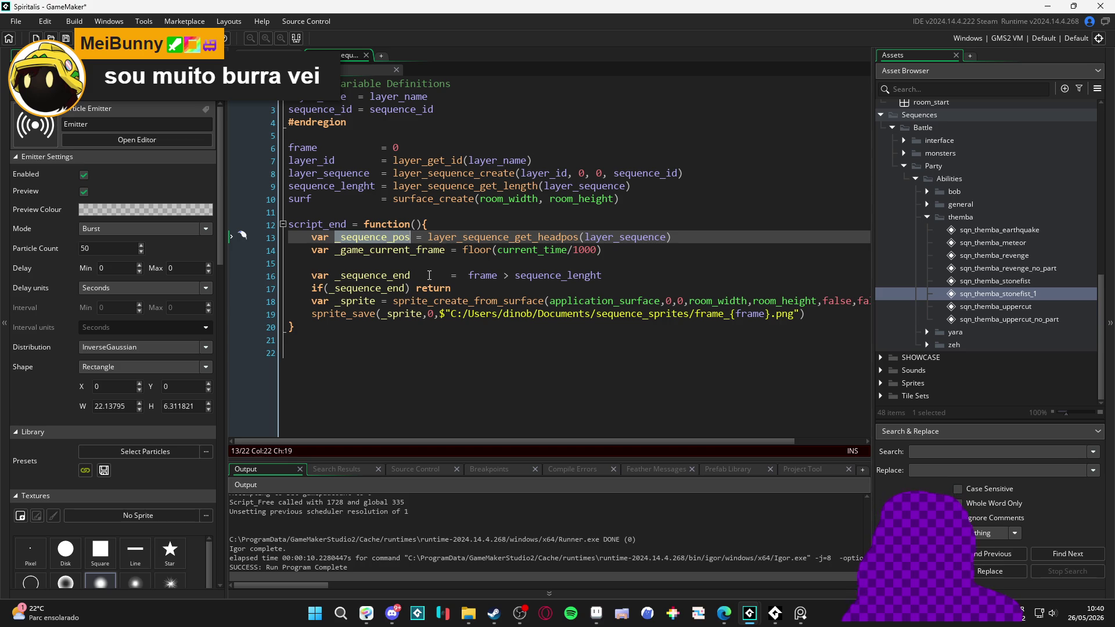
left_click(483, 262)
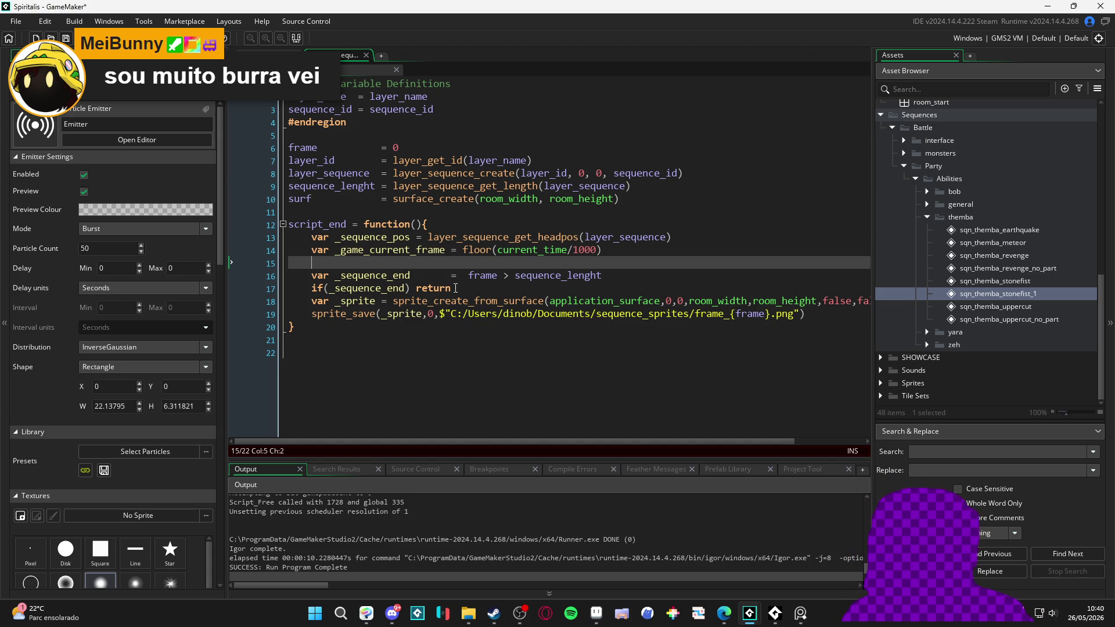
left_click_drag(449, 276, 411, 277)
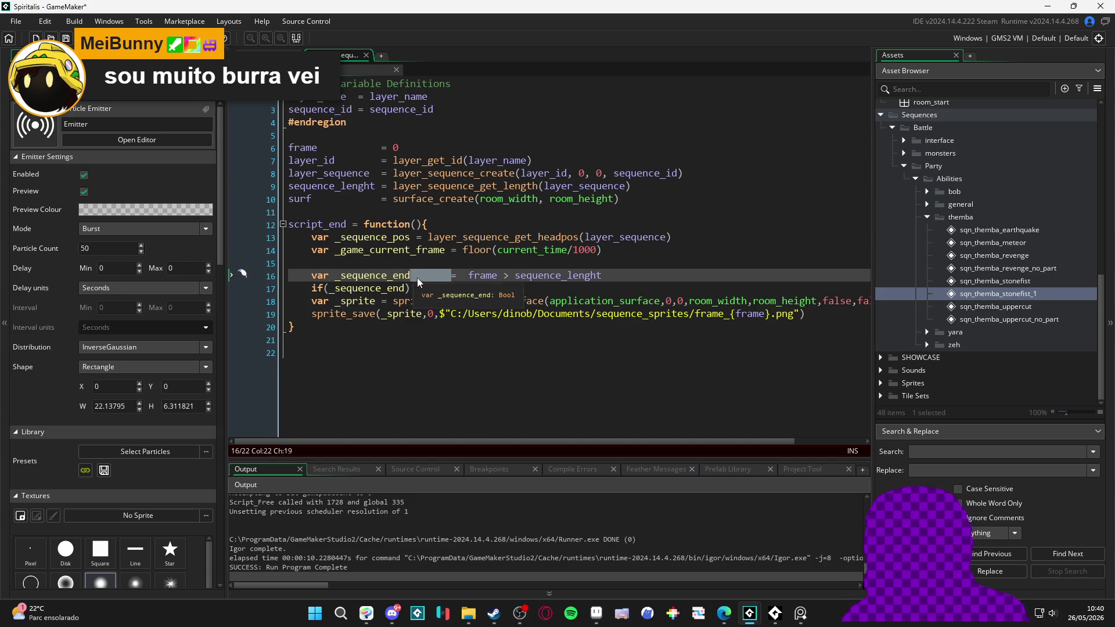
Remove the blank lines above _sequence_end and the if check, and add one after the if-return
left_click(452, 275)
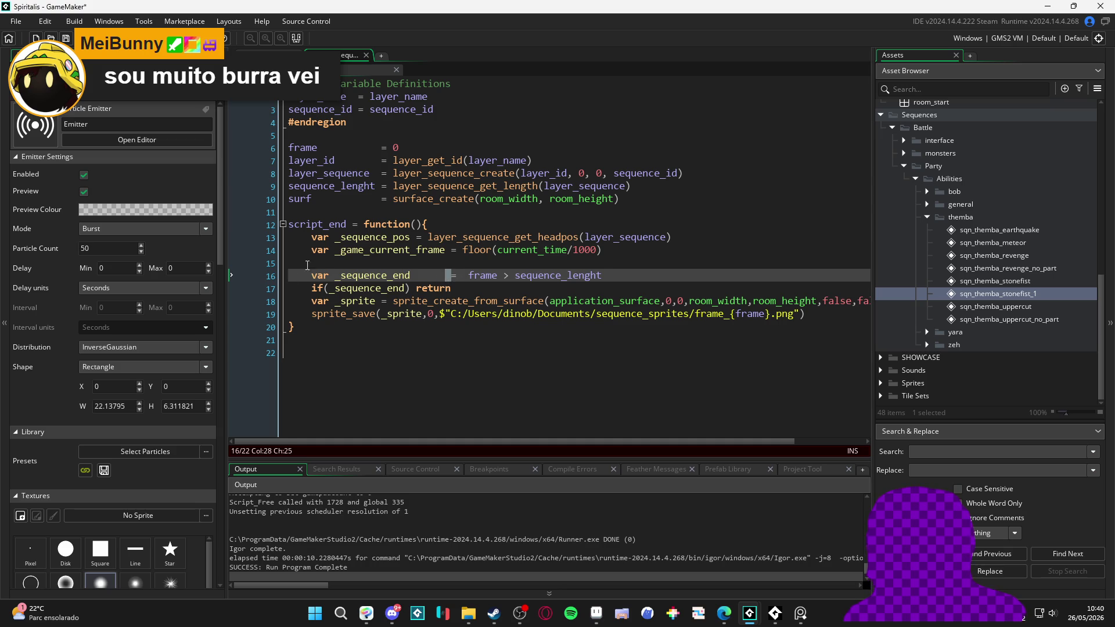
key("Up")
key("BackSpace")
left_click(615, 267)
key("Return")
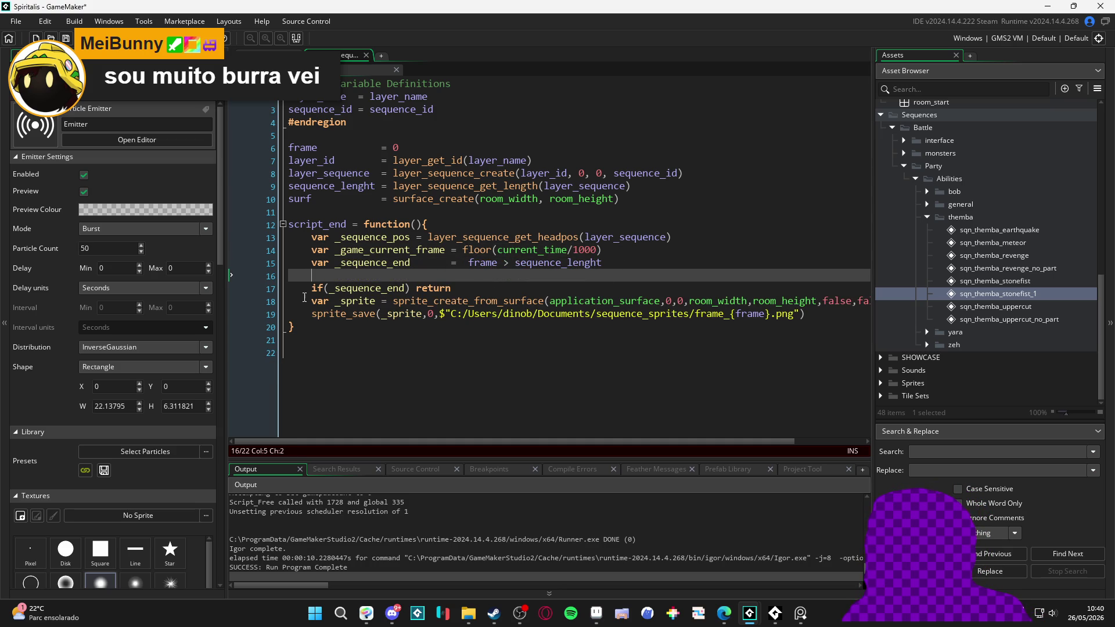
key("BackSpace")
key("BackSpace")
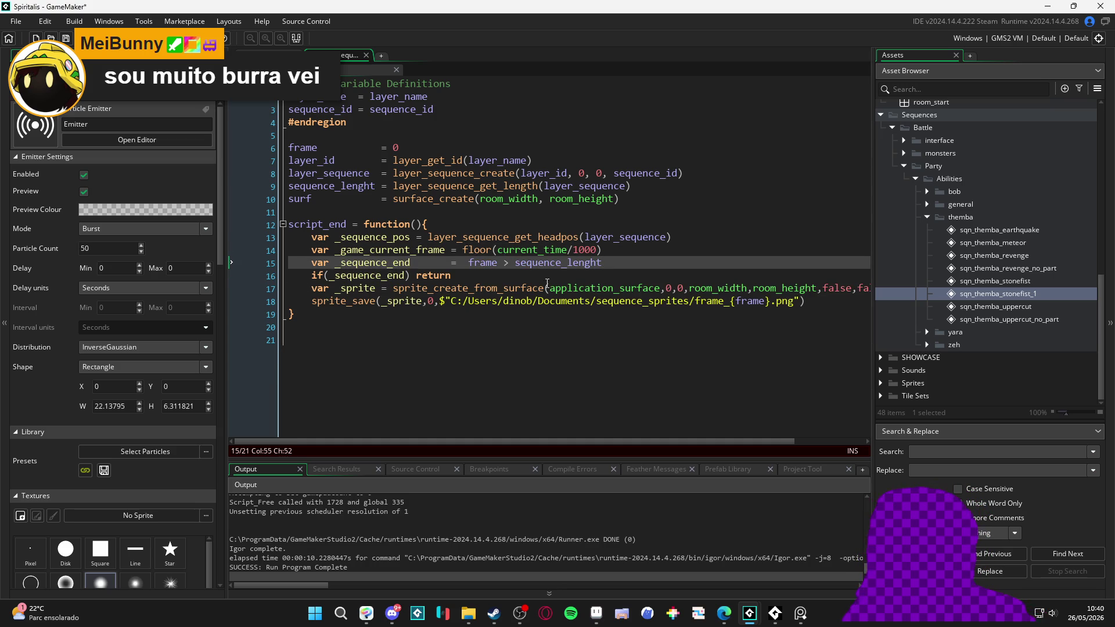
left_click(515, 277)
key("Return")
left_click(523, 352)
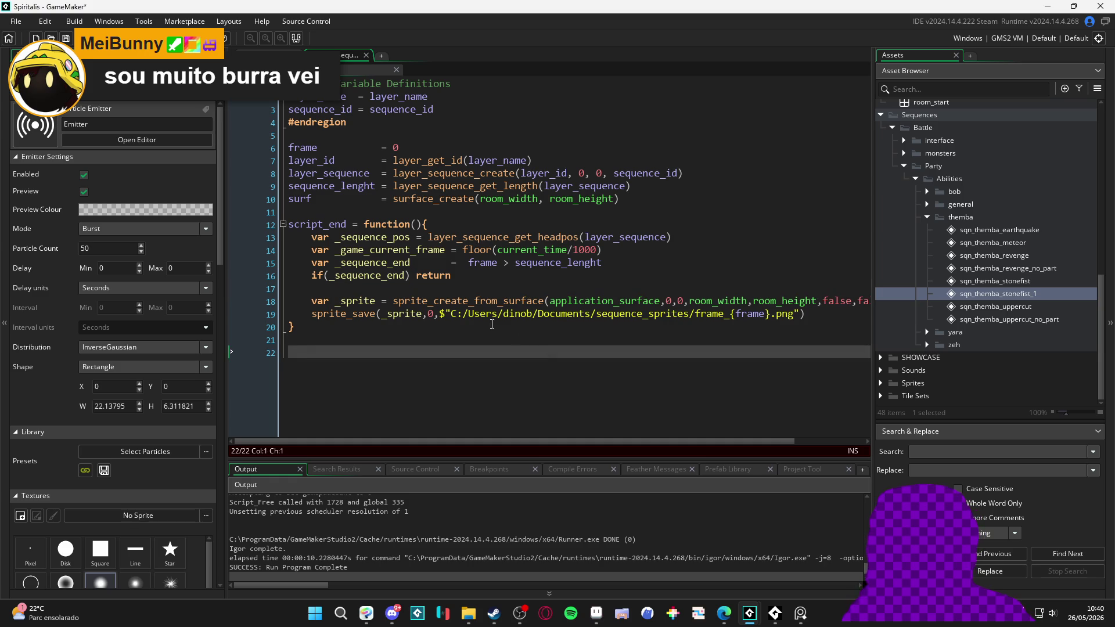
Align _sequence_pos's equals sign and remove the extra space before frame on line 15
left_click(427, 236)
key("Left")
key("Left")
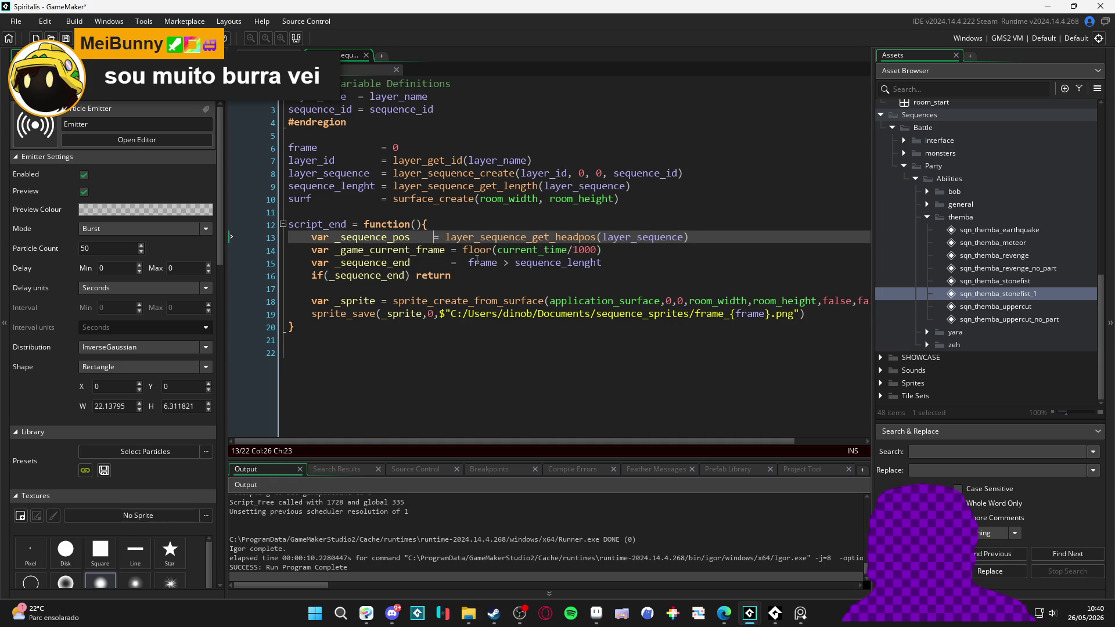
left_click(485, 266)
left_click(499, 289)
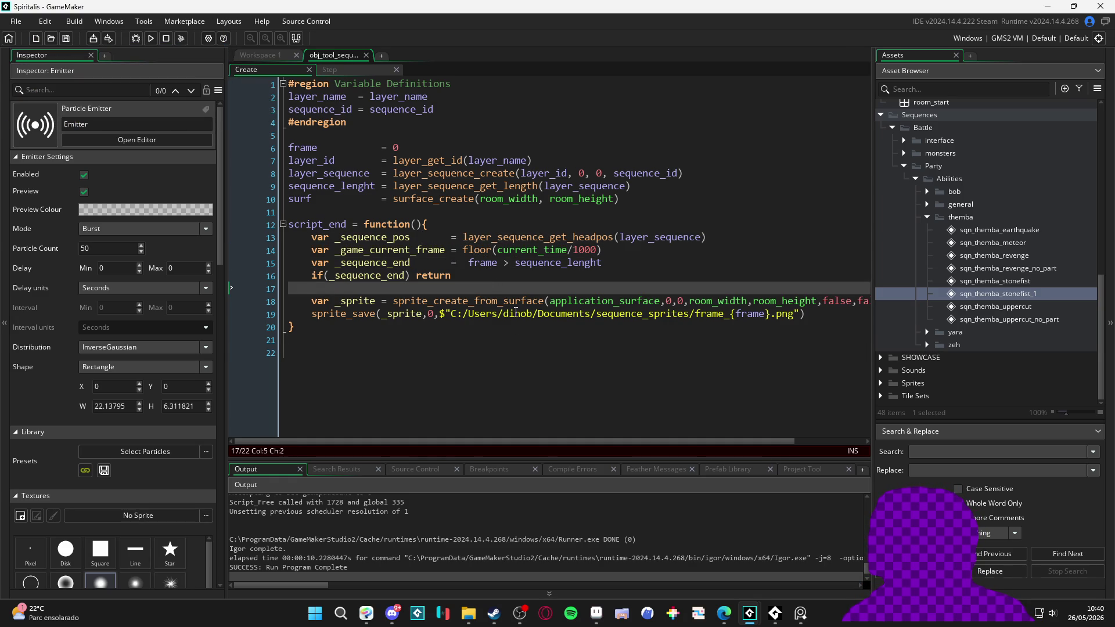
left_click(469, 263)
key("BackSpace")
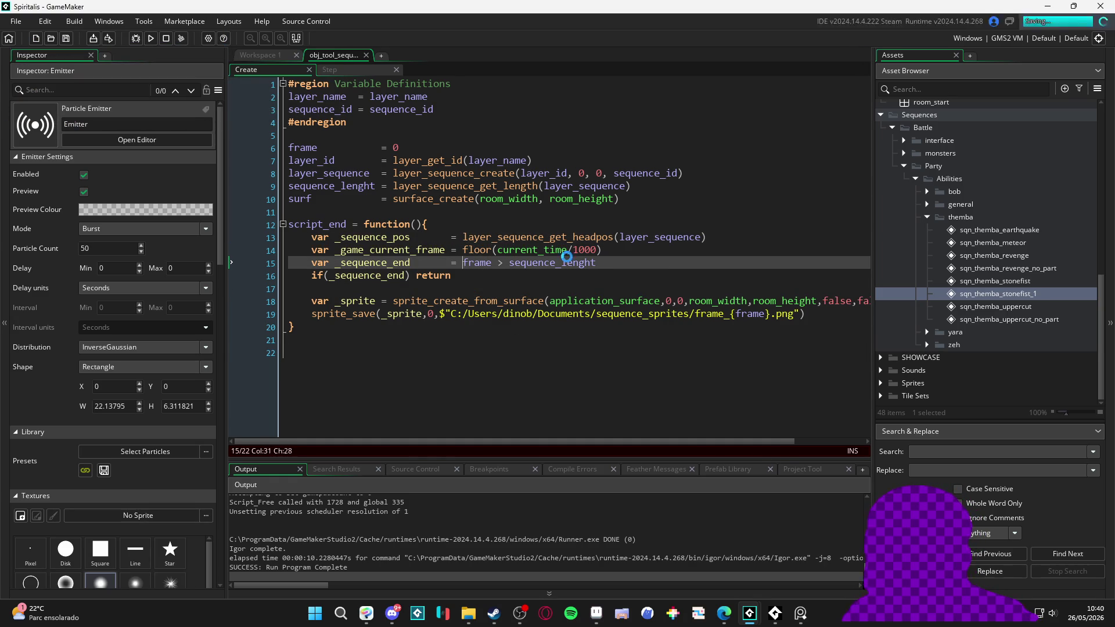
Replace frame with _sequence_pos in line 15's _sequence_end comparison
double_click(372, 237)
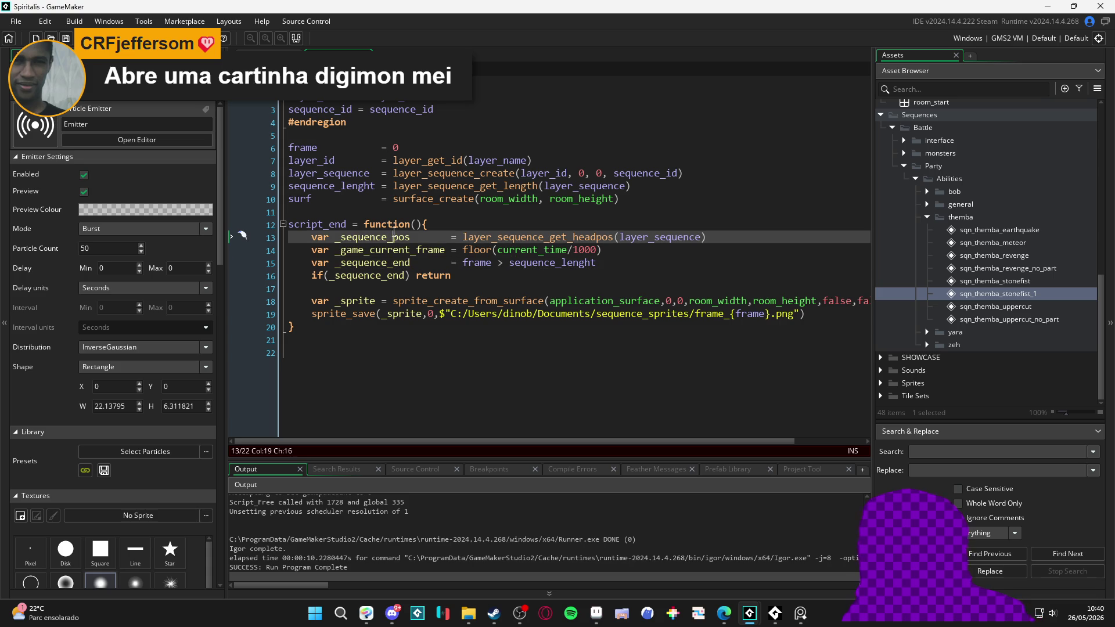
key("ctrl+c")
double_click(481, 262)
key("ctrl+v")
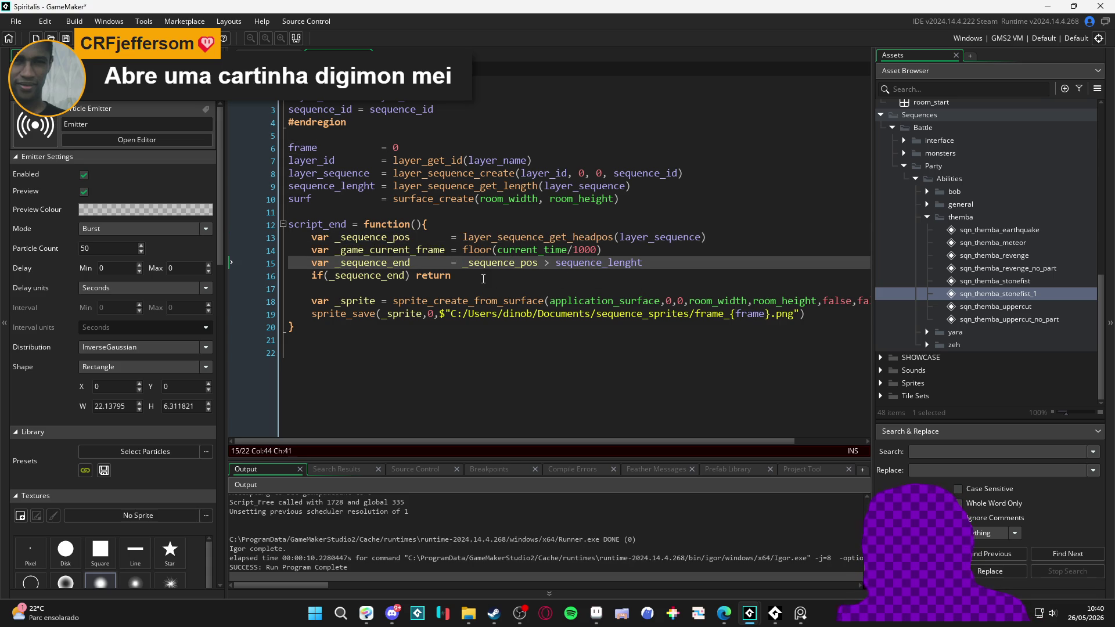
left_click(498, 284)
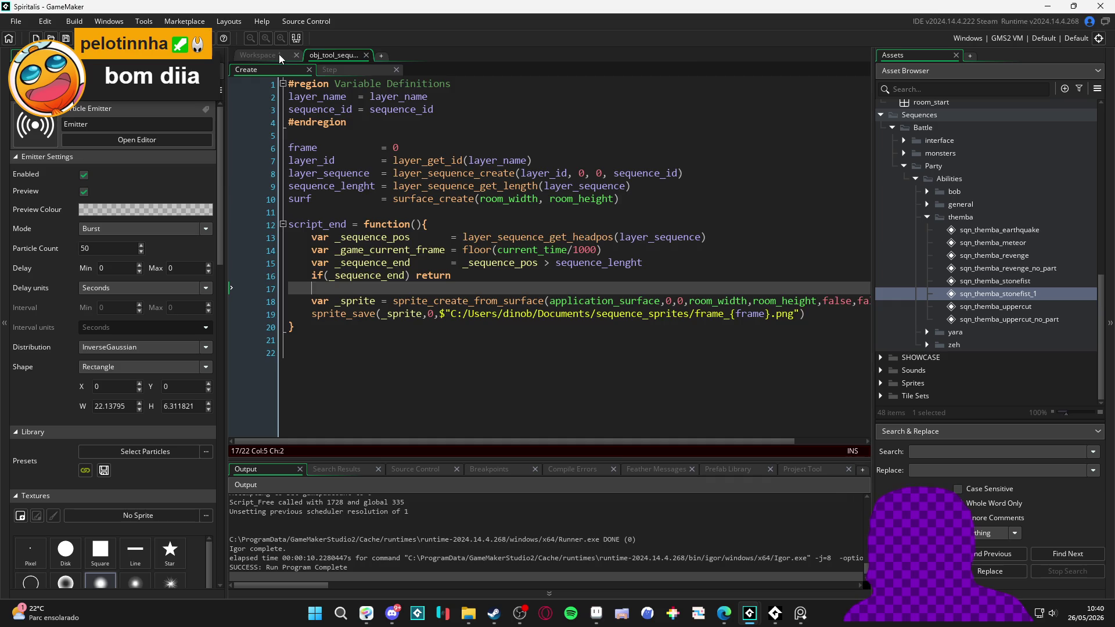
Close the obj_tool_sequence_converter object window in Workspace 1
left_click(279, 54)
left_click_drag(299, 288, 559, 451)
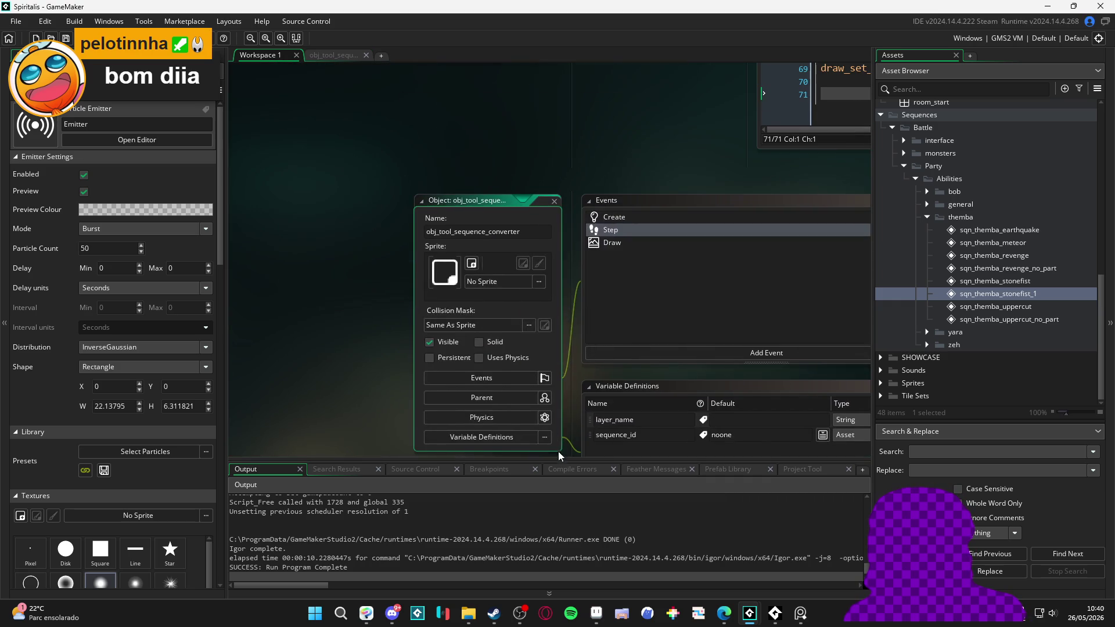
left_click(554, 202)
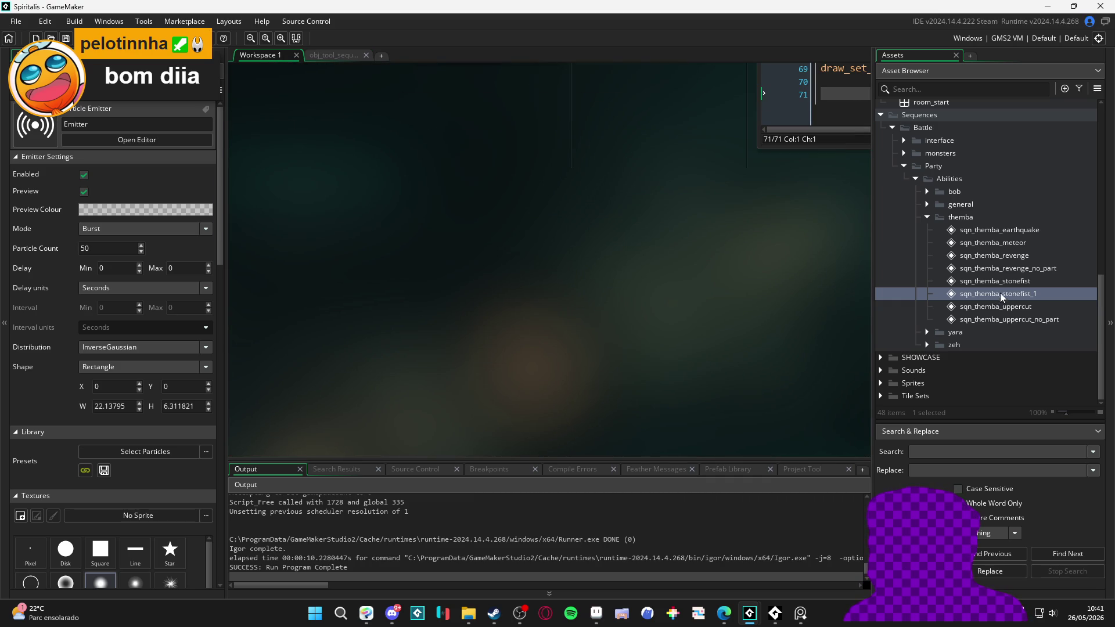
scroll(1000, 293, "up", 6)
Delete the sqn_themba_stonefist_1 instance from room_tool_convert_sequence and go back to obj_tool_sequence_converter's Create code
double_click(958, 341)
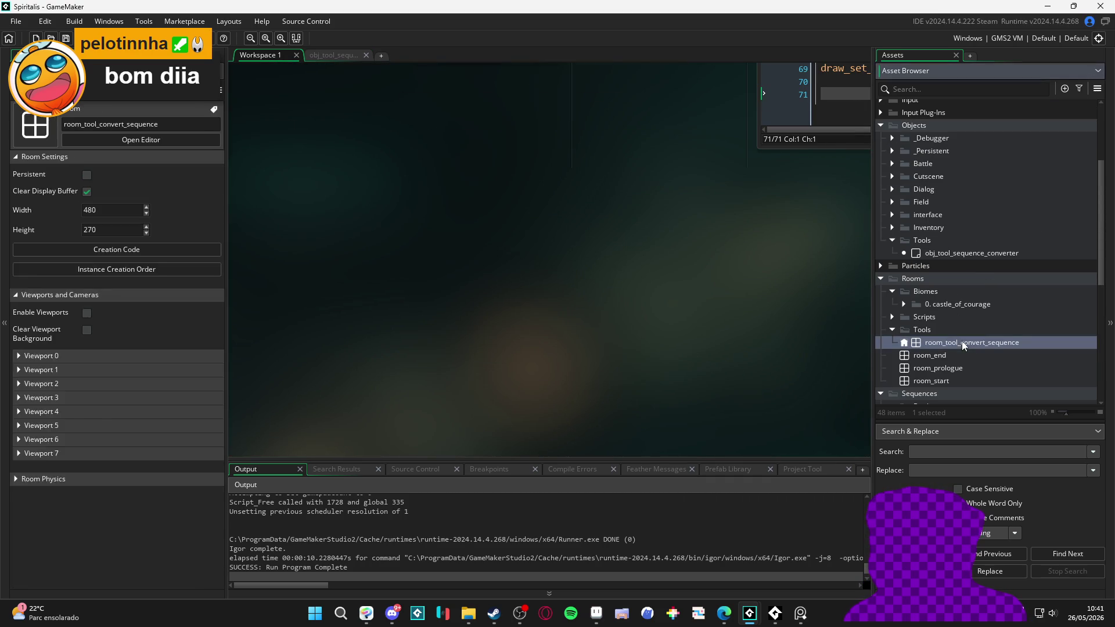
left_click(289, 88)
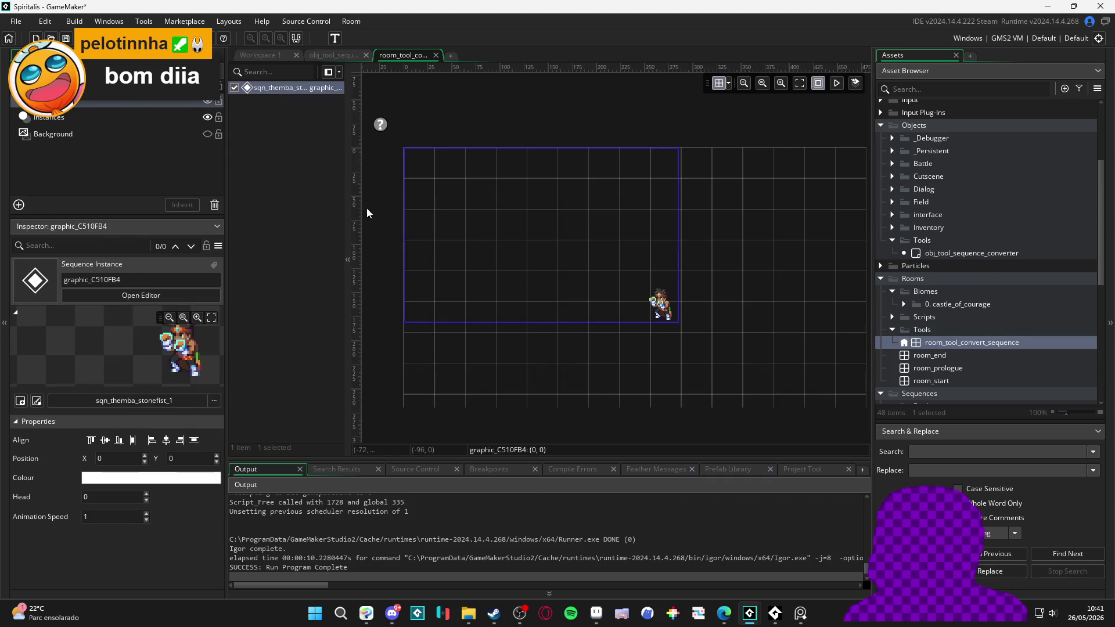
key("Delete")
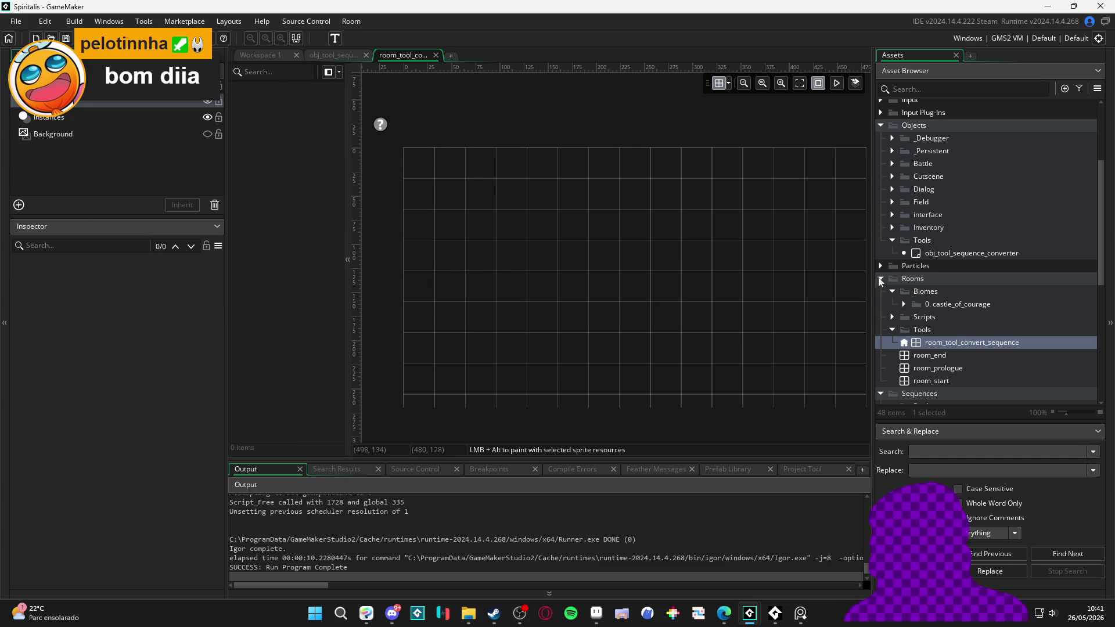
left_click(356, 54)
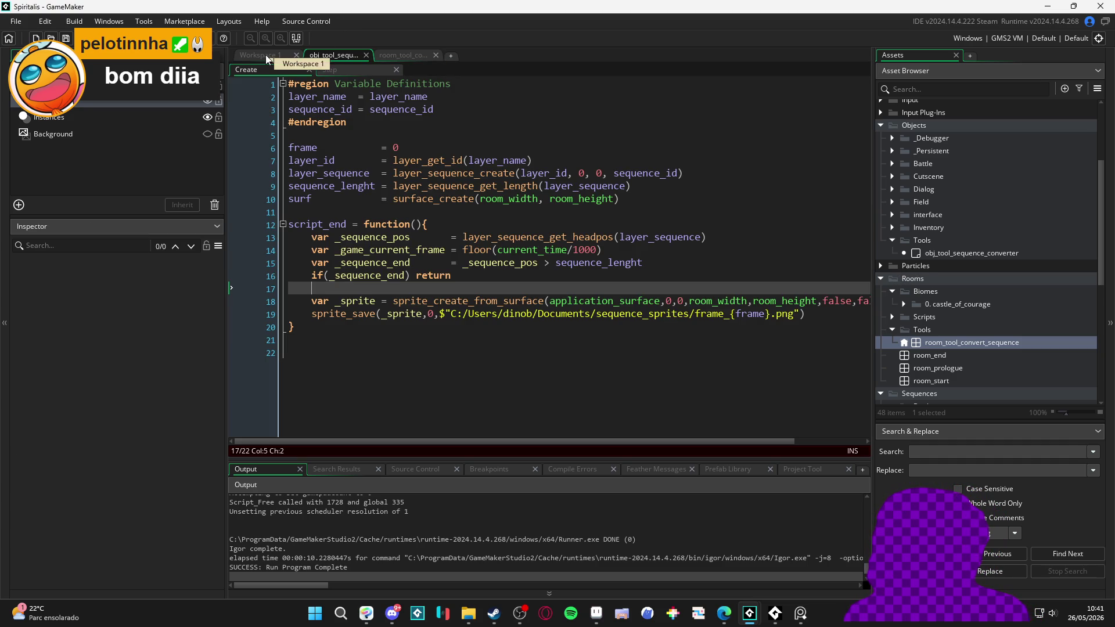
left_click(266, 55)
left_click(328, 54)
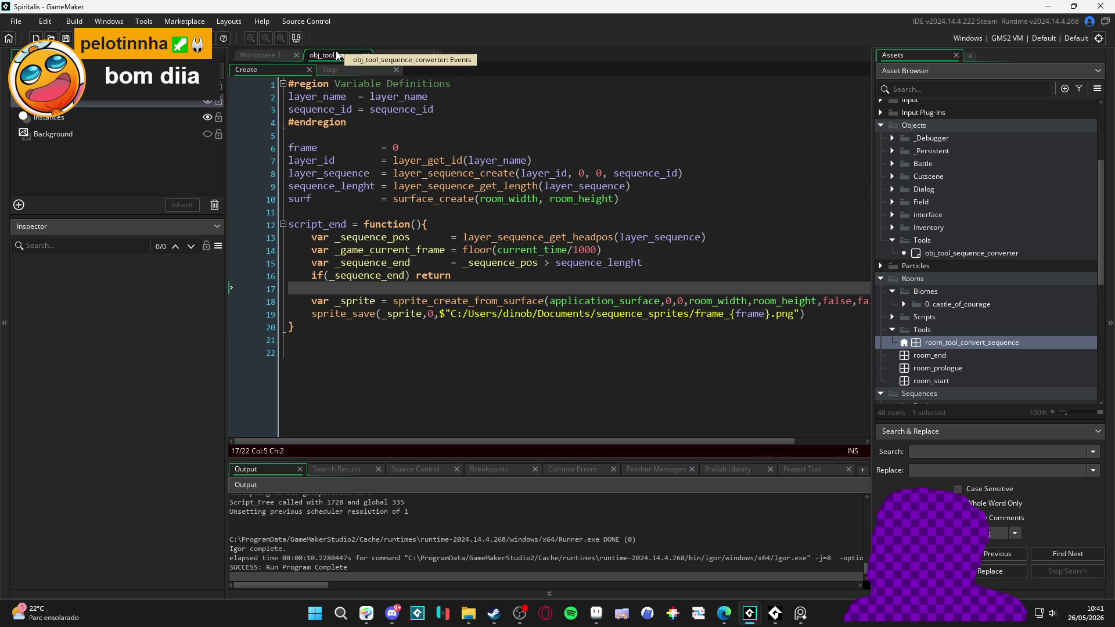
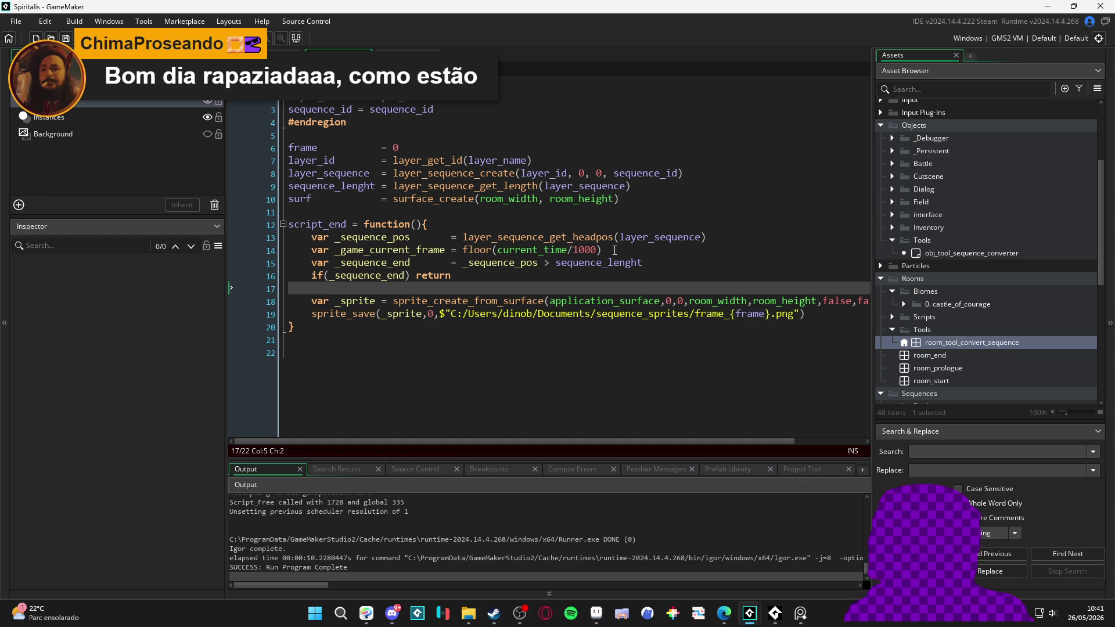
Delete the _game_current_frame line from script_end and paste _sequence_pos into the PNG save path
left_click_drag(615, 250, 155, 251)
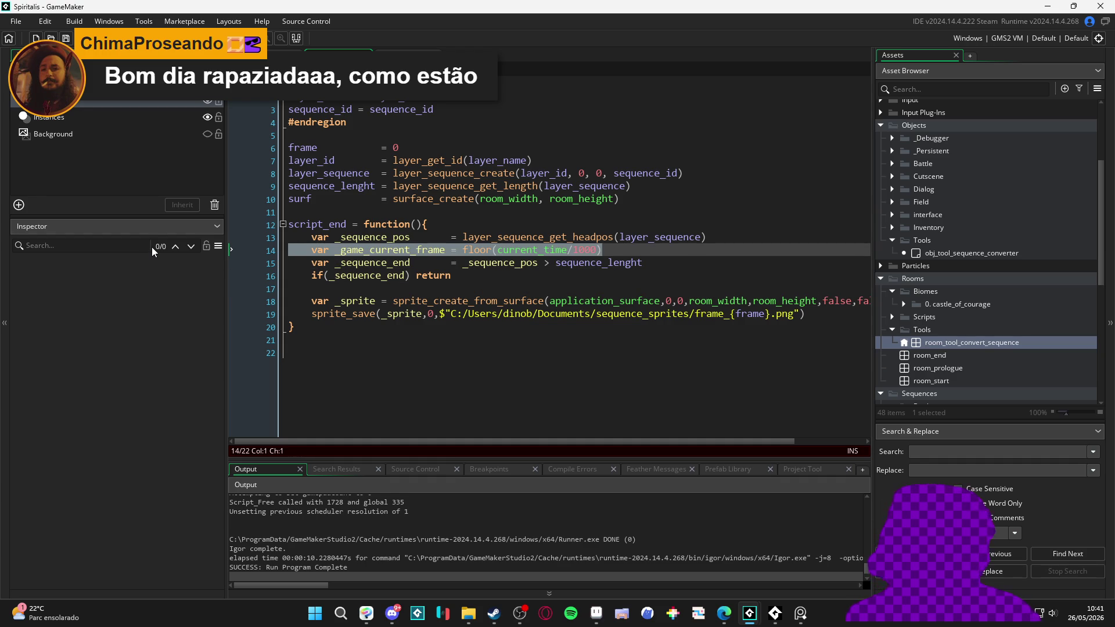
key("BackSpace")
key("BackSpace")
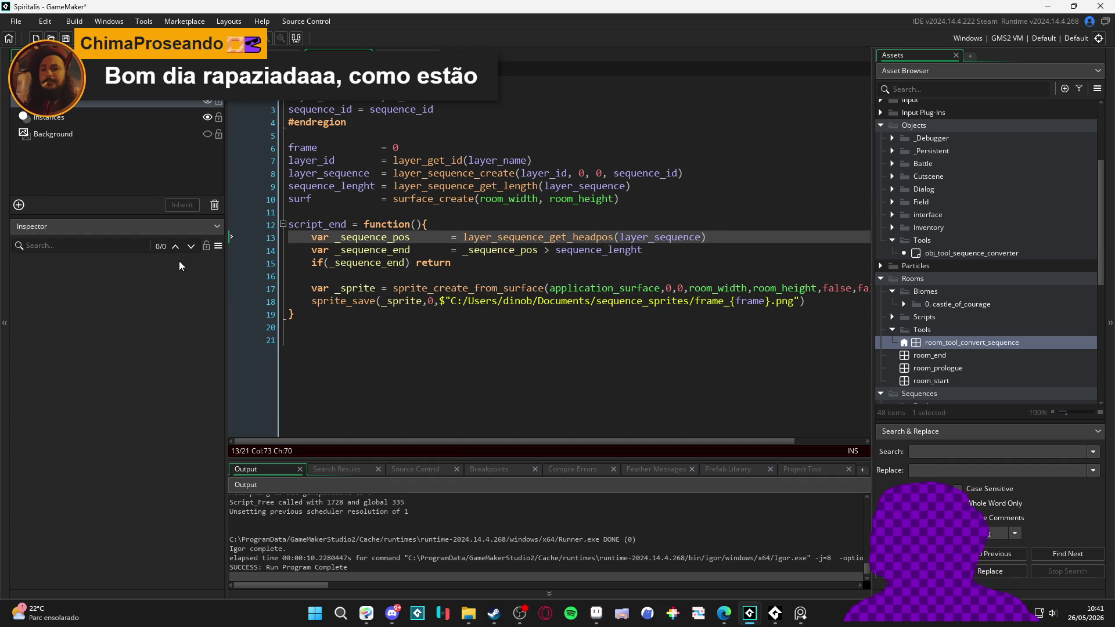
double_click(739, 302)
type("_sequence_pos")
left_click(468, 270)
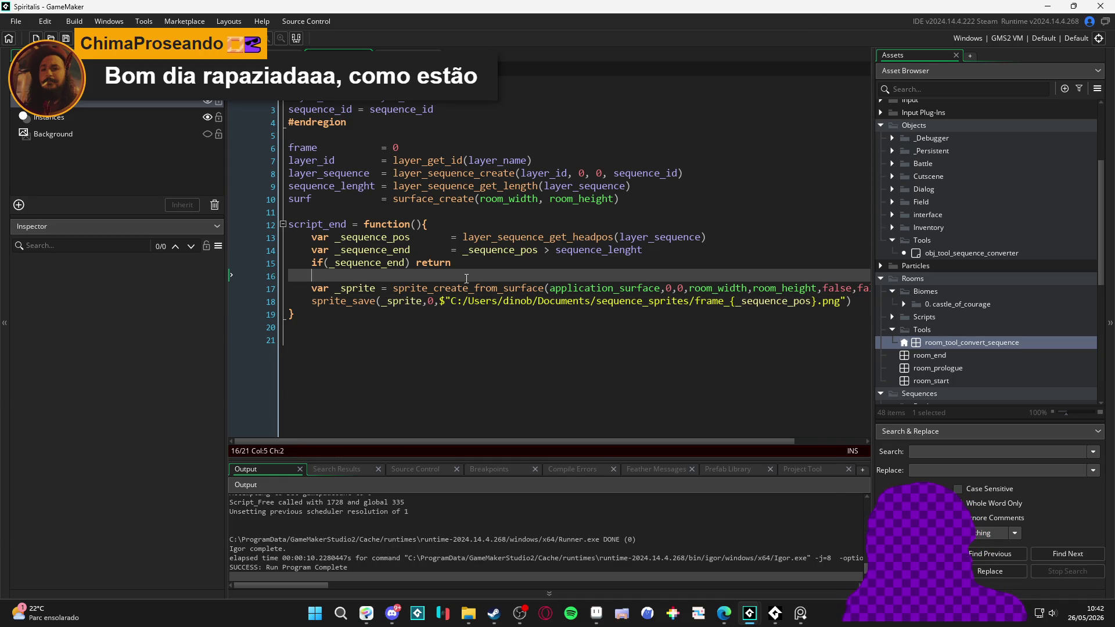
Add frame++ after sprite_save and put {frame} back into the PNG file name
mouse_move(462, 287)
left_click(385, 315)
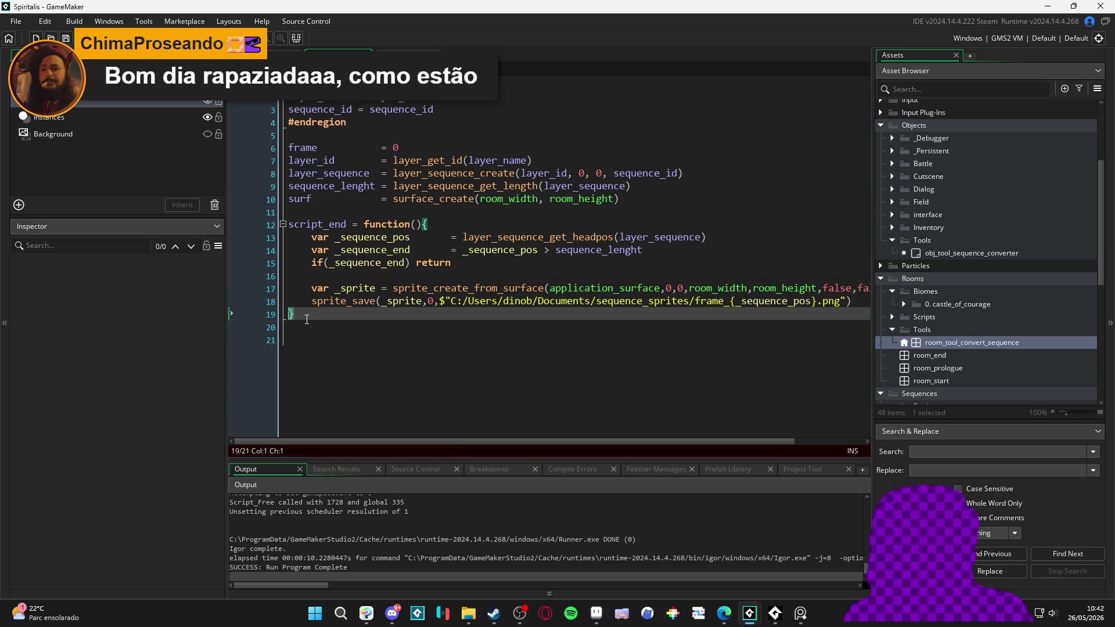
key("Return")
type("frame")
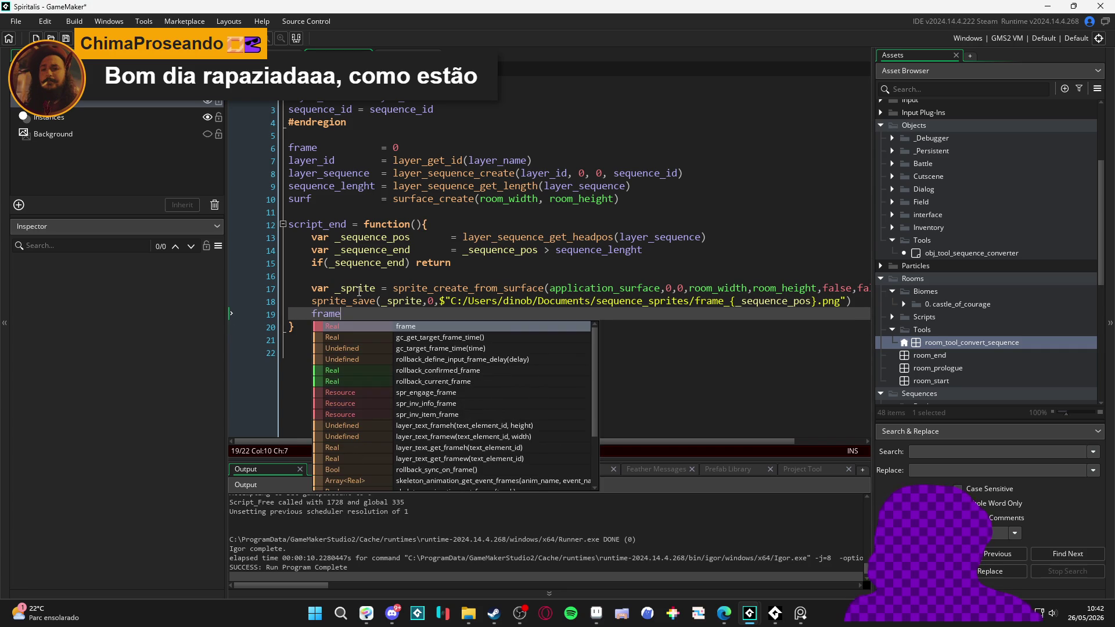
type("++")
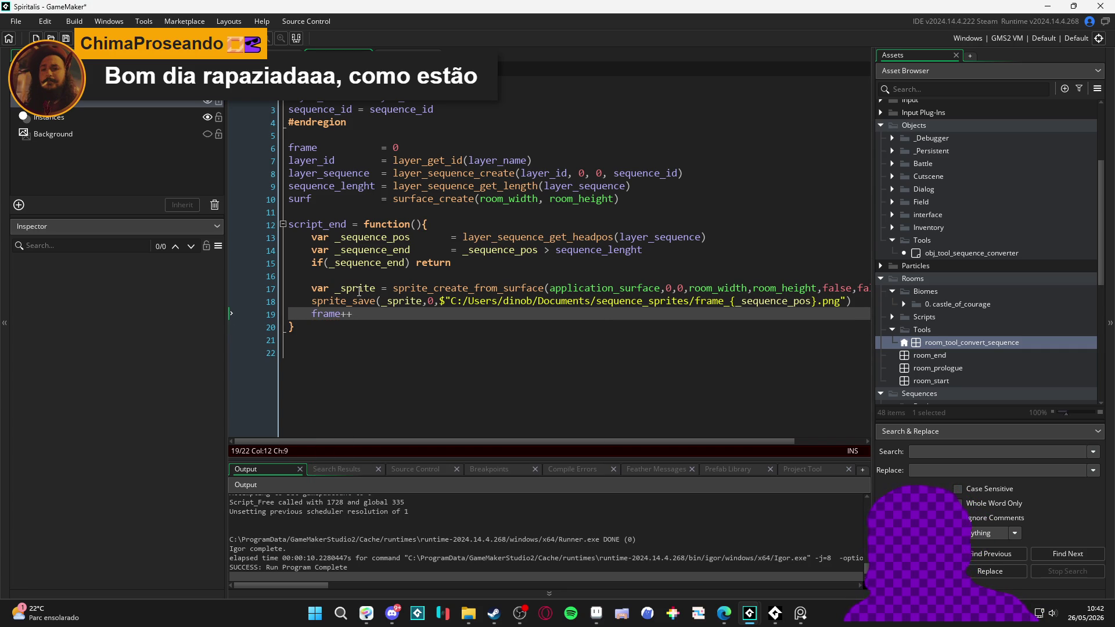
double_click(316, 147)
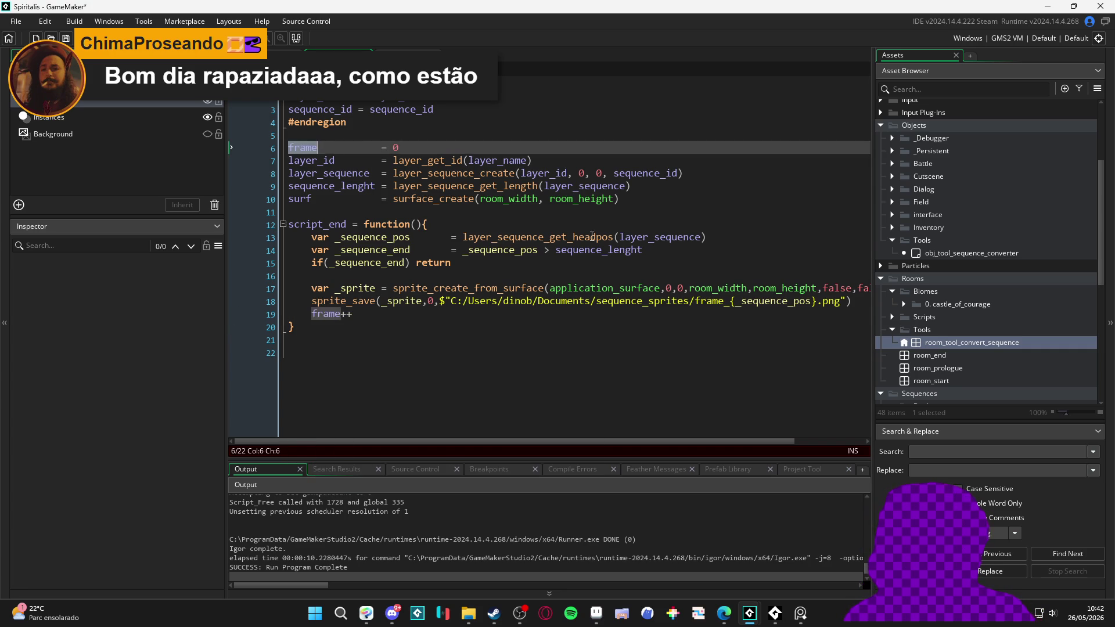
double_click(772, 301)
type("frame")
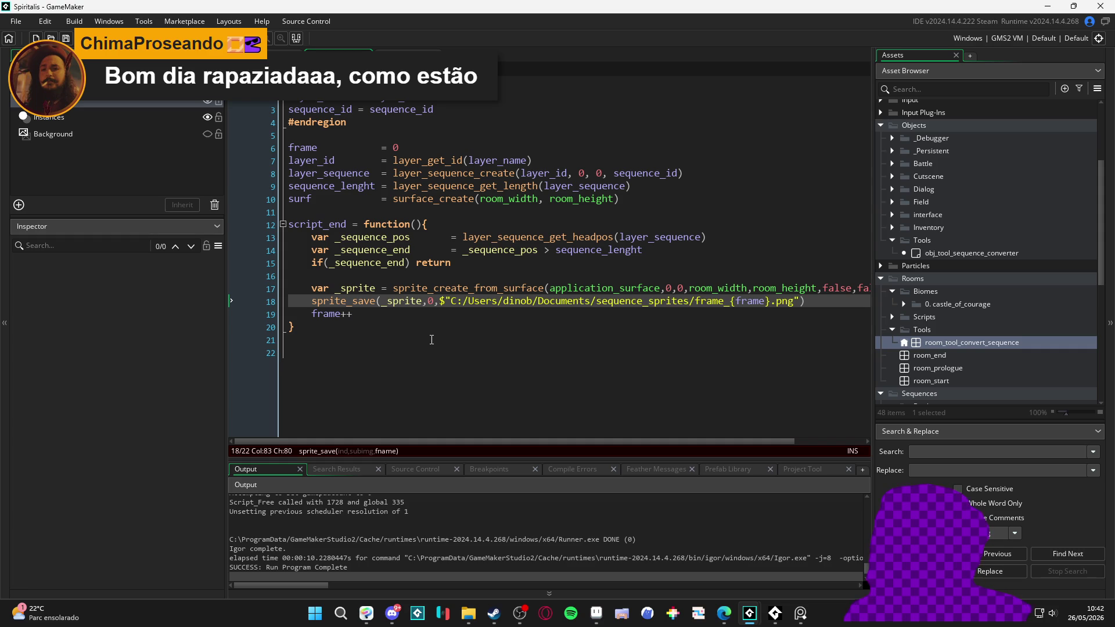
left_click(550, 274)
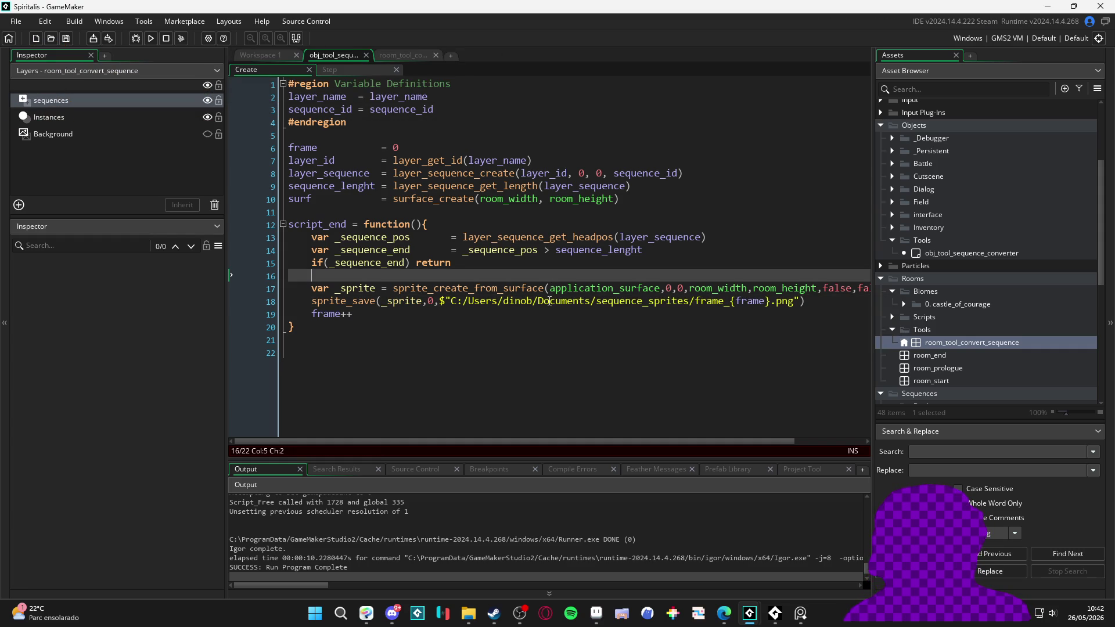
Run the project, abort on the layer_sequence_create invalid sequence error, and return to Workspace 1
left_click(522, 314)
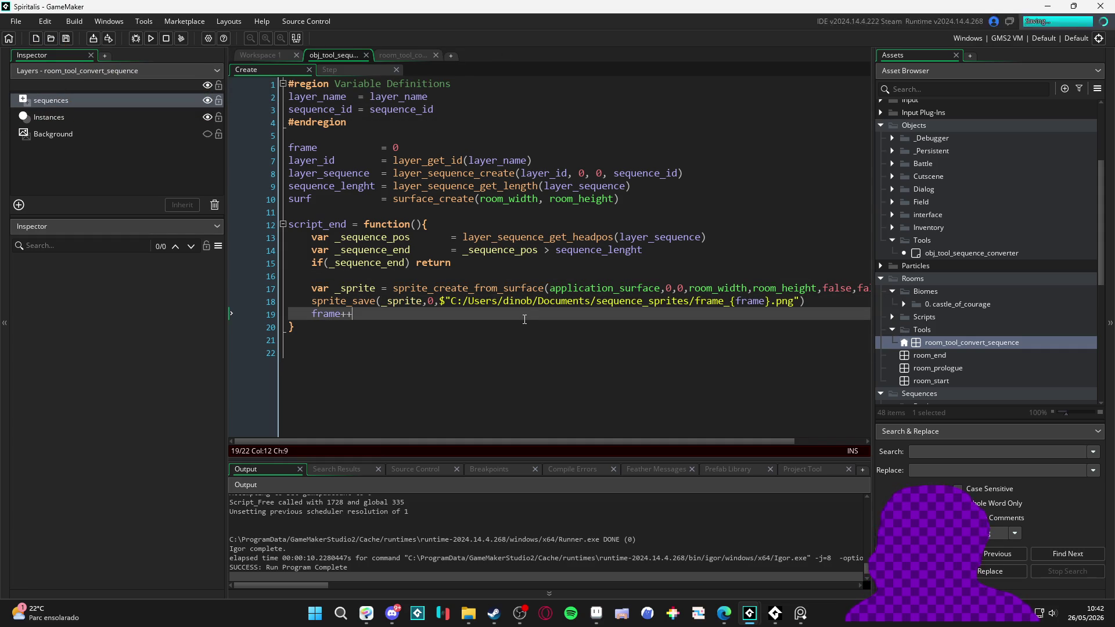
key("F5")
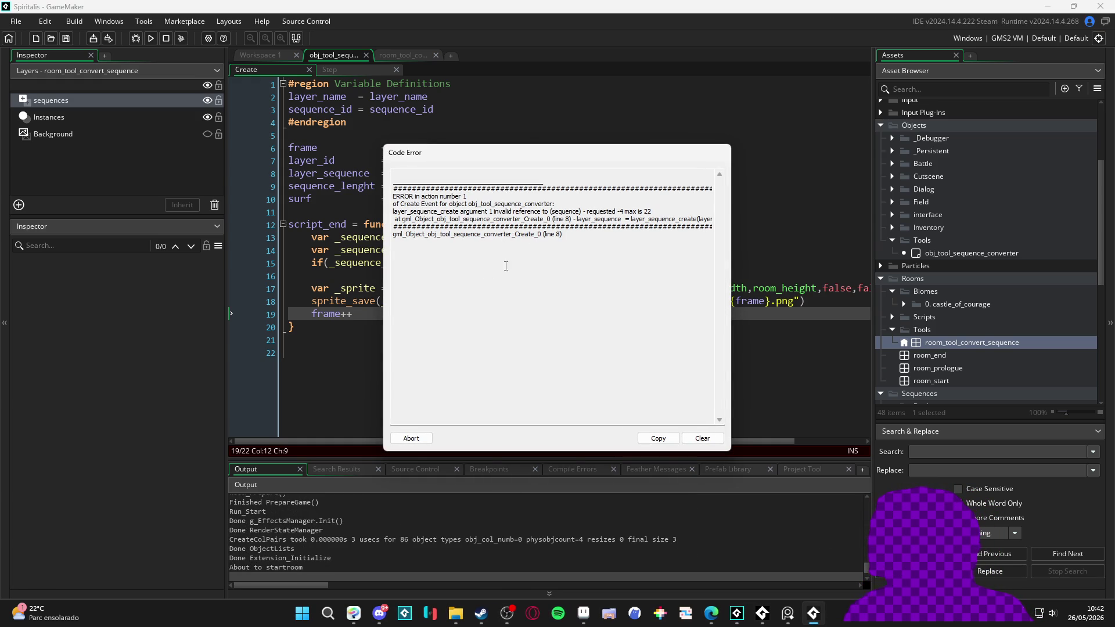
left_click(413, 438)
left_click(250, 54)
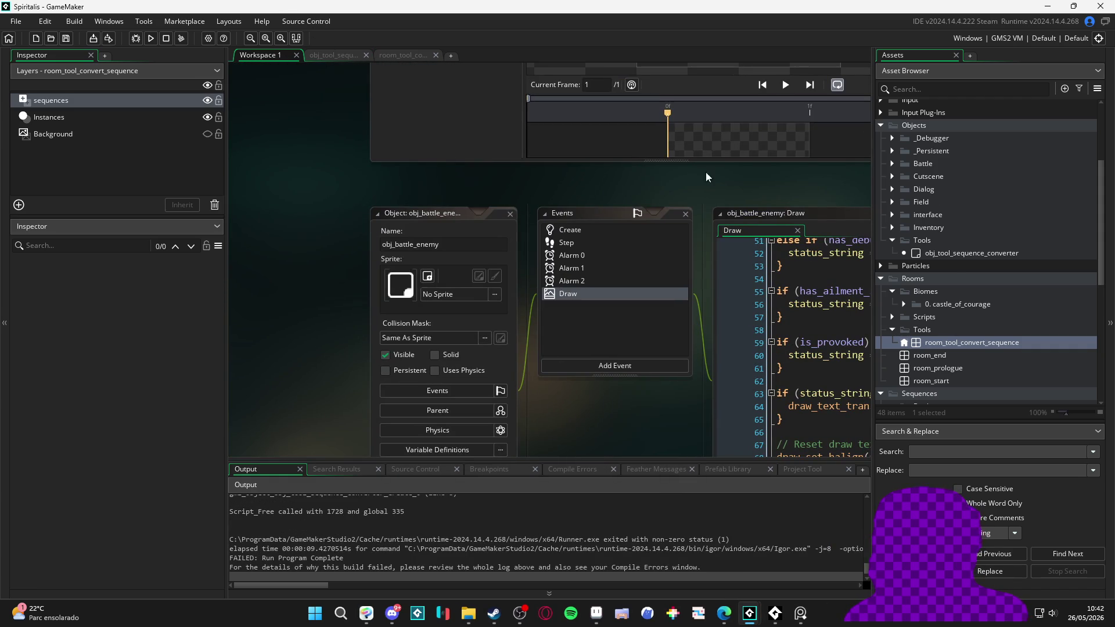
Override the converter instance's sequence_id with sqn_themba_stonefist_1 in room_tool_convert_sequence
double_click(953, 342)
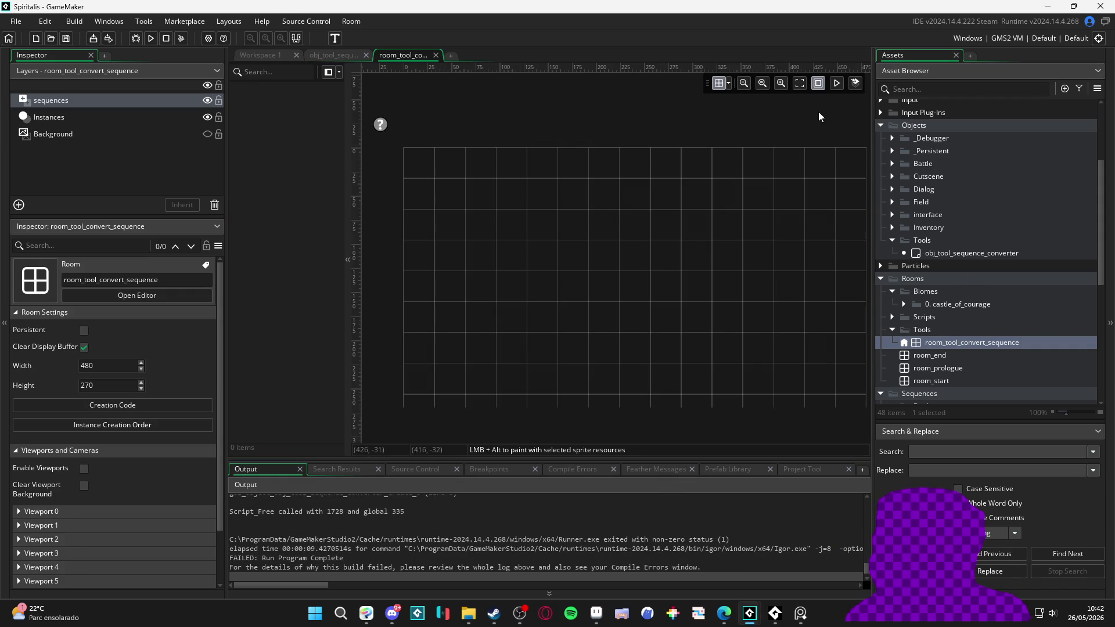
double_click(380, 126)
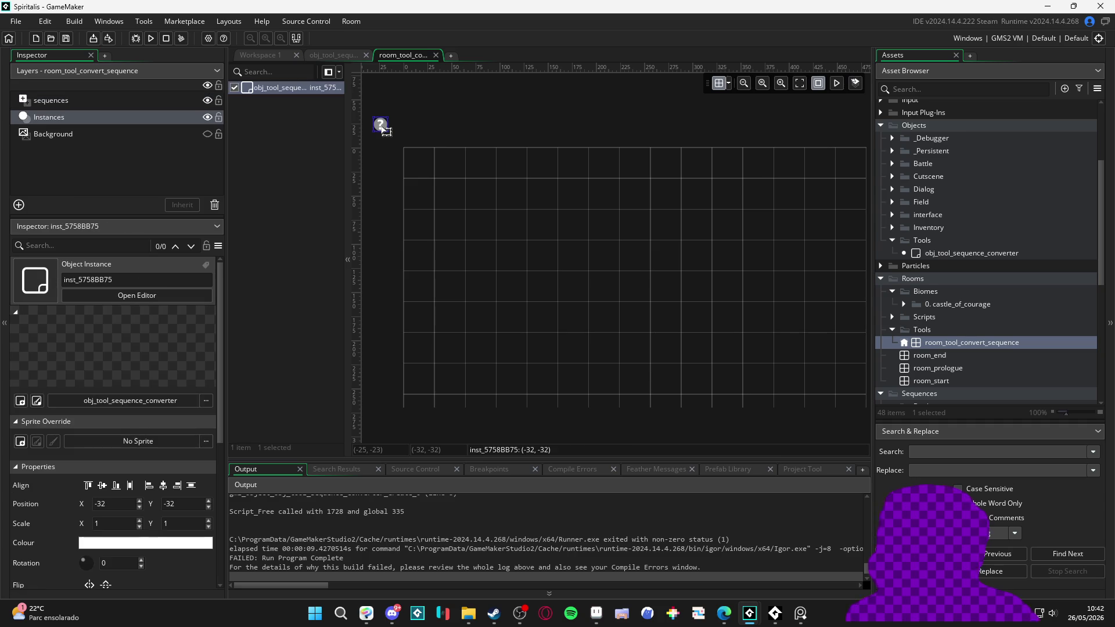
left_click(523, 162)
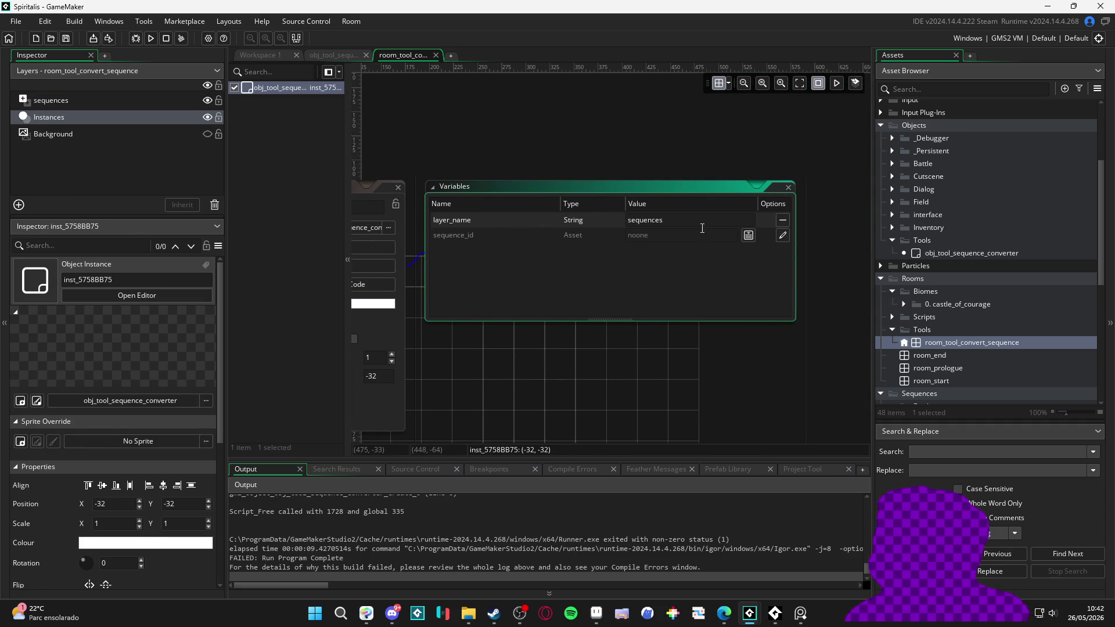
left_click(782, 236)
scroll(967, 335, "down", 7)
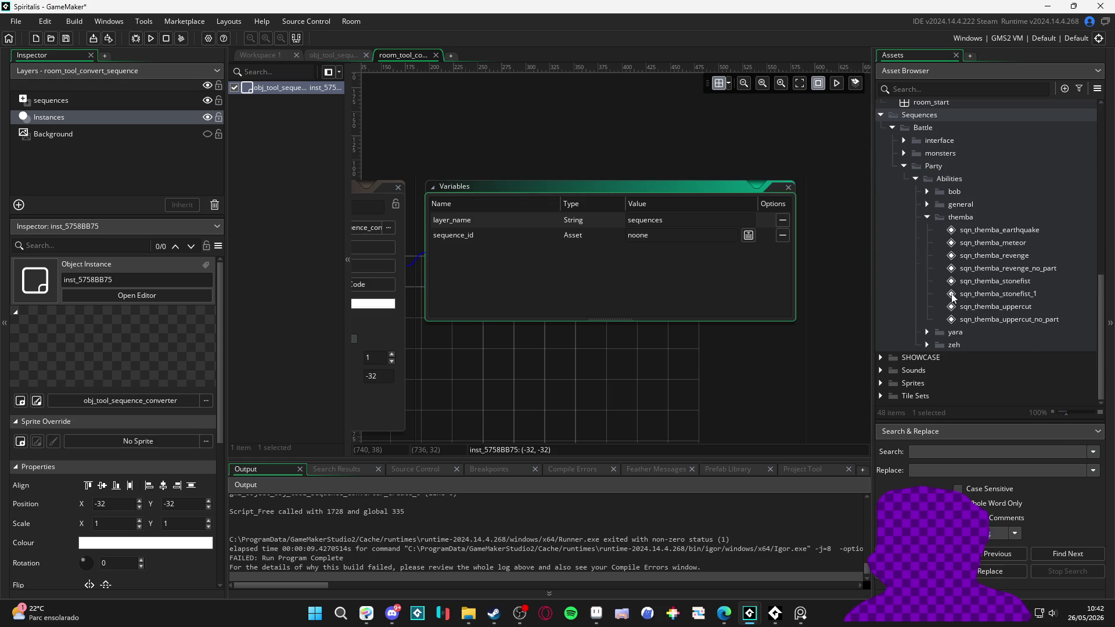
left_click(748, 234)
type("stonefist")
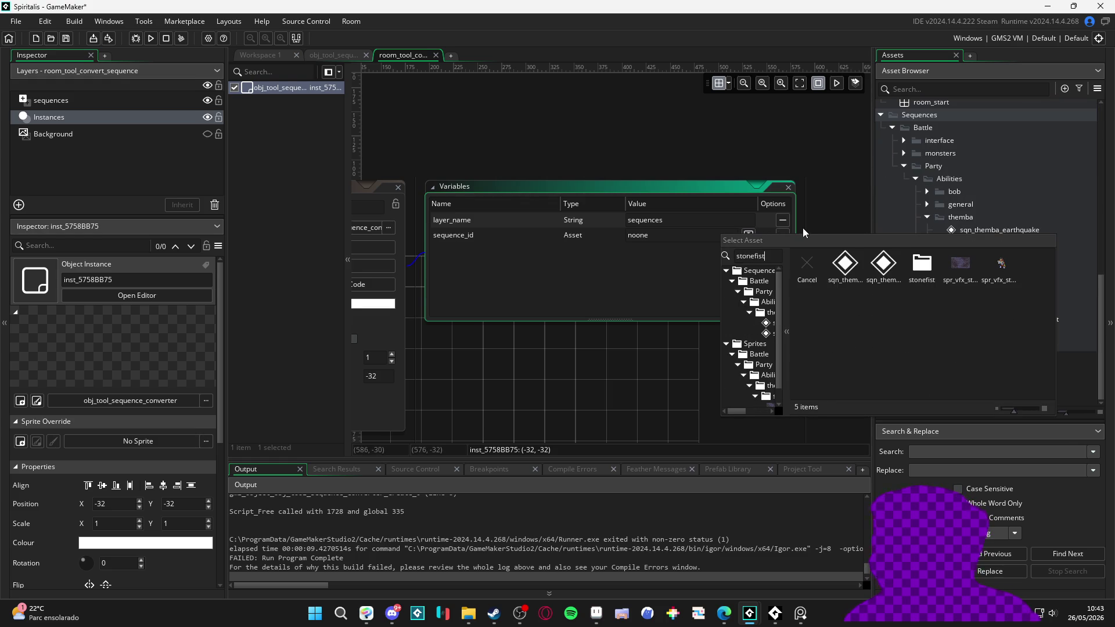
left_click(881, 263)
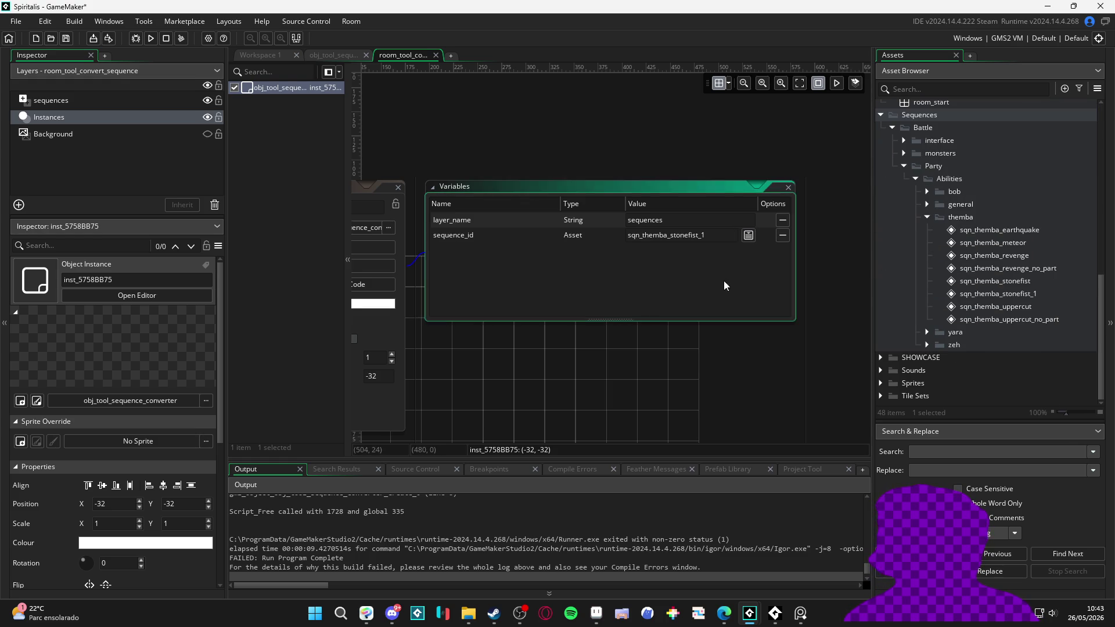
Close the instance windows, run the game to export the frames, then close it
left_click_drag(420, 201, 591, 219)
left_click(571, 208)
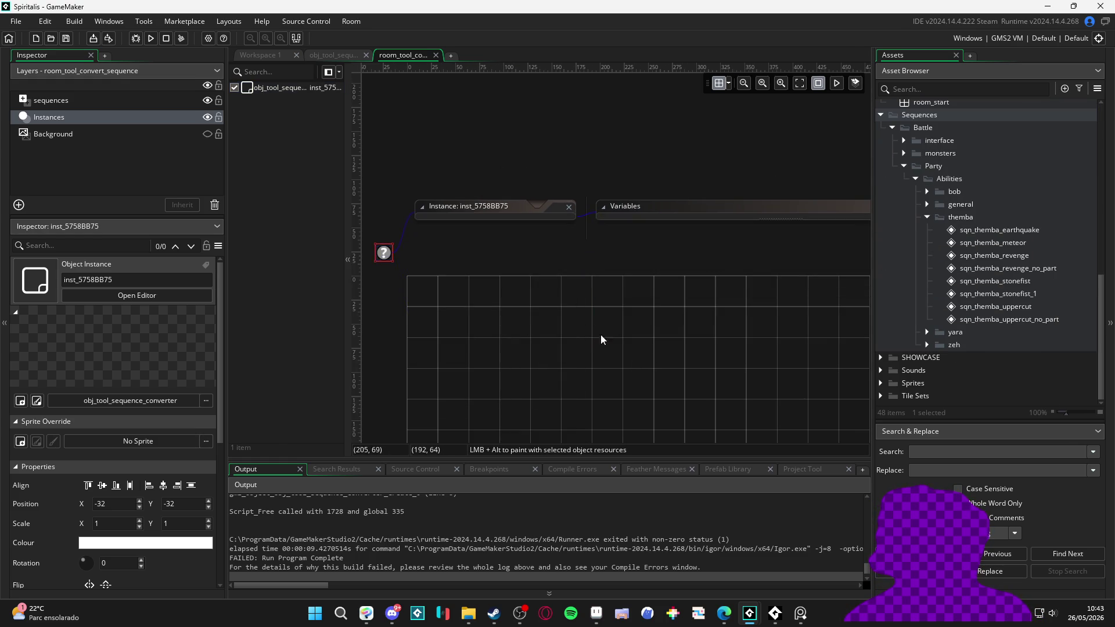
left_click_drag(608, 344, 566, 276)
key("F5")
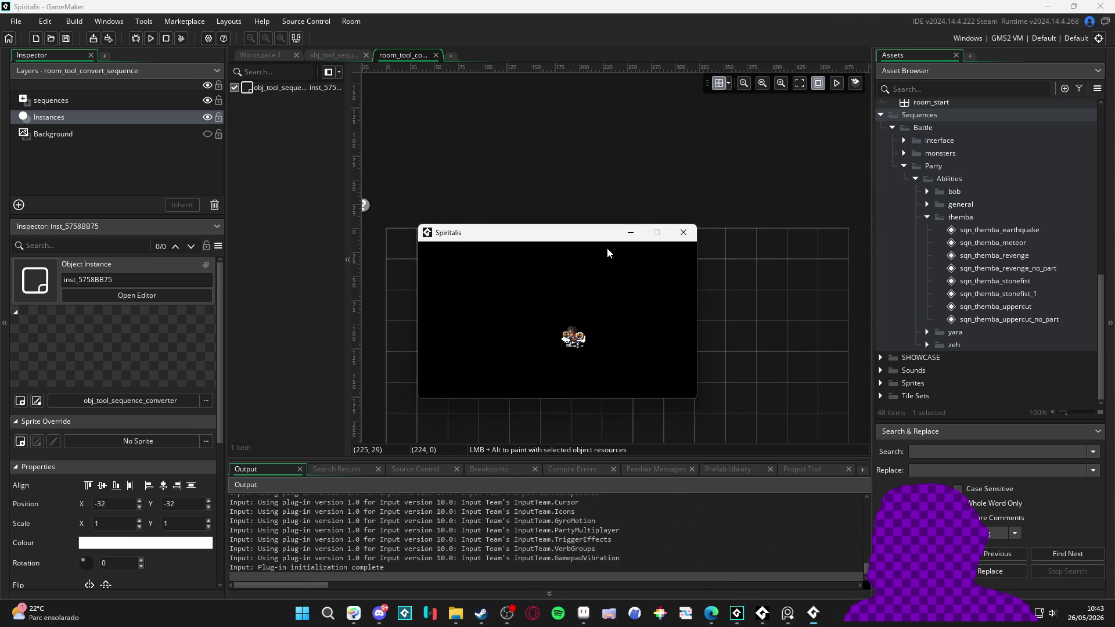
left_click(684, 232)
Scroll through the frame_0 to frame_170 PNGs in sequence_sprites, then close File Explorer
left_click(467, 614)
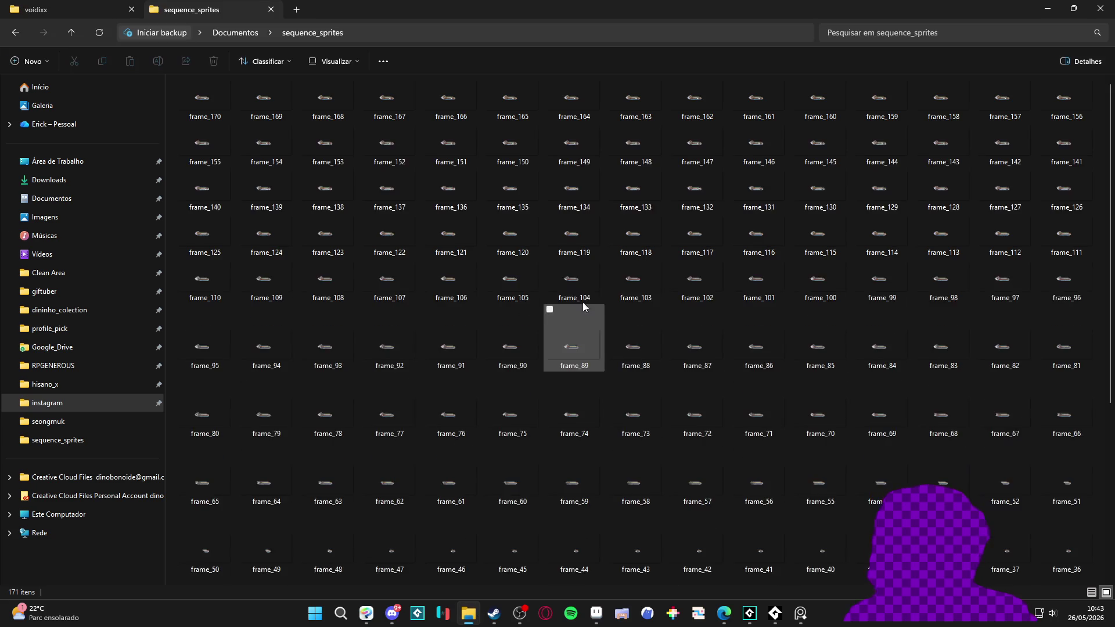
scroll(623, 301, "down", 1)
scroll(639, 450, "up", 3)
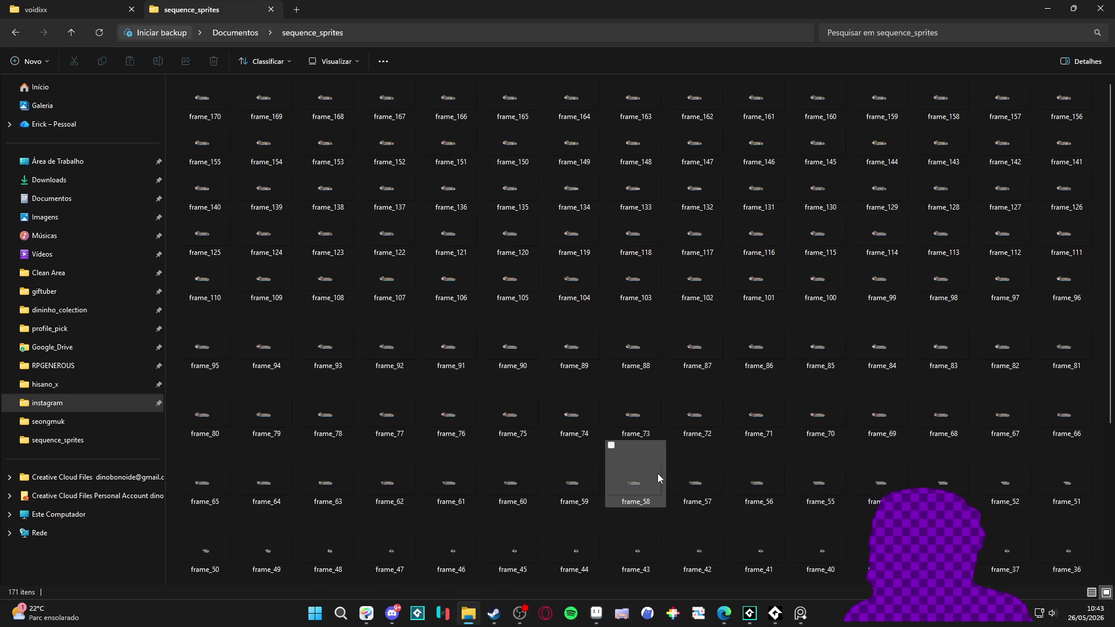
scroll(442, 289, "down", 3)
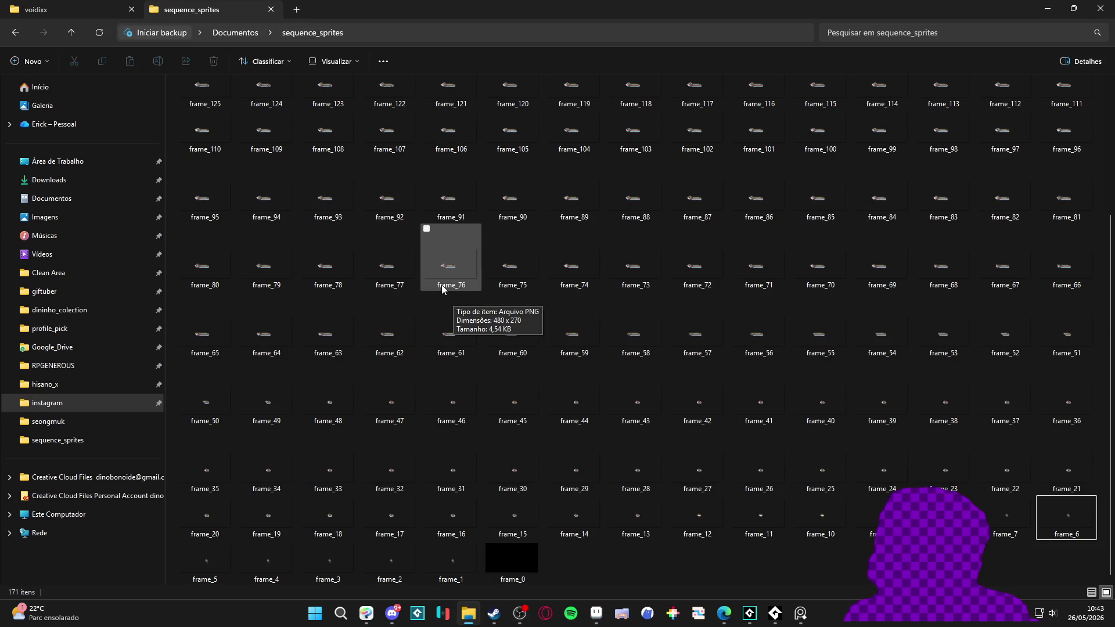
scroll(442, 289, "up", 3)
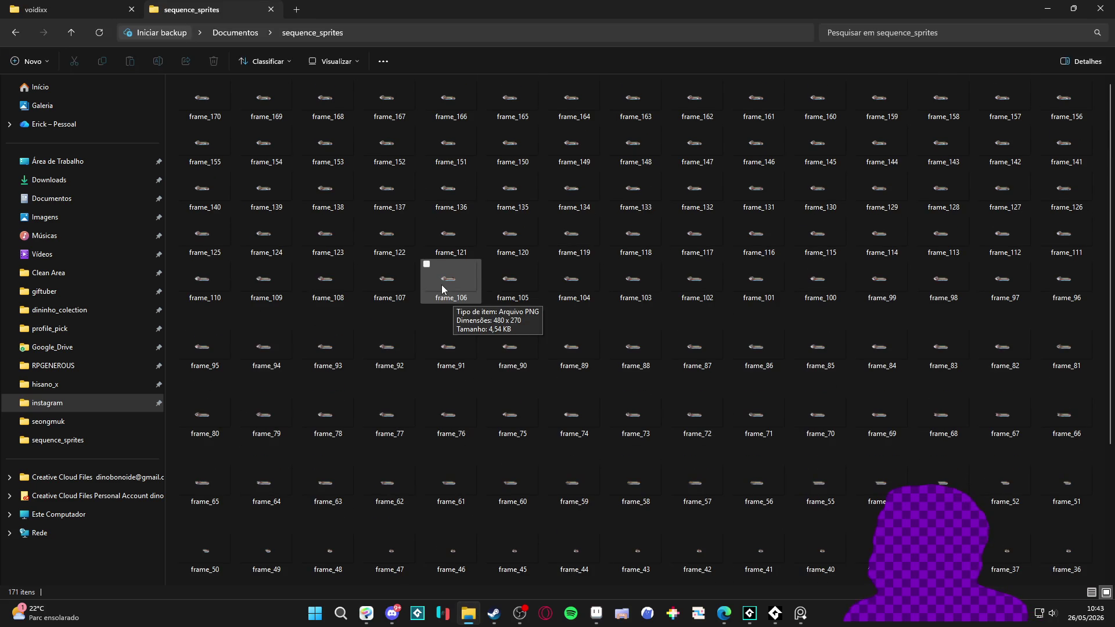
scroll(442, 289, "down", 3)
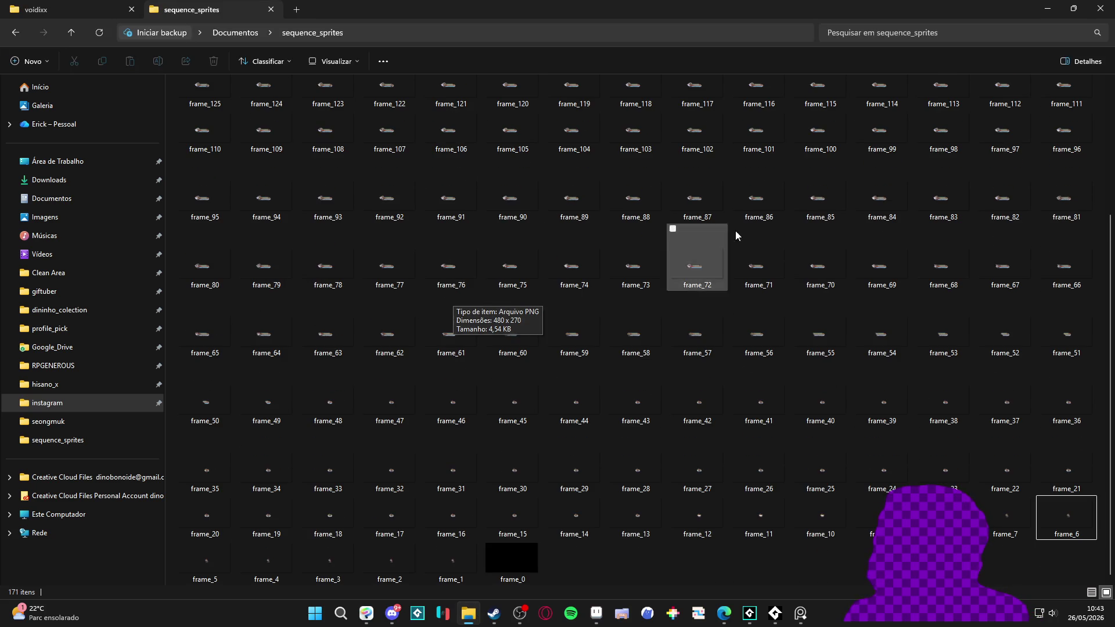
left_click(1100, 8)
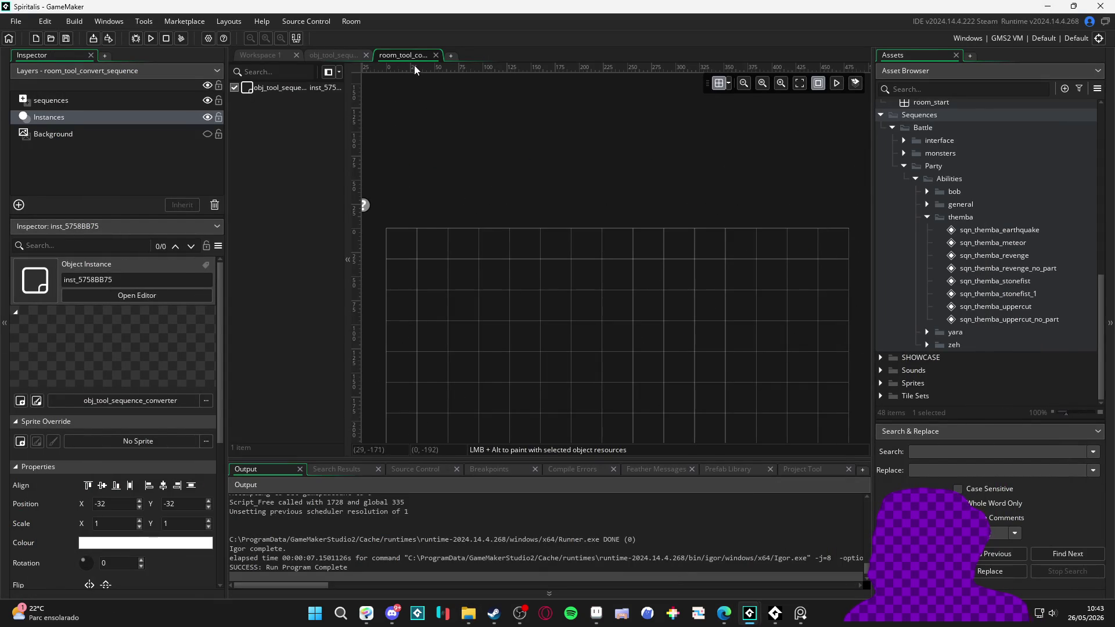
Open sqn_themba_stonefist_1, preview its playback, and select the punch impact sprite
double_click(1033, 297)
left_click(621, 327)
left_click(683, 300)
left_click(683, 300)
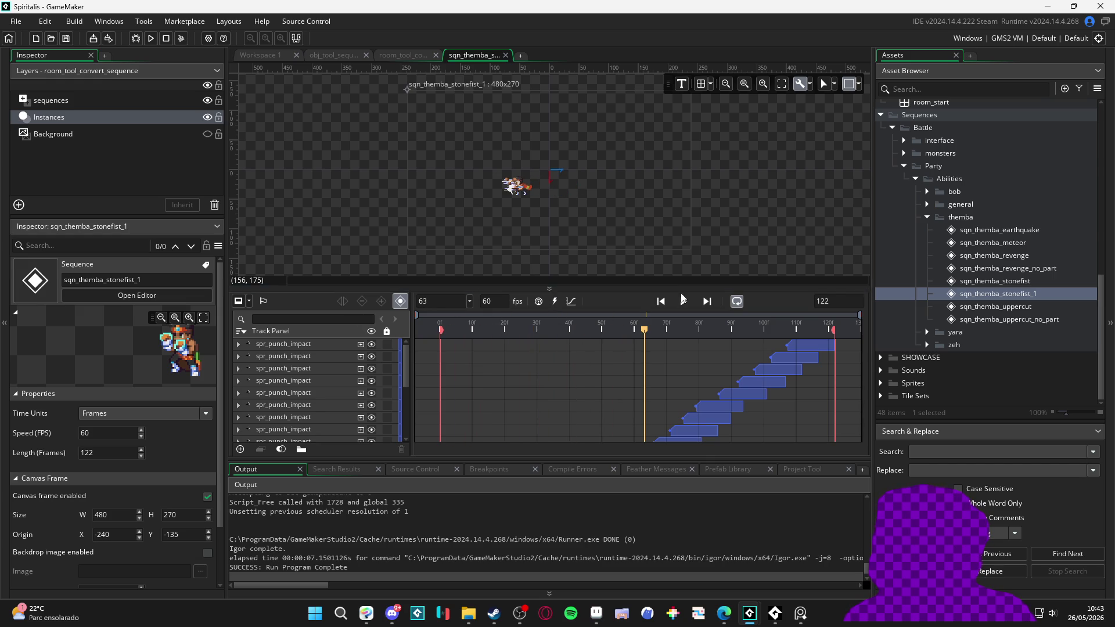
scroll(548, 196, "up", 3)
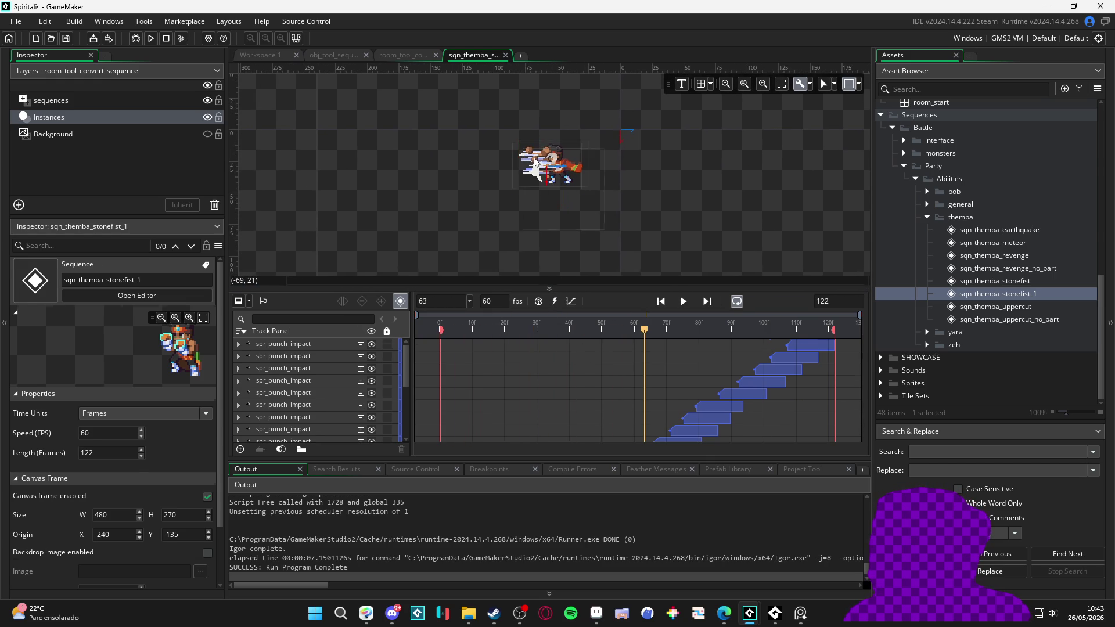
left_click(535, 163)
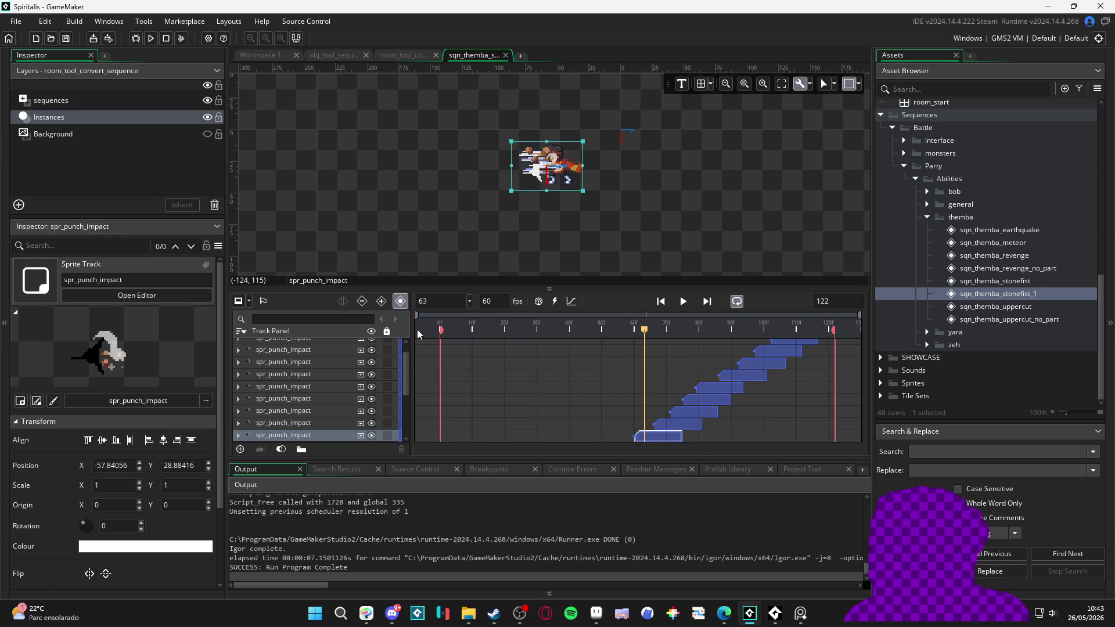
Hide all the spr_punch_impact tracks in the Track Panel
left_click(372, 435)
left_click(372, 423)
left_click(372, 410)
left_click(372, 399)
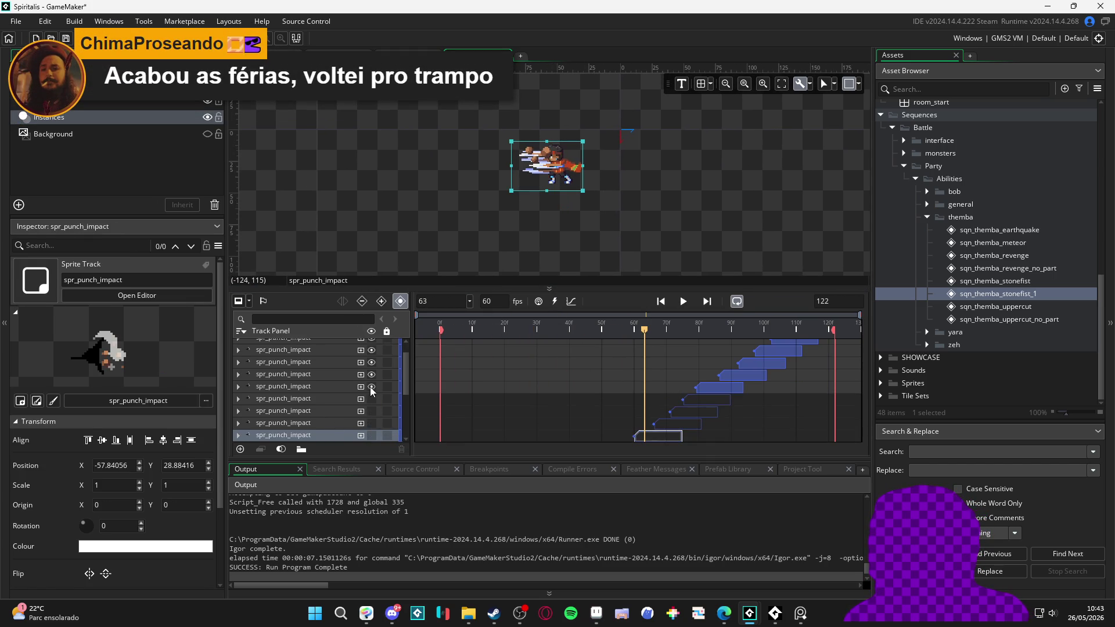
left_click(371, 387)
left_click(371, 375)
left_click(371, 363)
left_click(374, 349)
scroll(374, 355, "up", 1)
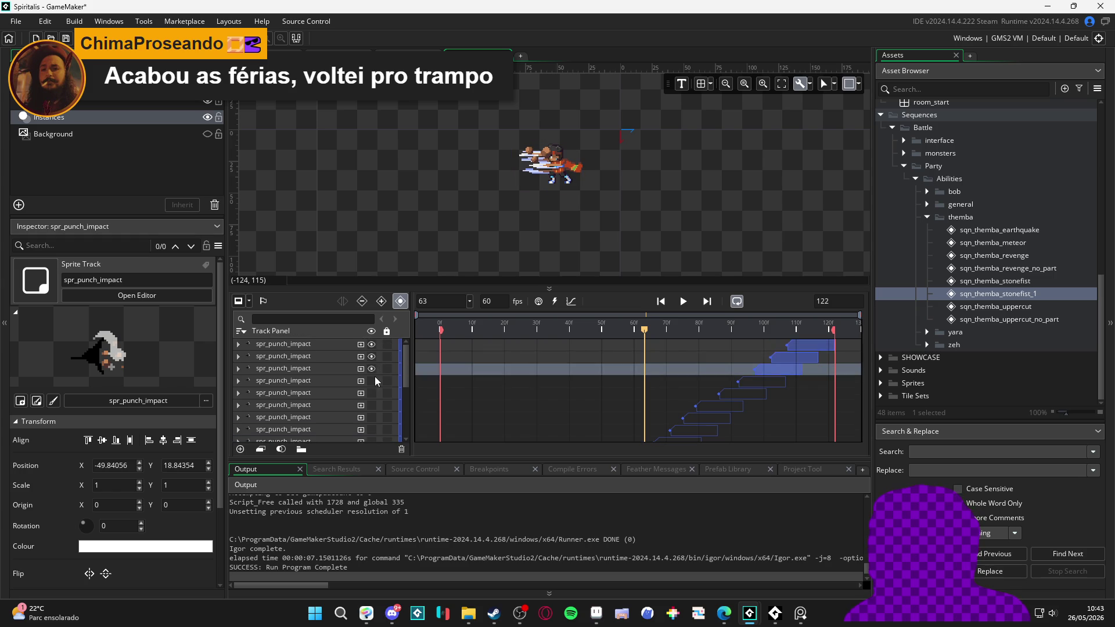
left_click(372, 356)
left_click(371, 344)
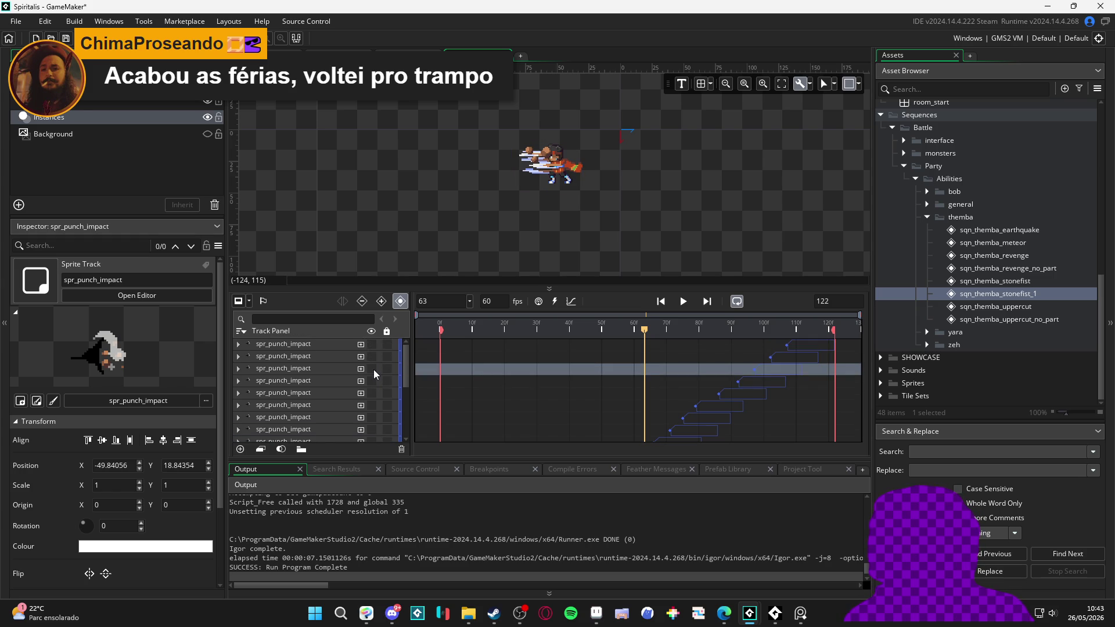
Hide the particle tracks plus the spr_vfx_air_explosion and spr_vfx_ground_crack tracks
scroll(374, 370, "down", 3)
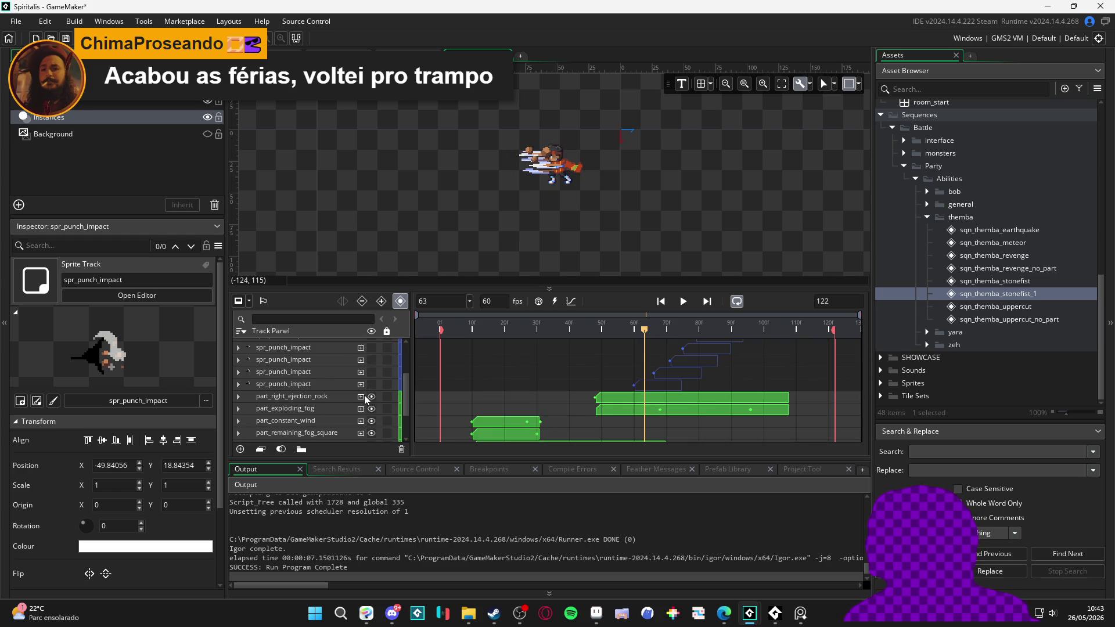
left_click(372, 396)
left_click(372, 409)
scroll(374, 410, "down", 2)
left_click(372, 397)
left_click(372, 409)
scroll(373, 410, "down", 2)
left_click(371, 400)
left_click(372, 411)
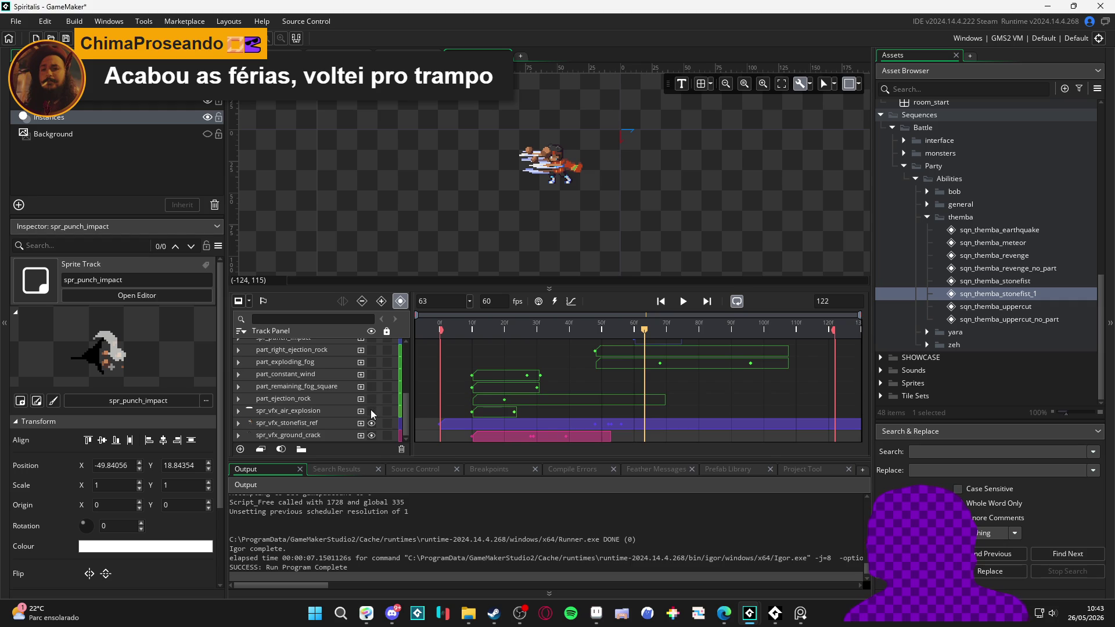
left_click(371, 435)
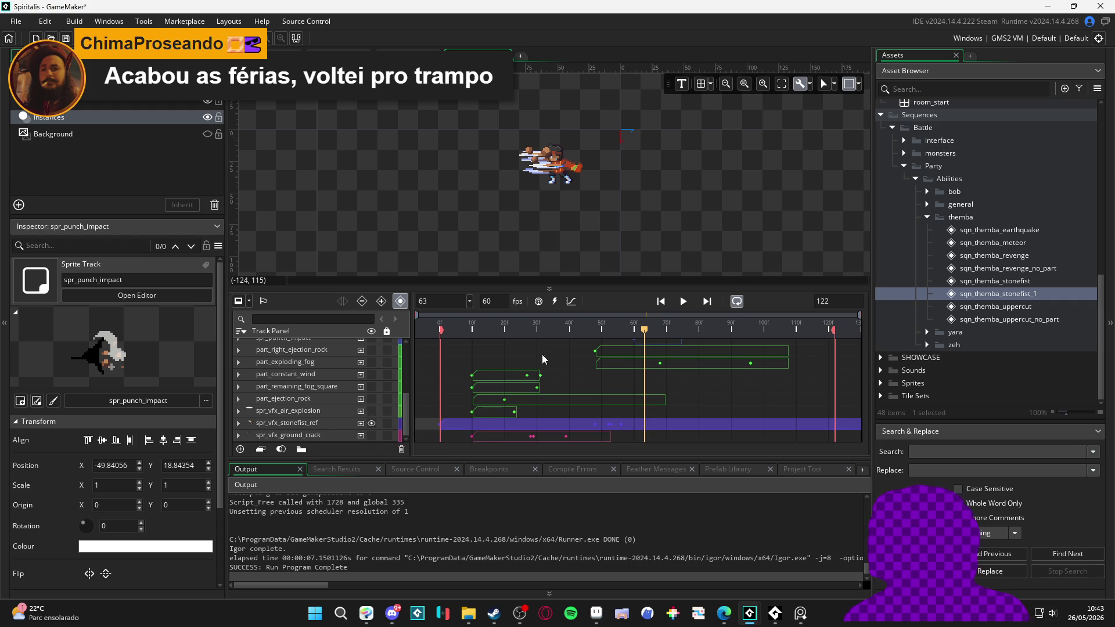
Play and stop the sequence preview, then switch to the converter code
key("space")
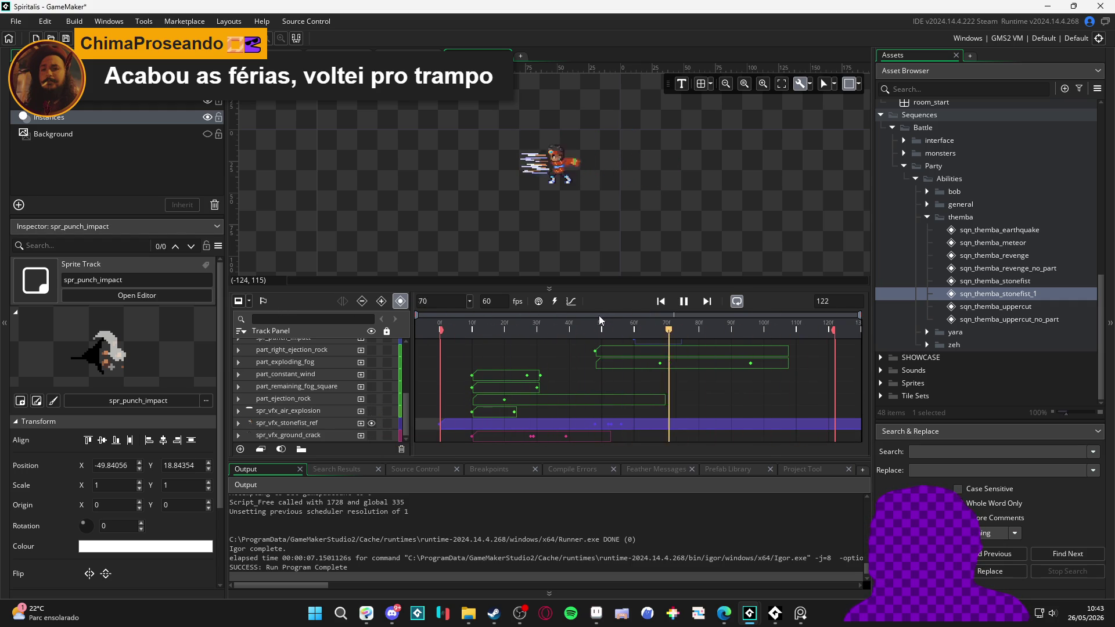
left_click(686, 301)
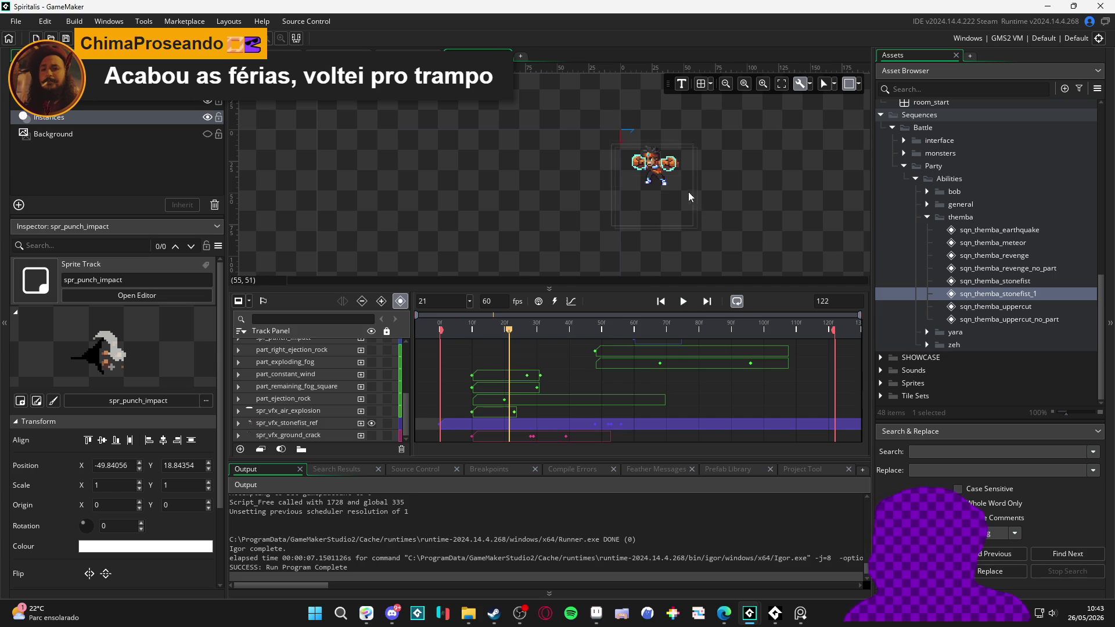
key("ctrl+Tab")
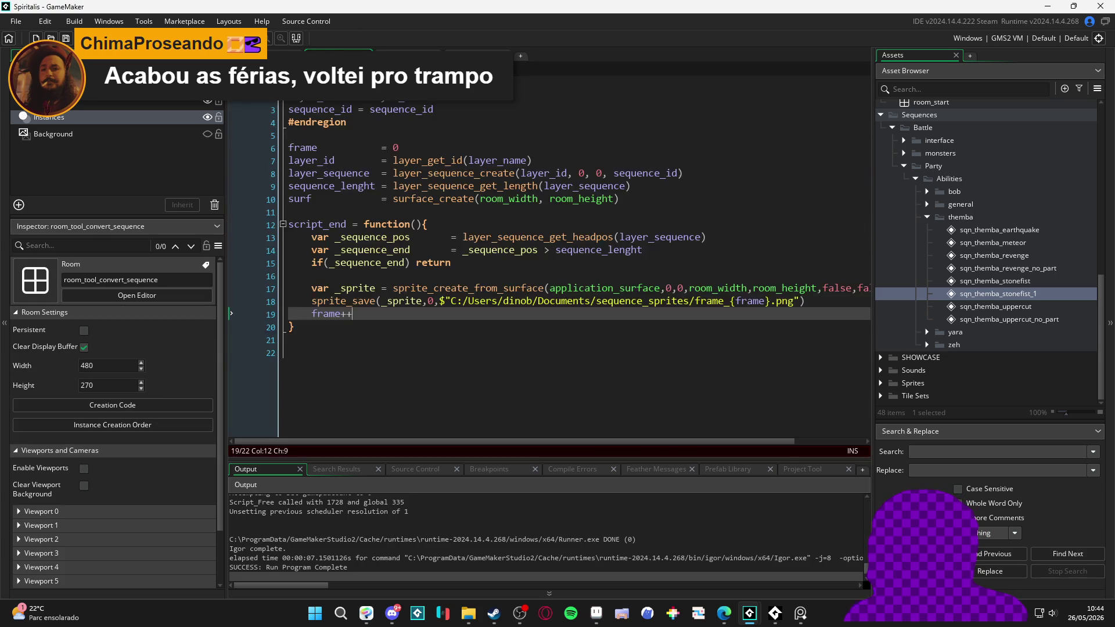
Build and run the converter, then close the game window
key("ctrl+Tab")
key("ctrl+Tab")
key("ctrl+Tab")
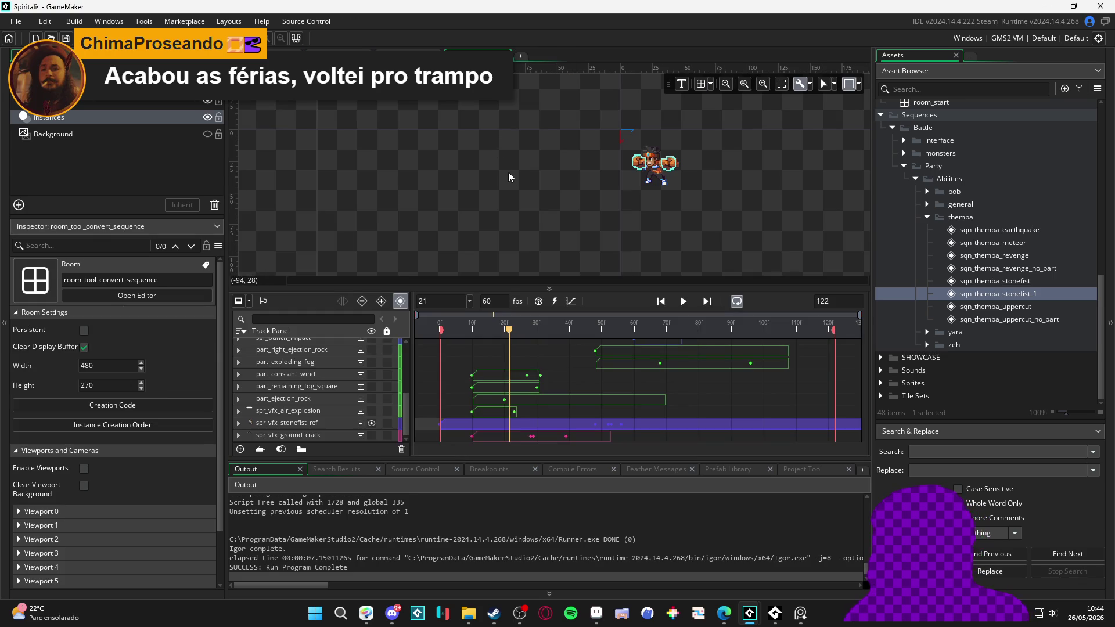
key("F5")
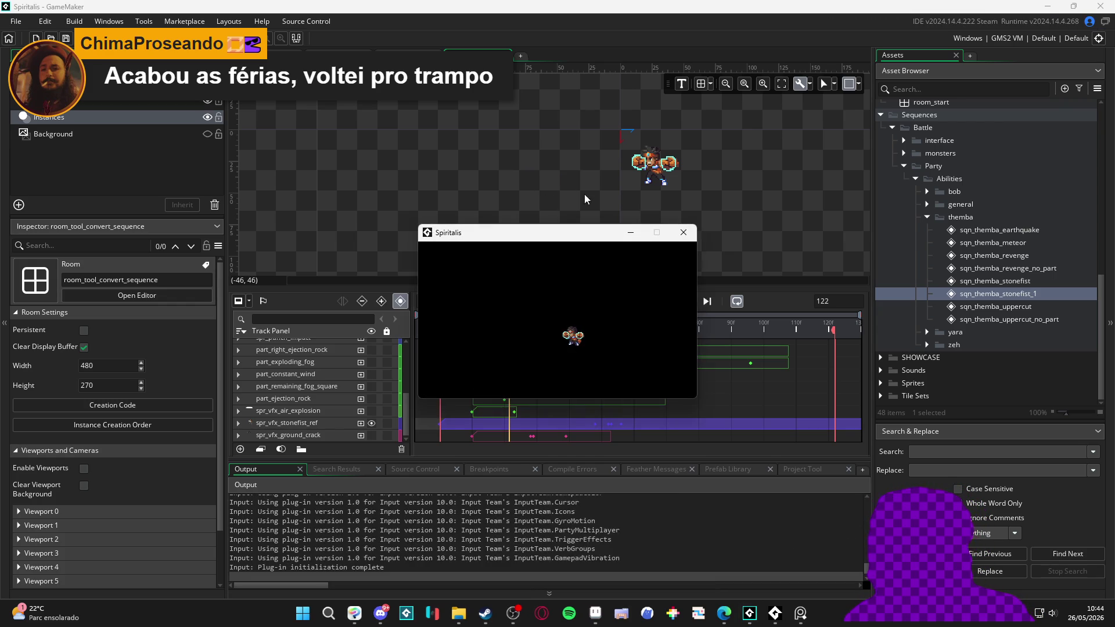
left_click(683, 232)
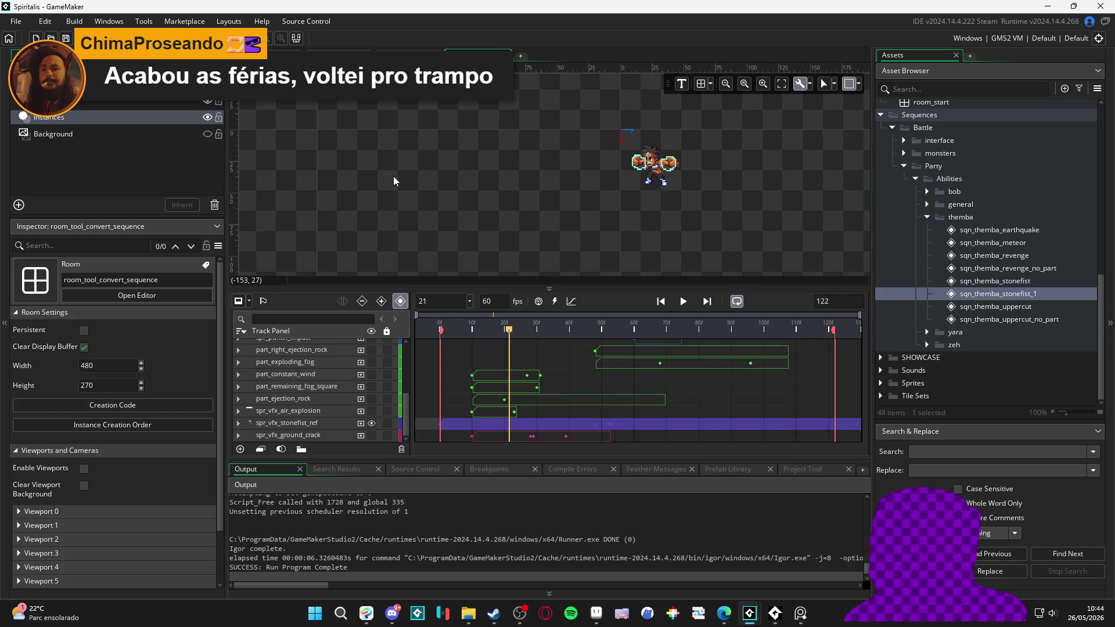
Open room_tool_convert_sequence, enable Clear Viewport Background, and run the game again
scroll(988, 244, "up", 5)
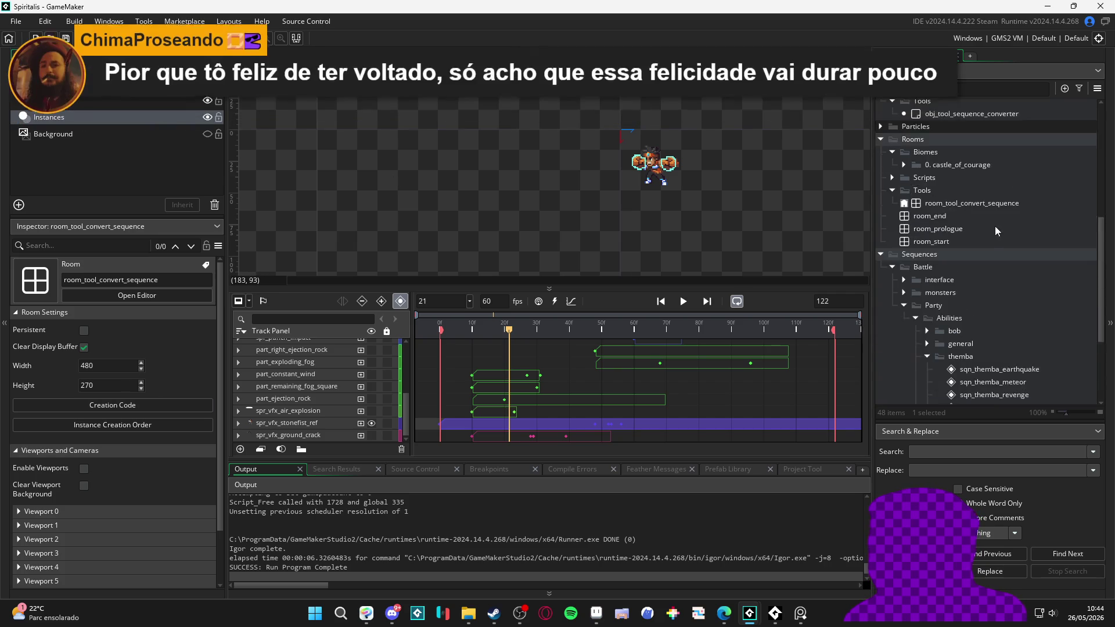
scroll(974, 254, "up", 3)
scroll(967, 210, "down", 3)
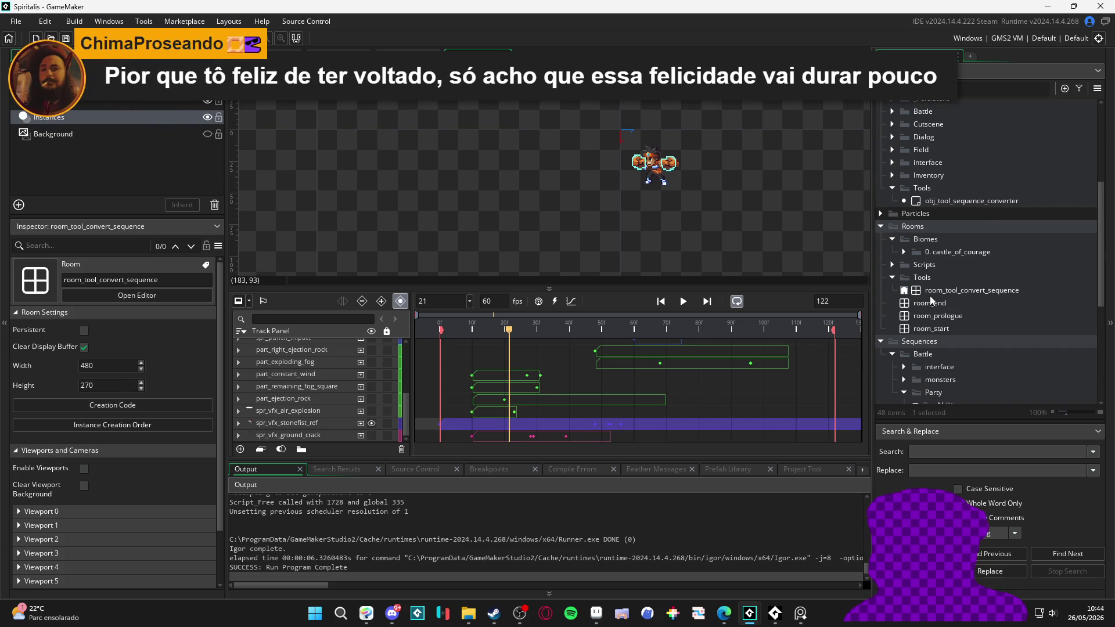
scroll(946, 300, "down", 2)
scroll(946, 300, "down", 2)
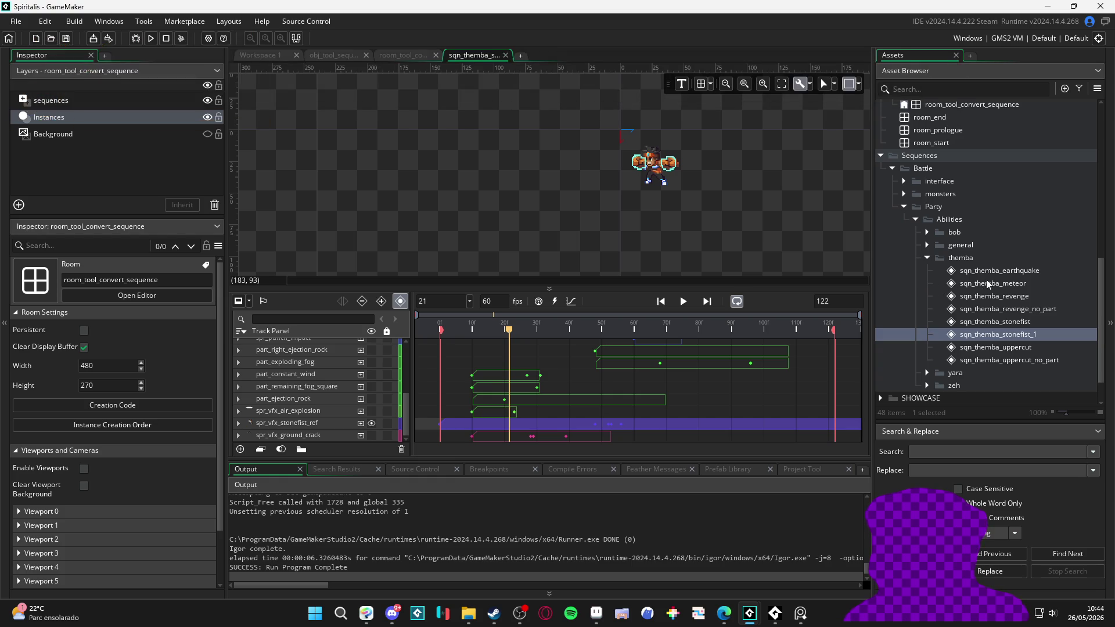
scroll(985, 234, "up", 4)
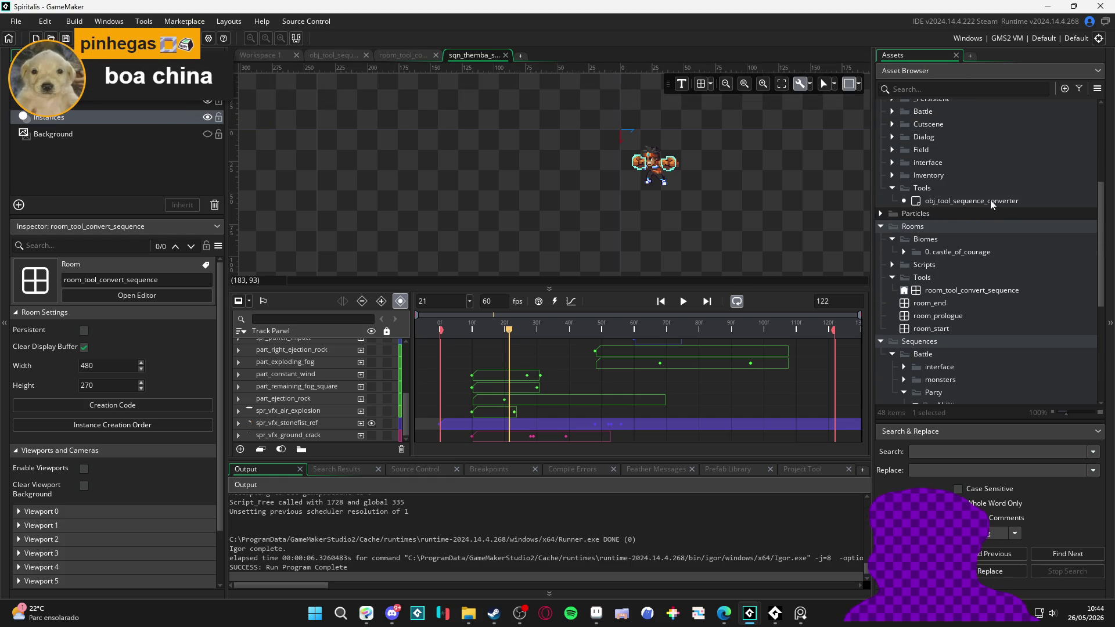
scroll(959, 301, "down", 4)
scroll(985, 292, "down", 2)
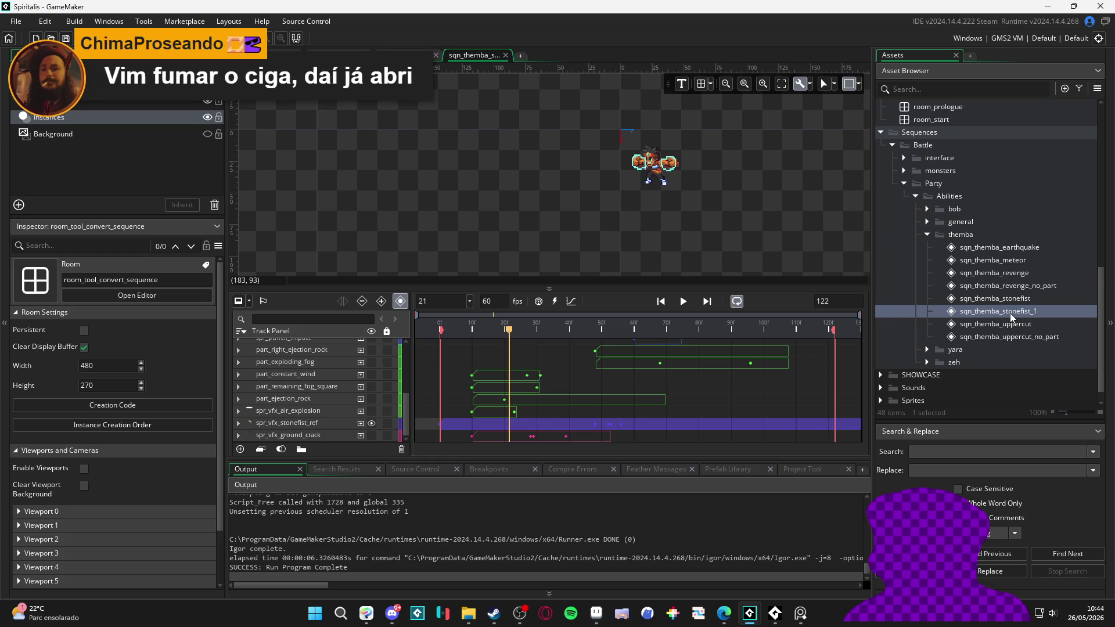
scroll(1000, 291, "up", 10)
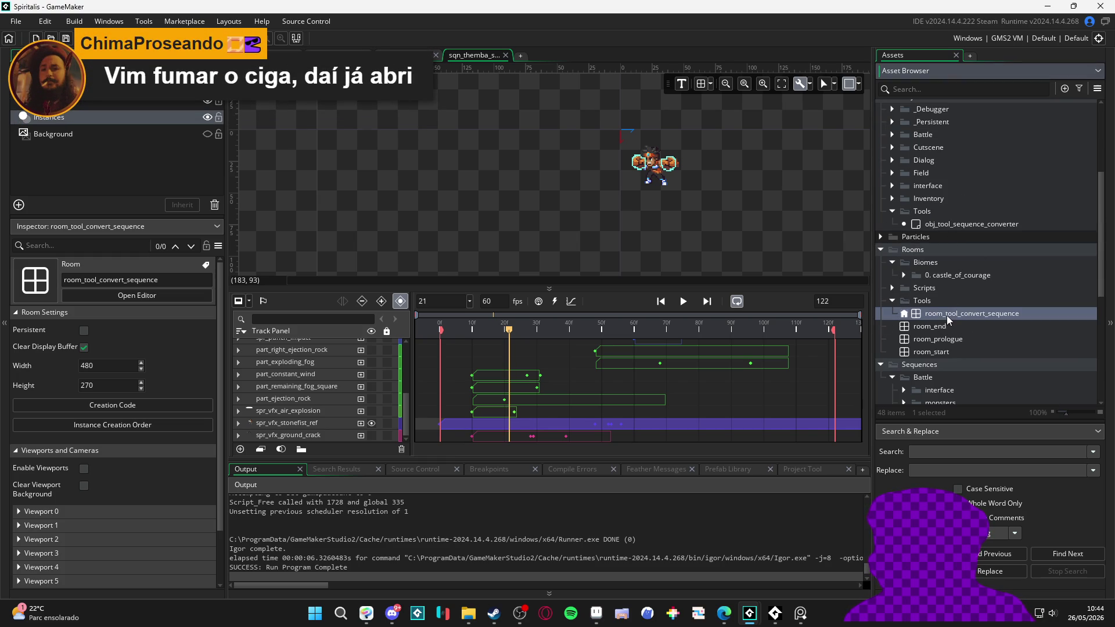
double_click(945, 314)
left_click(83, 486)
key("F5")
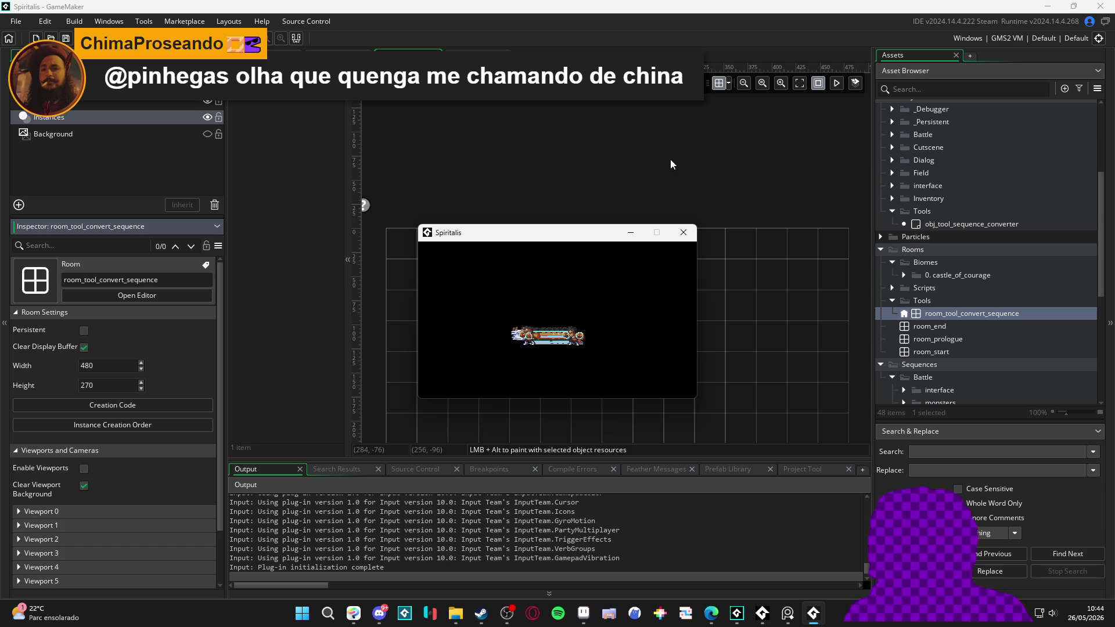
Close the game, rerun the room to re-export frames, close it, then tick Enable Viewports
left_click(683, 233)
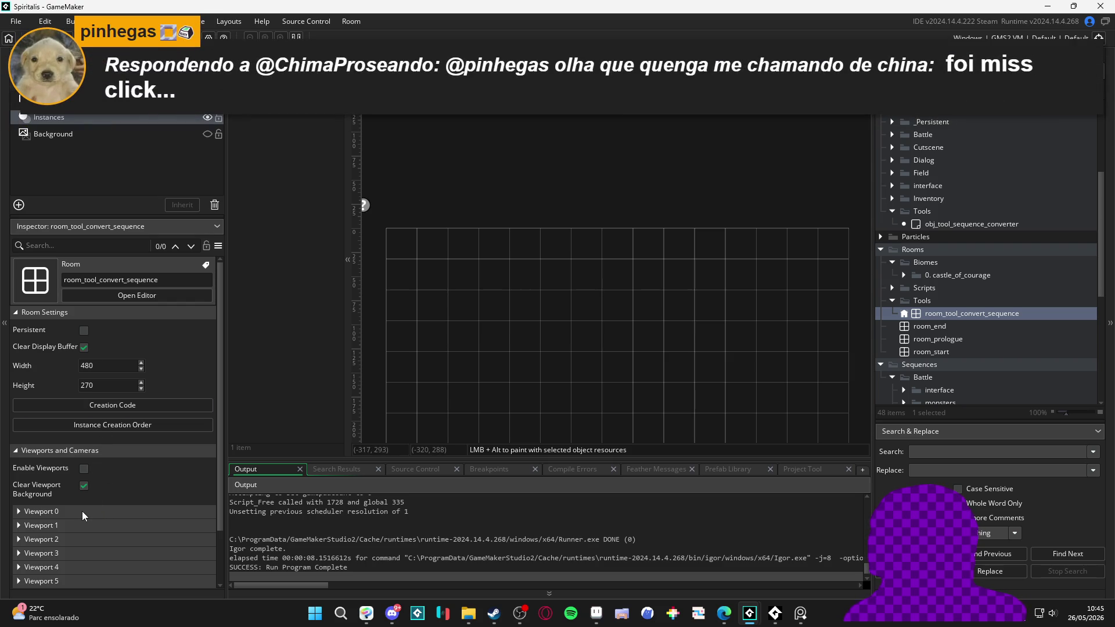
left_click(79, 508)
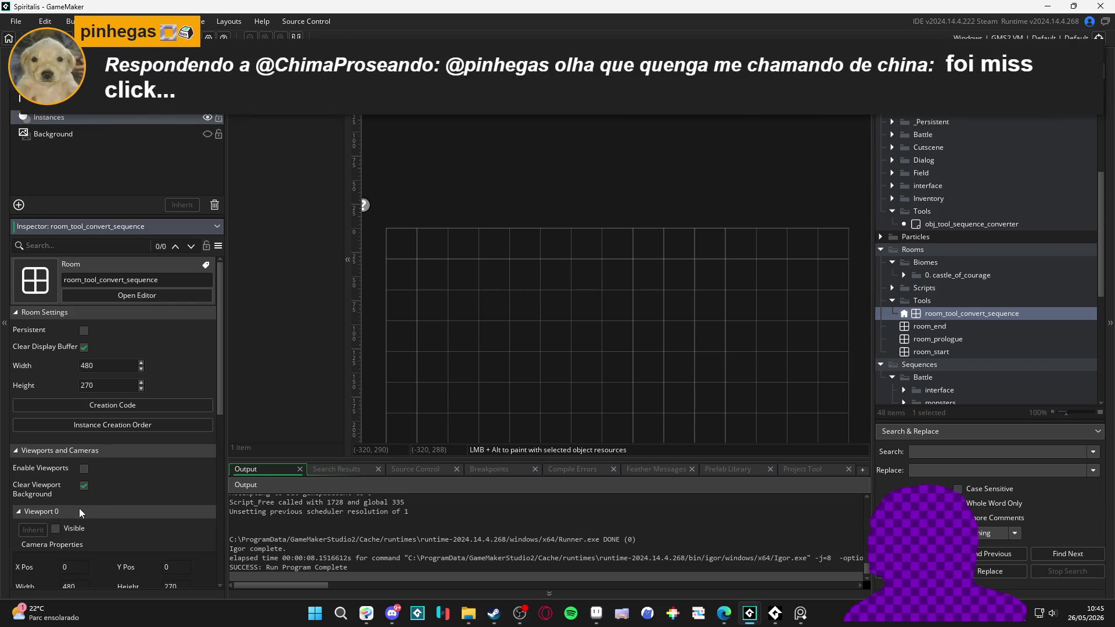
left_click(79, 508)
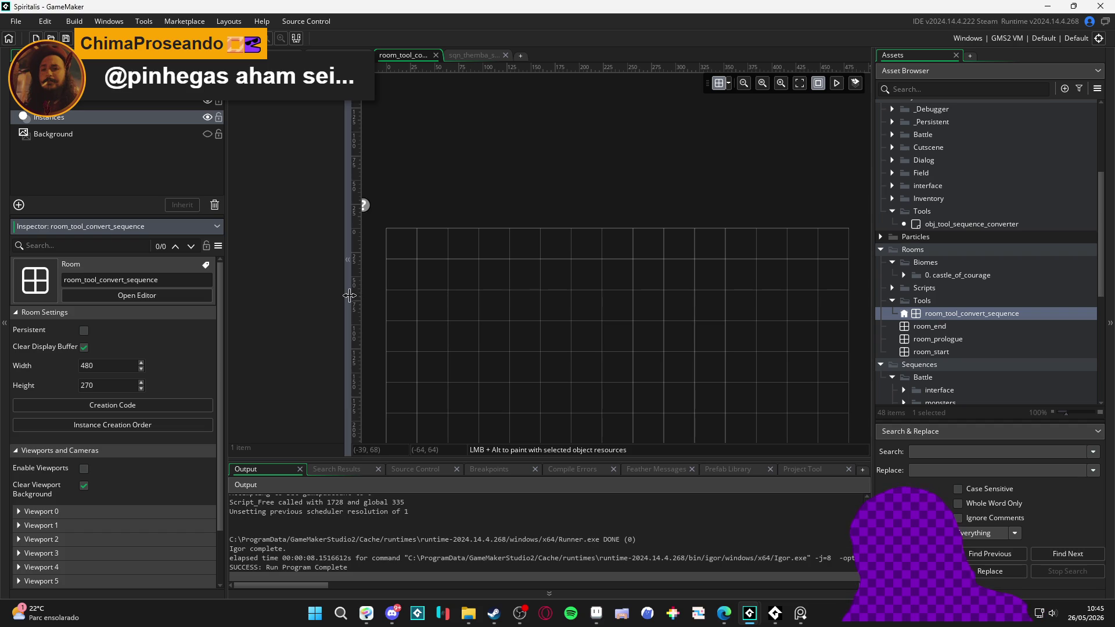
key("F5")
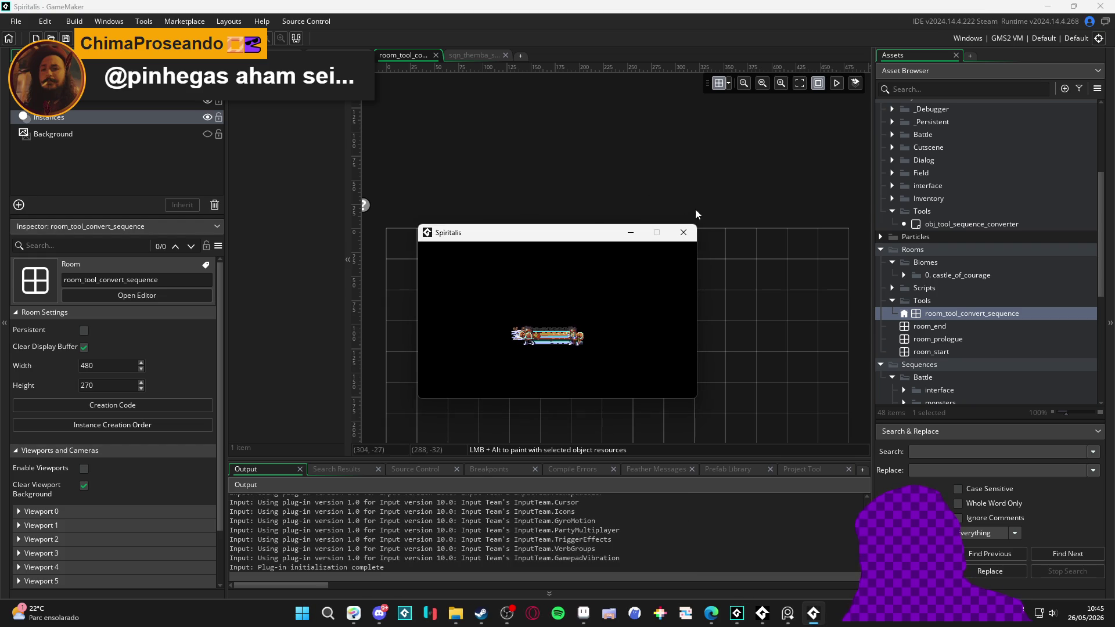
left_click(693, 234)
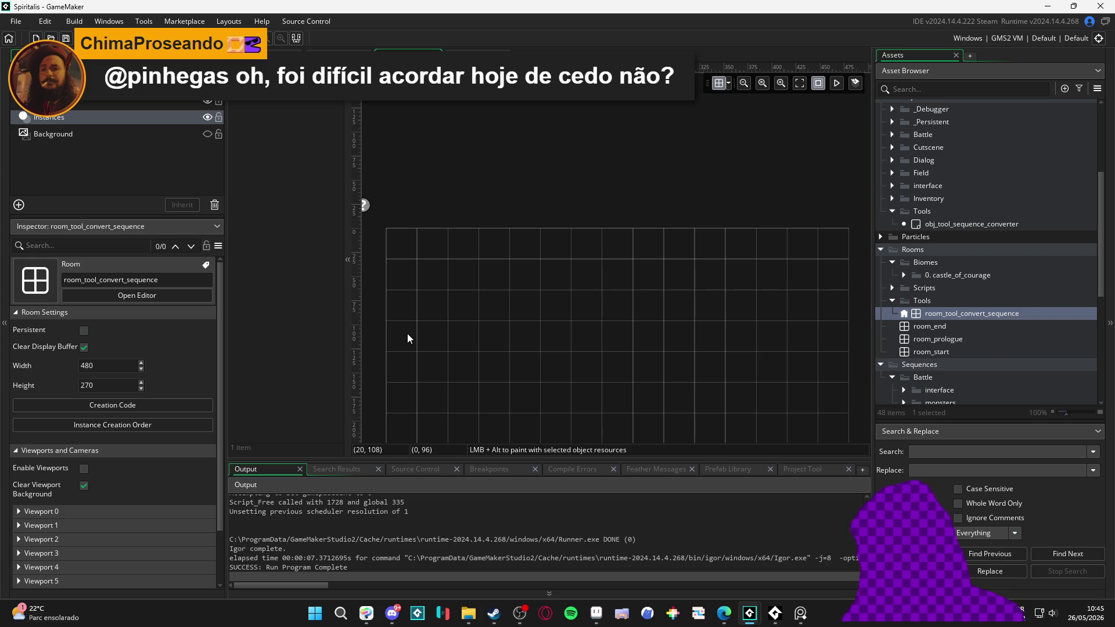
left_click(84, 468)
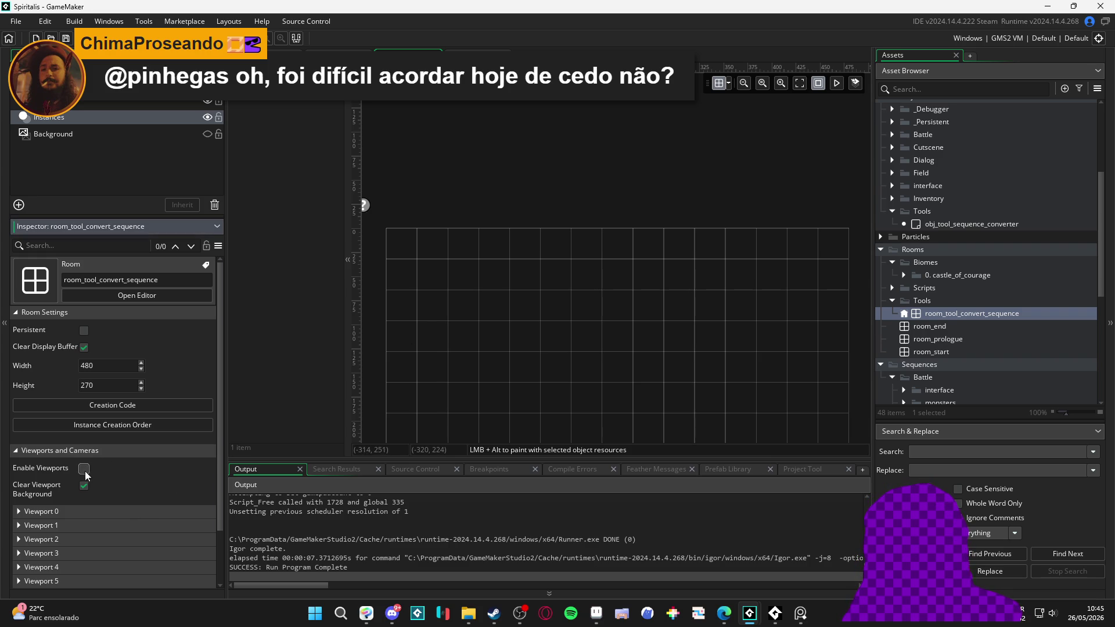
Set Viewport 0 to width 480 and height 270
left_click(103, 515)
scroll(99, 526, "down", 3)
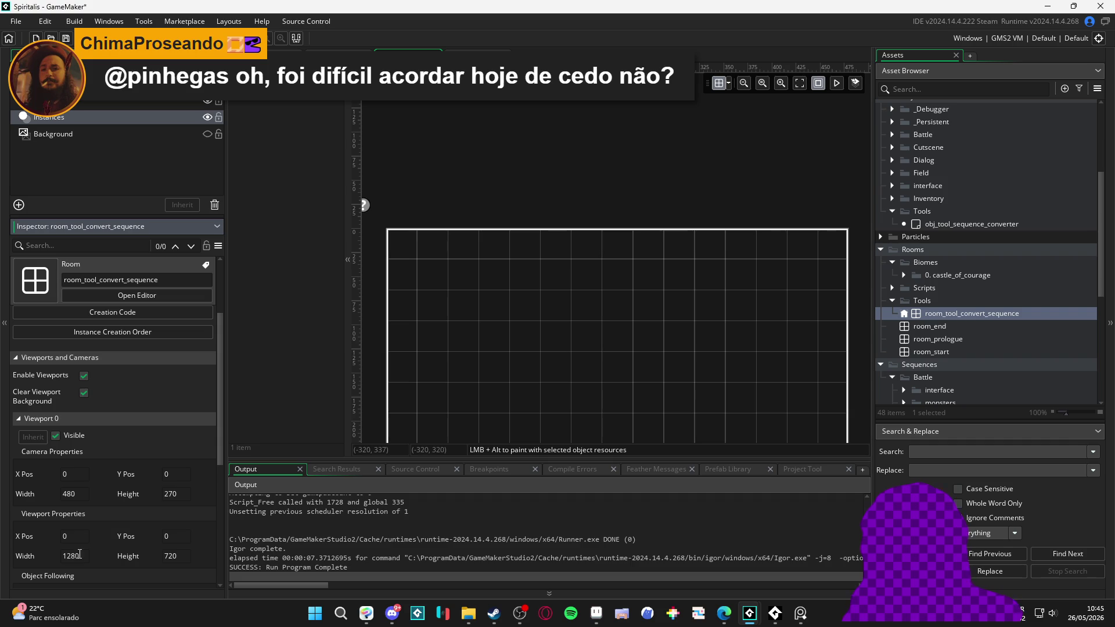
left_click(83, 552)
type("480")
key("Tab")
type("270")
Run the converter, close the game, and bring up the sequence_sprites folder
key("F5")
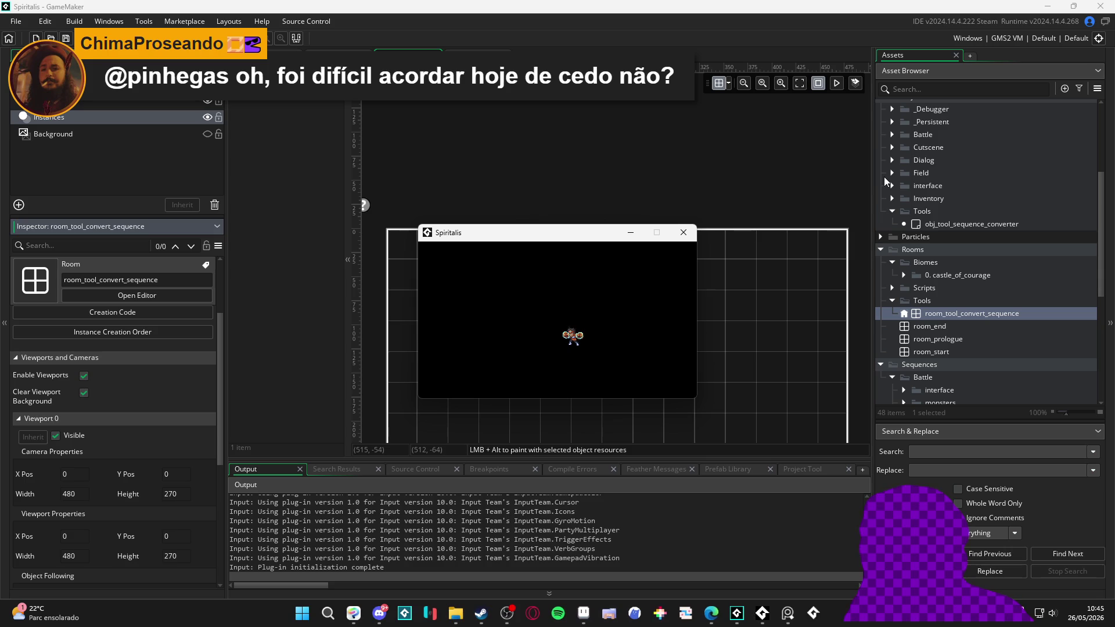
left_click(683, 232)
left_click(473, 611)
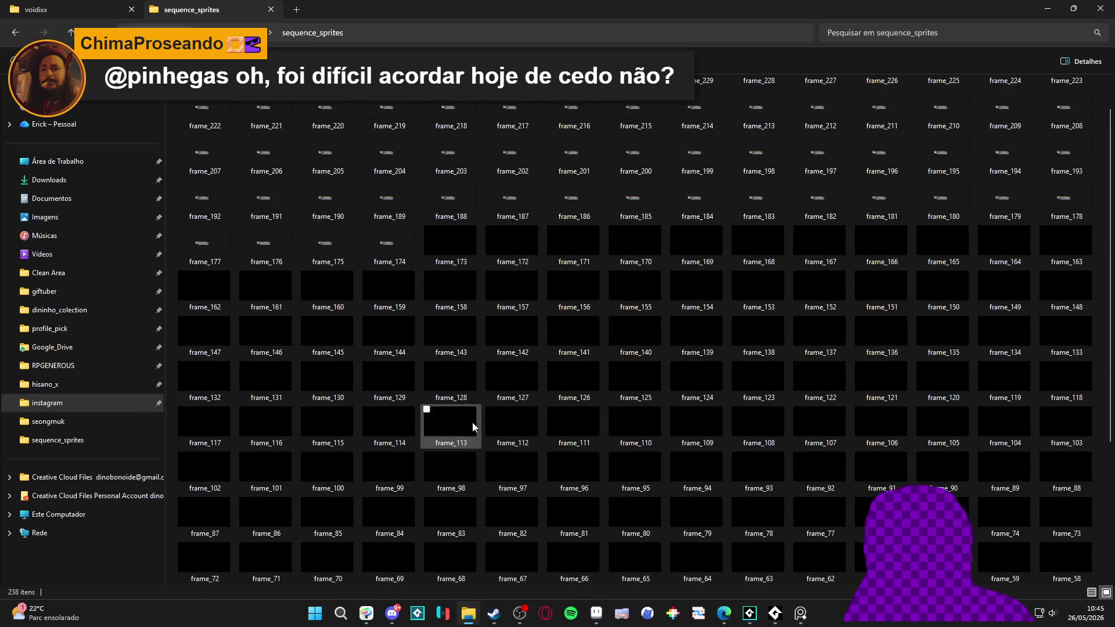
Scroll up through the 238 exported frame thumbnails and minimise File Explorer
scroll(480, 404, "up", 5)
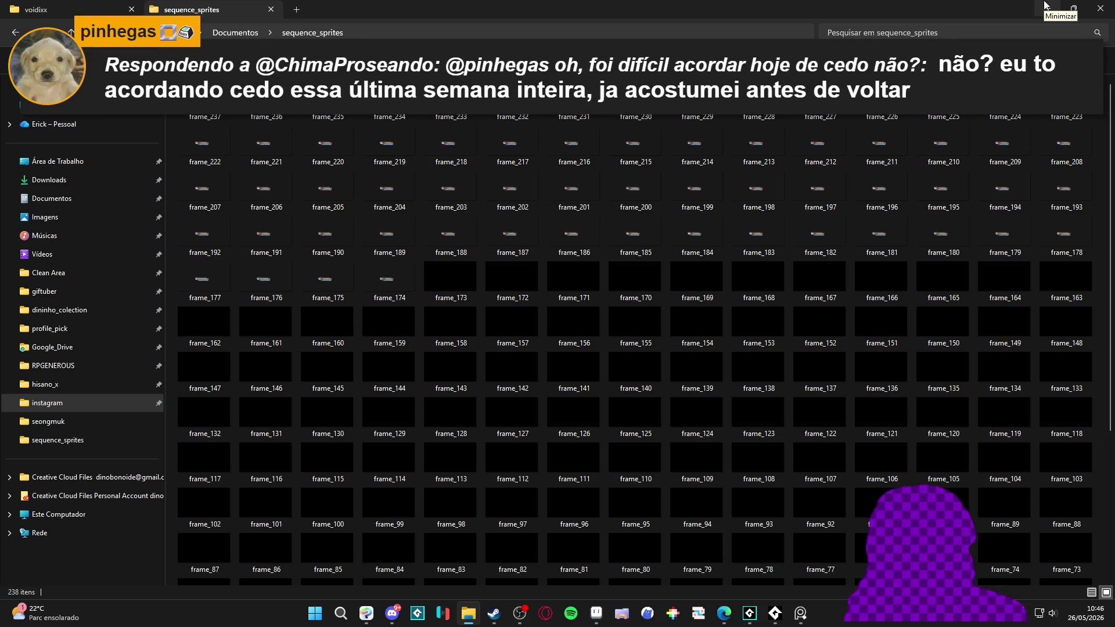
left_click(1045, 5)
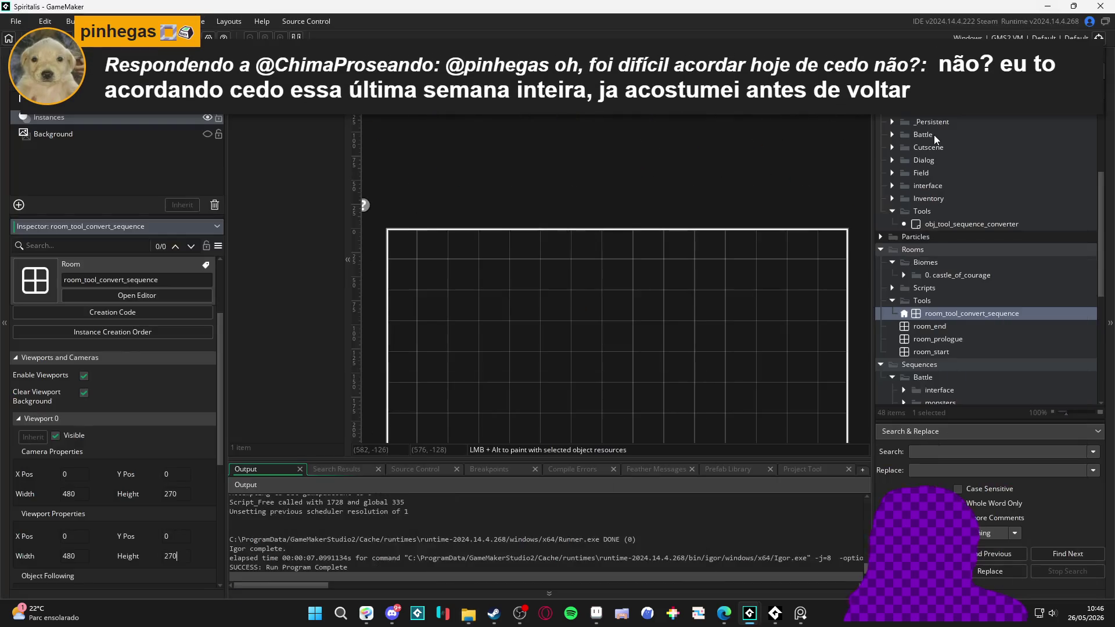
Untick Enable Viewports and Viewport 0 Visible in the conversion room
left_click(70, 438)
left_click(83, 375)
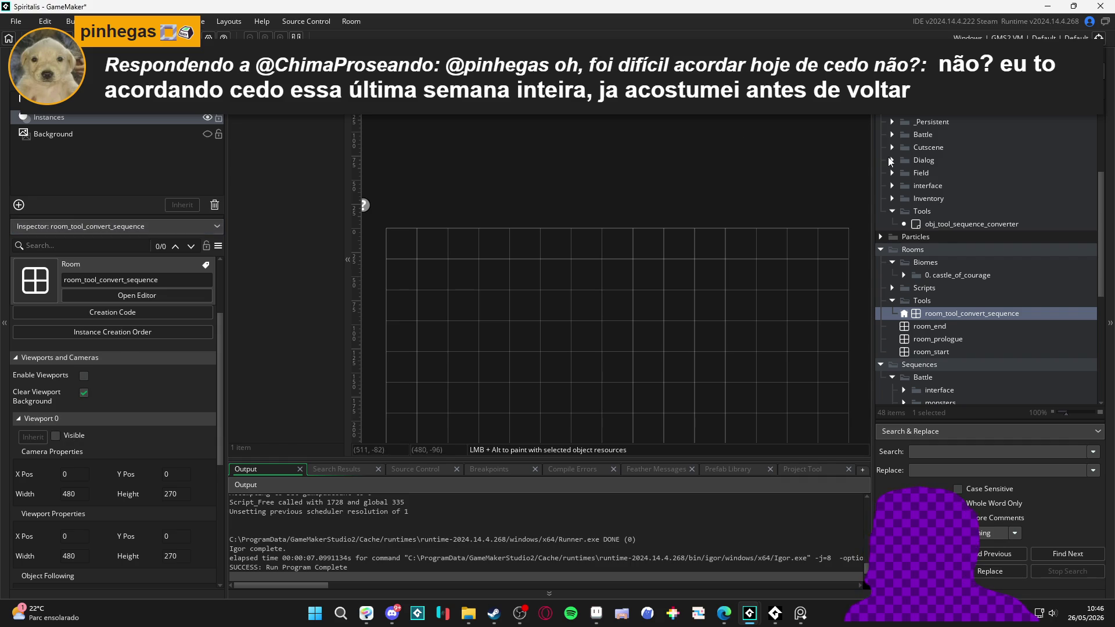
scroll(982, 311, "up", 5)
scroll(967, 274, "down", 2)
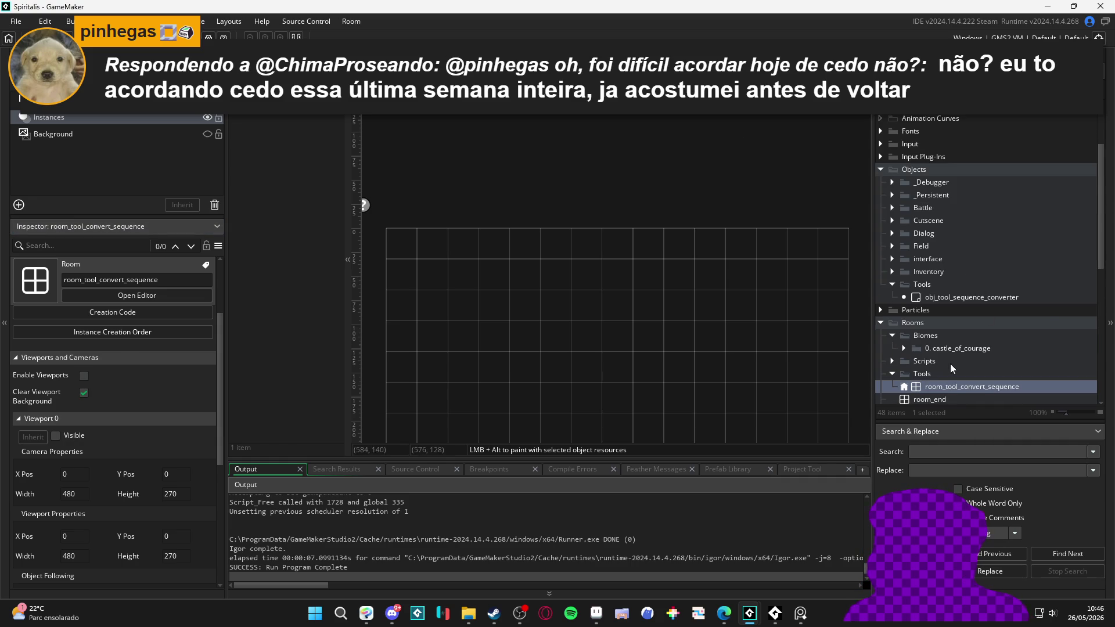
scroll(947, 325, "up", 3)
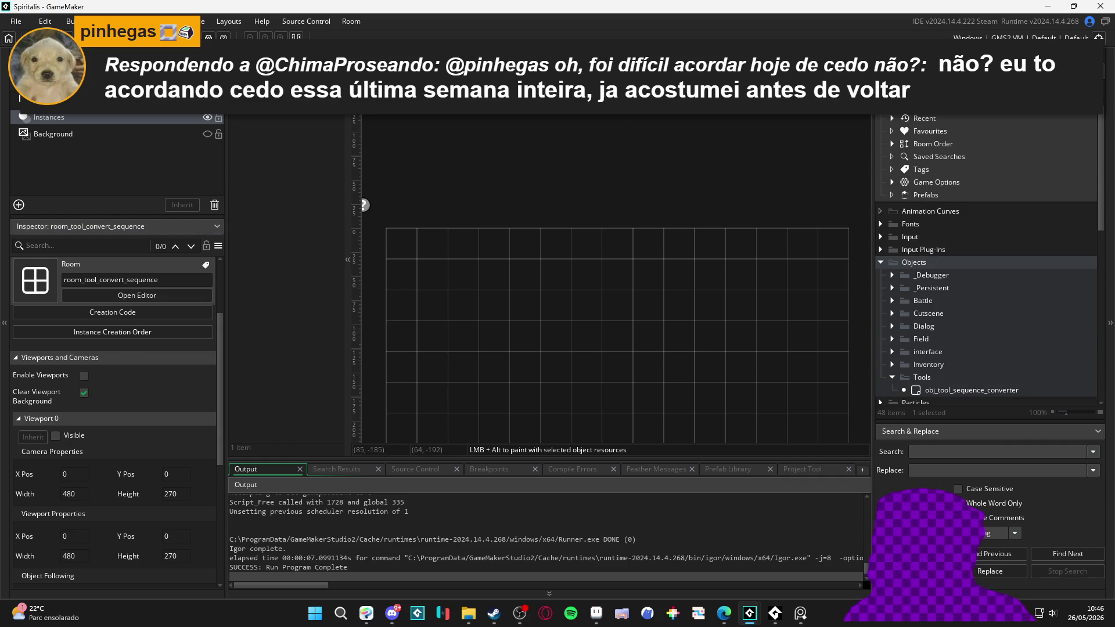
Open obj_tool_sequence_converter's Create code at line 21 and mute the sound
key("ctrl+Tab")
left_click(379, 342)
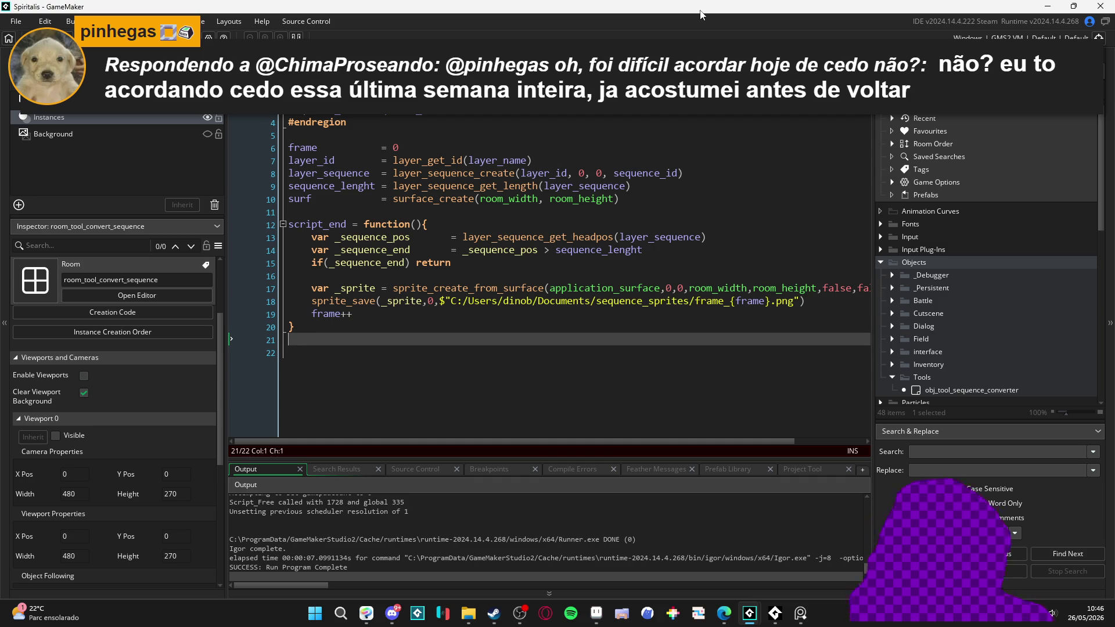
key("XF86AudioMute")
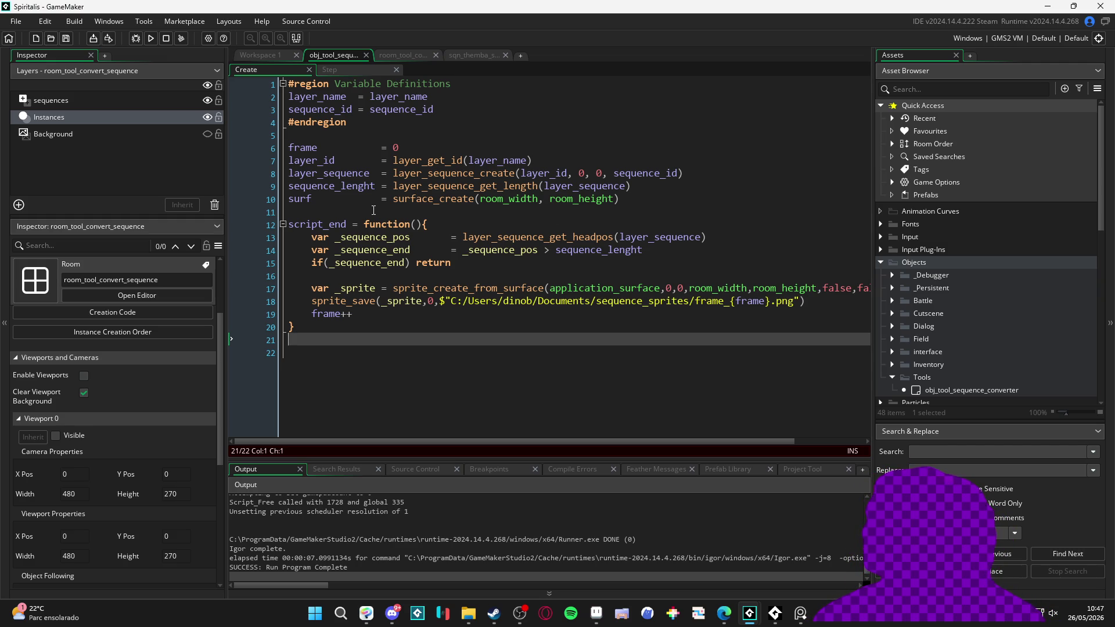
Add a script_start function above script_end that opens an if (!surface_exists(surf)) block
left_click(373, 210)
key("Return")
key("Return")
key("Up")
type("s")
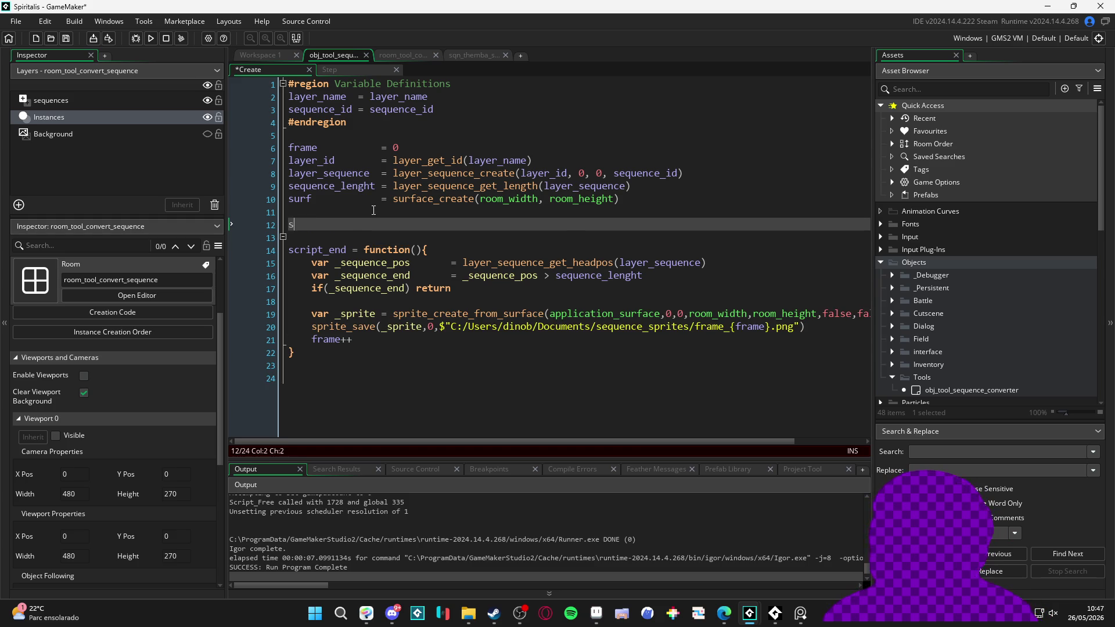
type("cript_start = function(){")
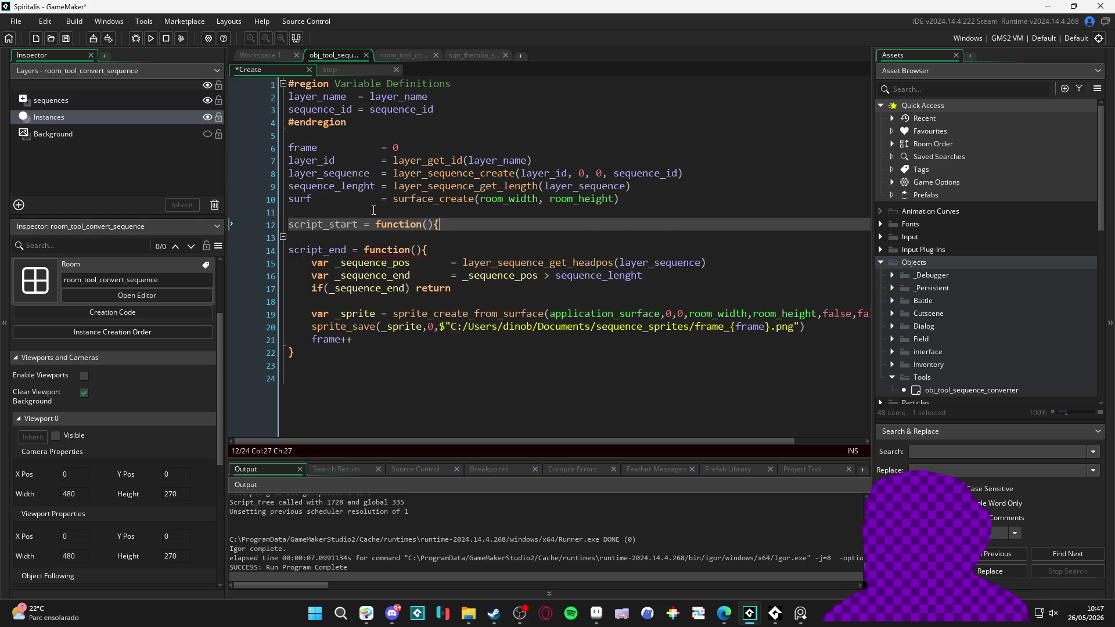
key("Return")
key("Return")
key("Up")
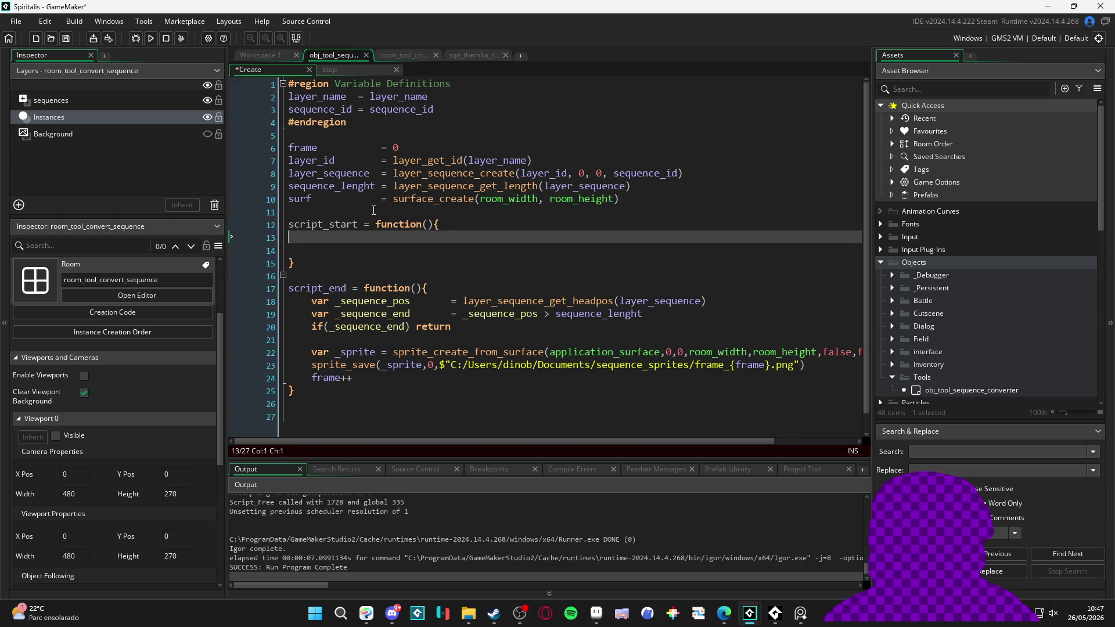
key("Tab")
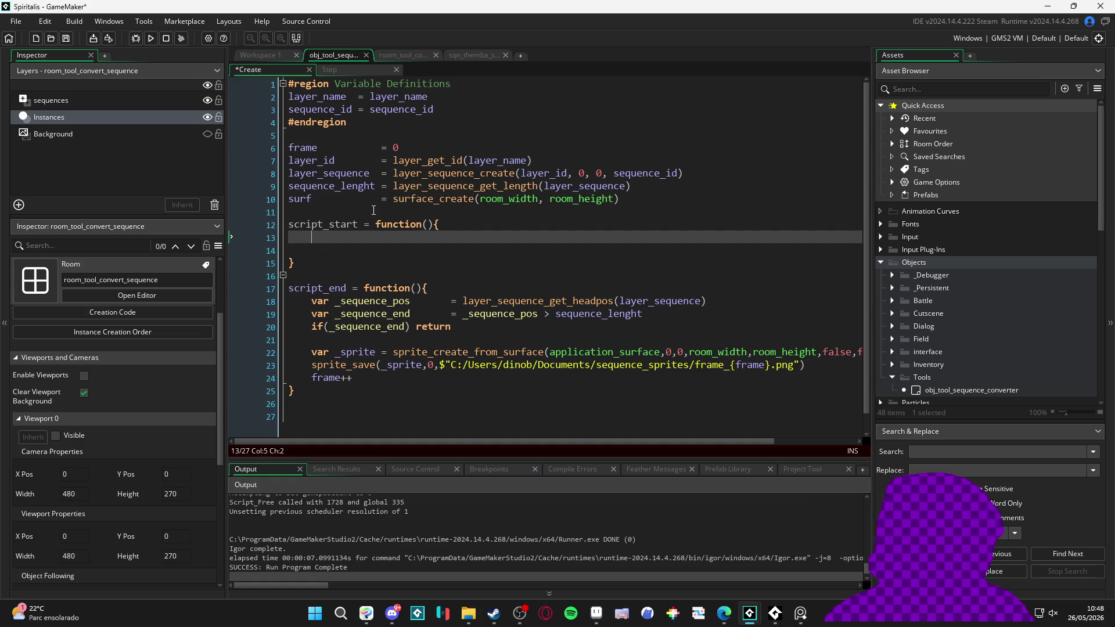
type("if(!")
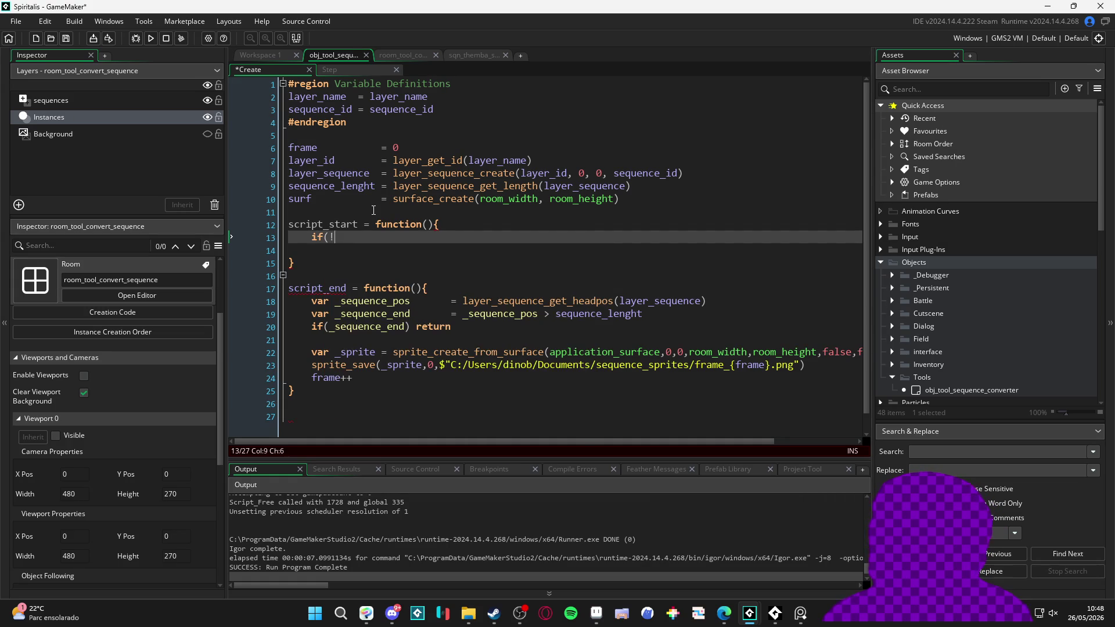
type("surface_exi")
key("Return")
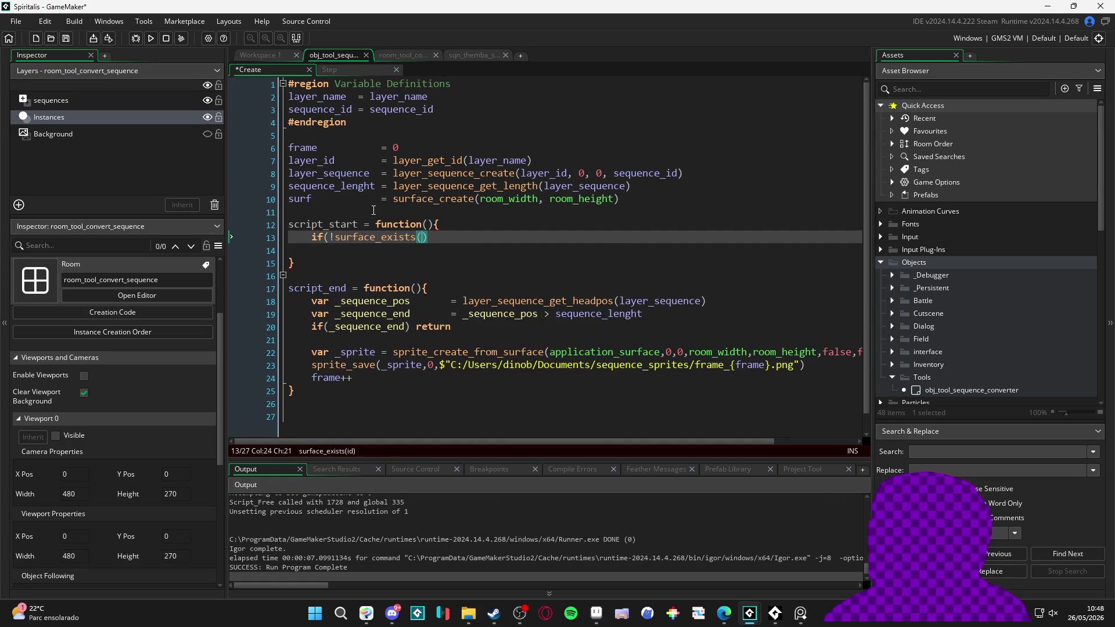
type("surf)){")
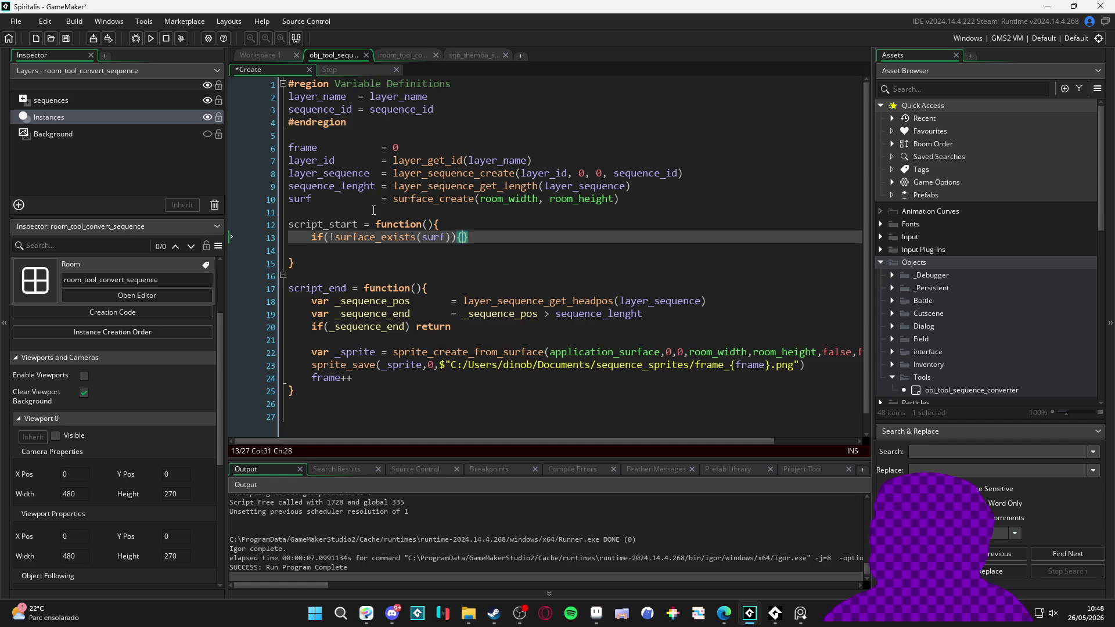
key("Return")
type("surf = sur")
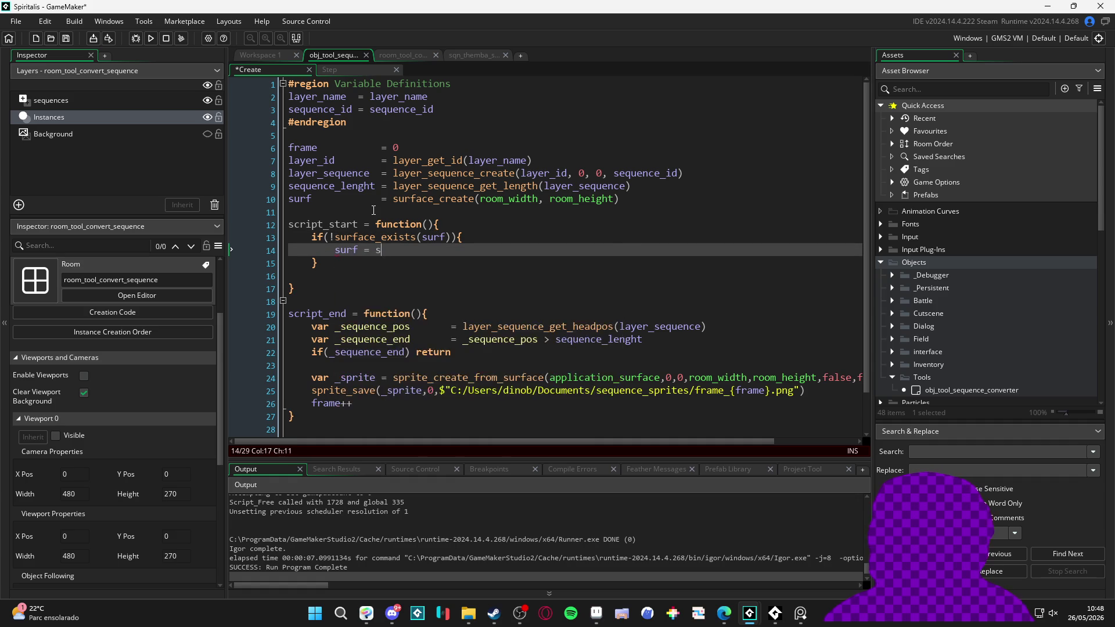
key("Escape")
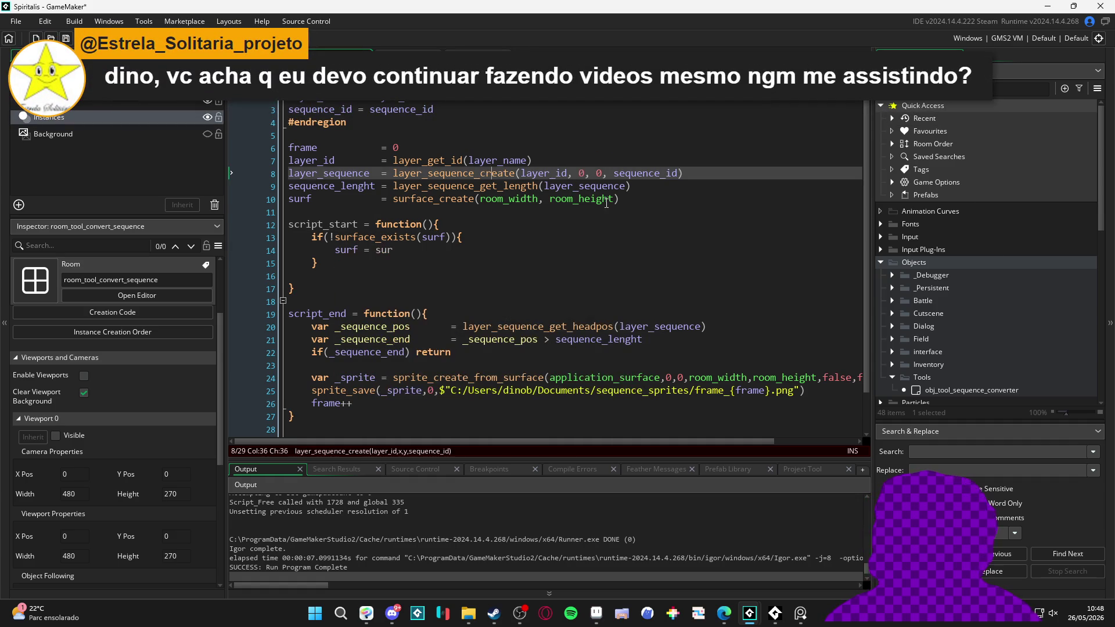
Recreate surf inside the if block by reusing the existing surface_create line
left_click(262, 198)
key("ctrl+c")
left_click_drag(395, 250, 334, 250)
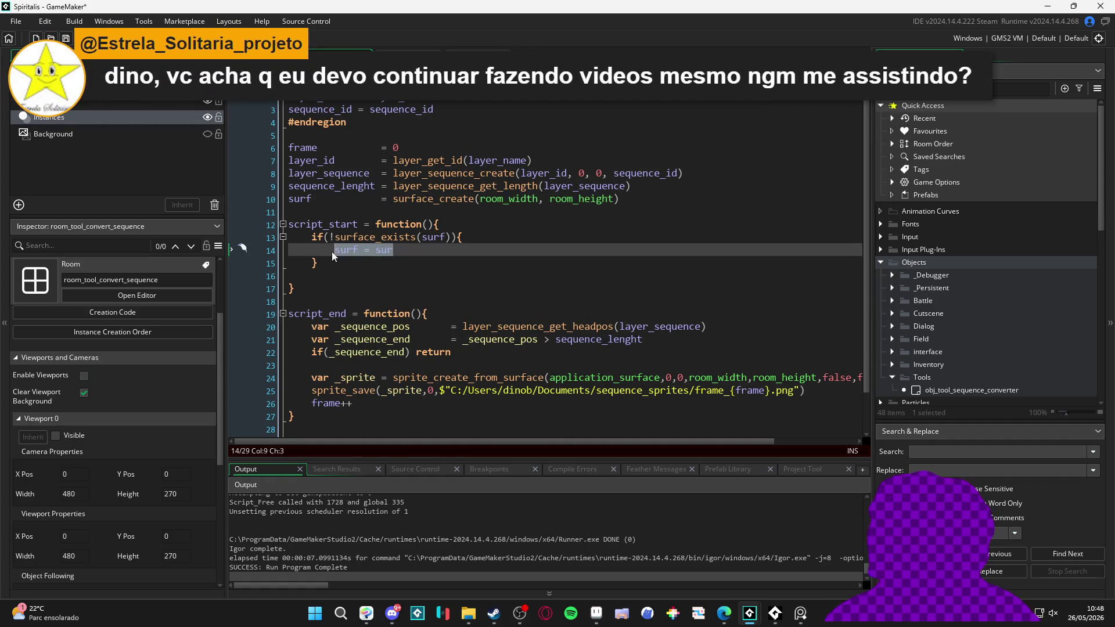
key("ctrl+v")
left_click(388, 264)
left_click_drag(430, 250, 357, 250)
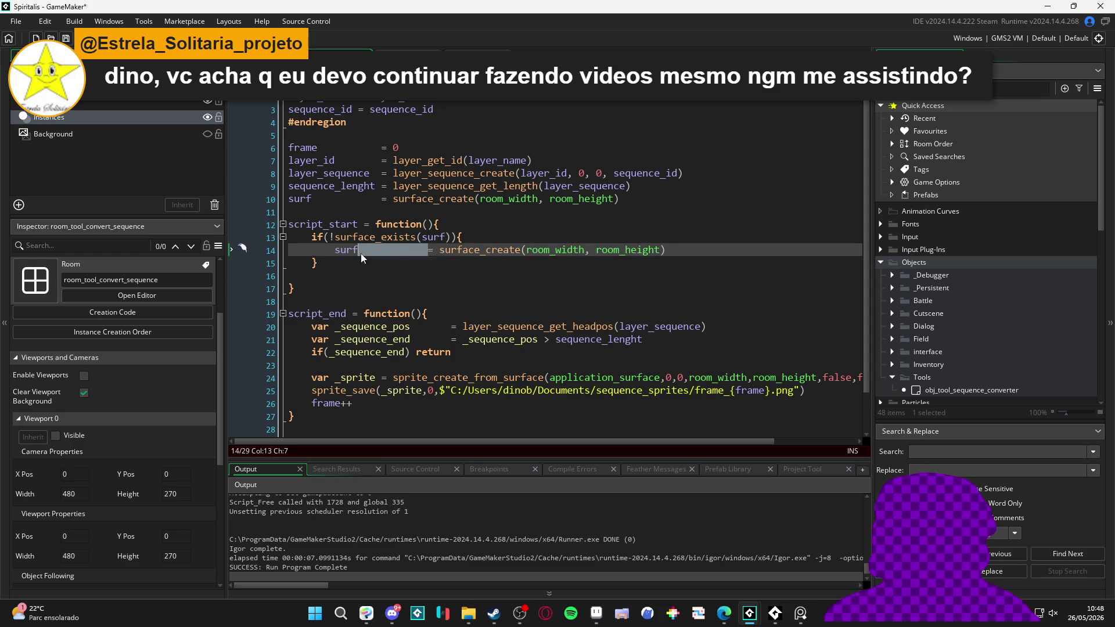
key("Escape")
Make script_start target the surface with surface_set_target(surf)
left_click(353, 276)
type("s")
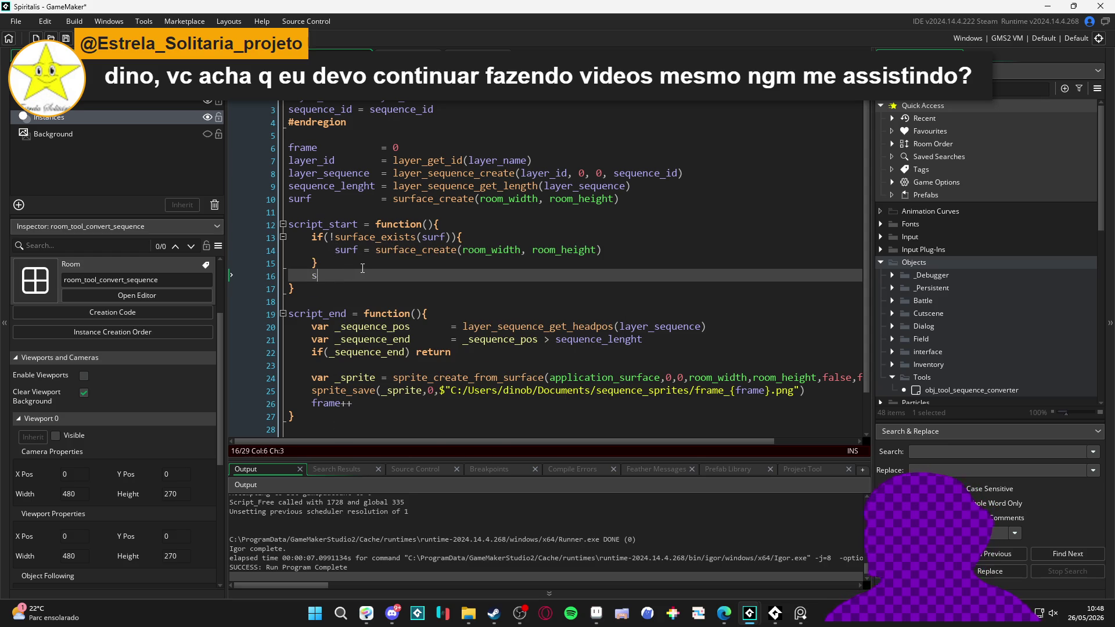
type("urface_set_t")
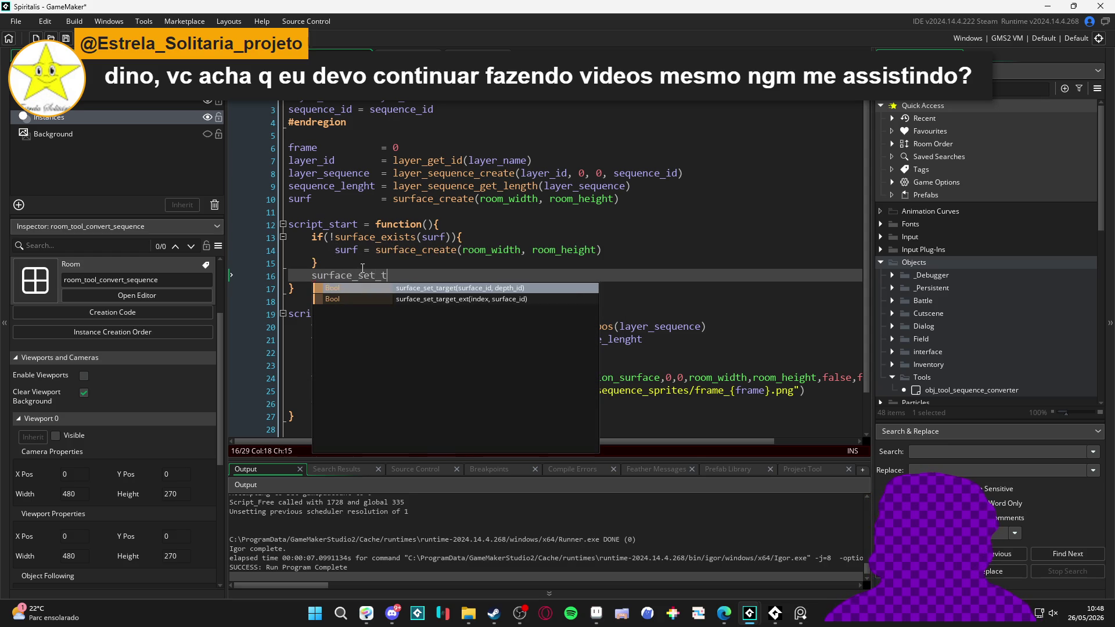
key("Return")
type("surf")
left_click(316, 262)
Add surface_reset_target() as the first line of script_end
scroll(349, 302, "down", 2)
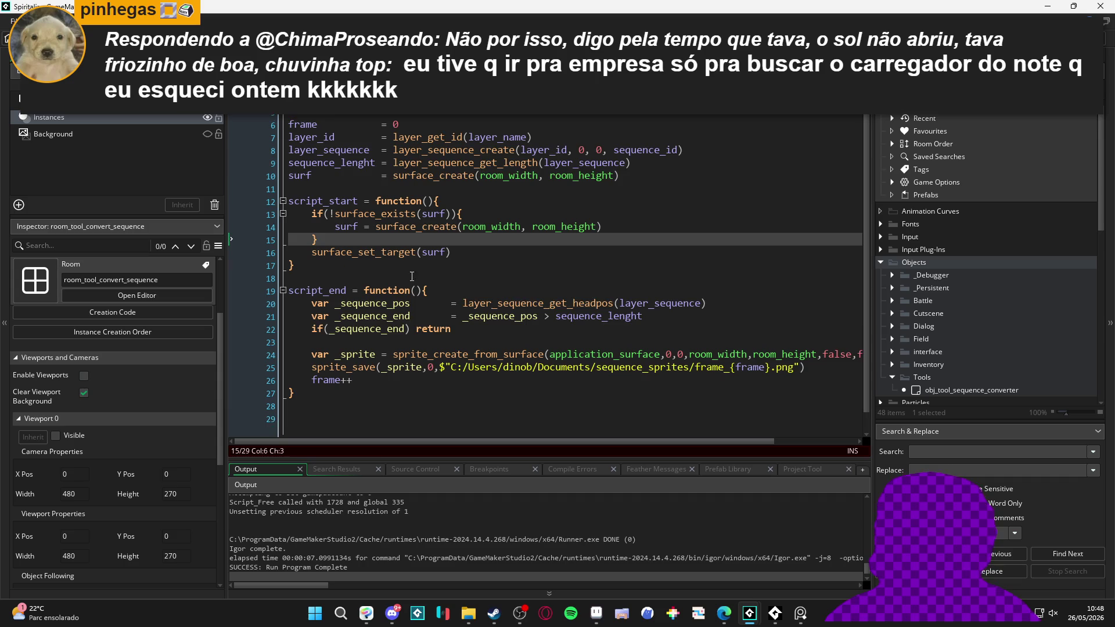
scroll(379, 357, "up", 1)
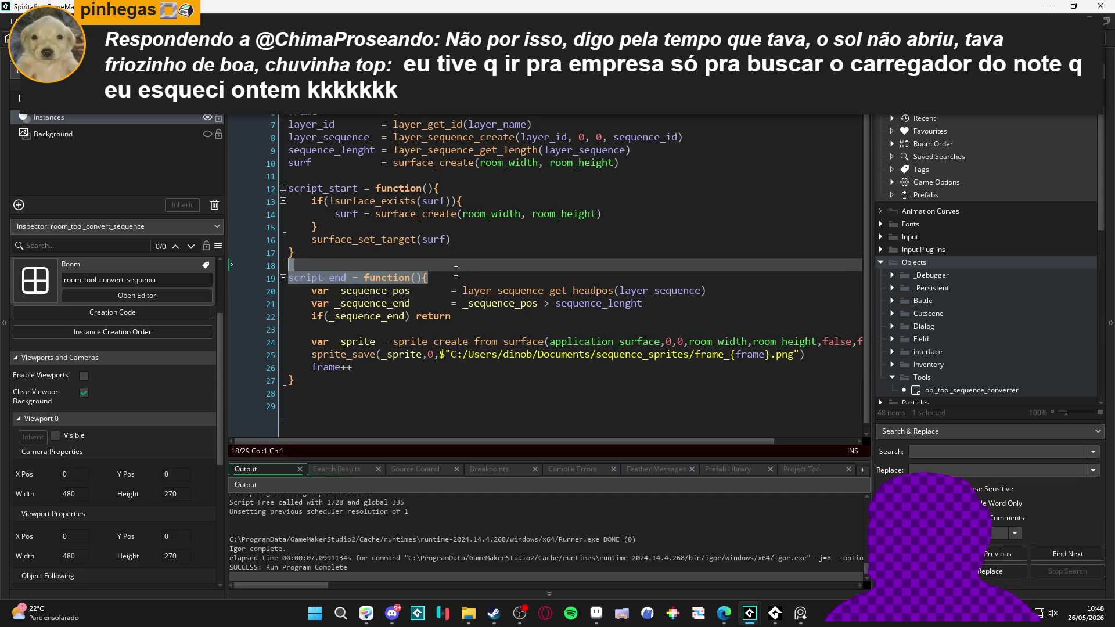
left_click(472, 280)
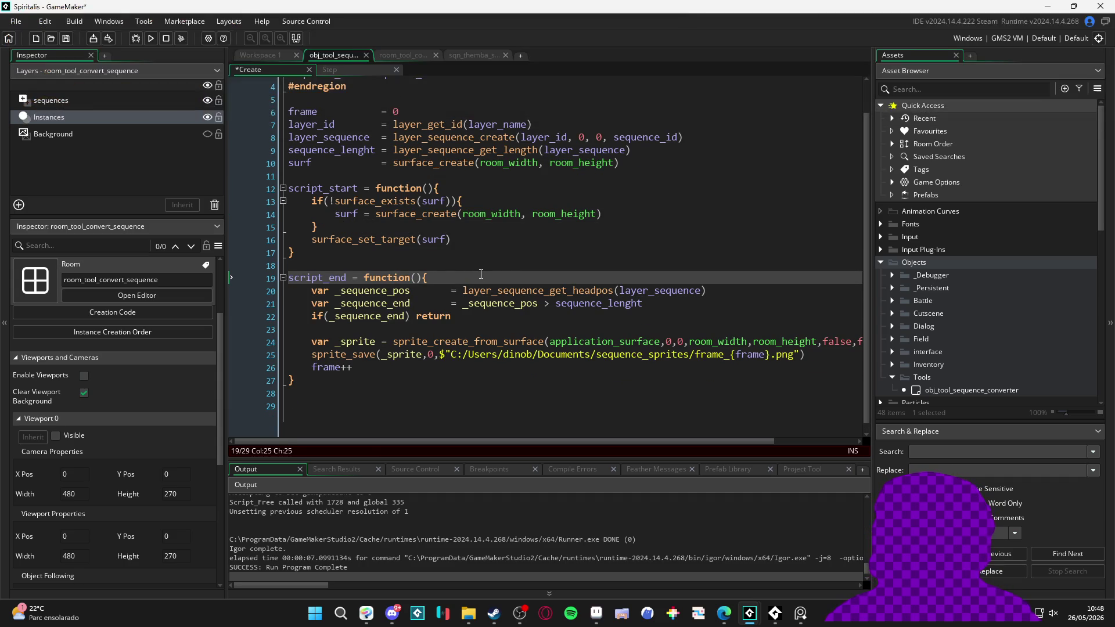
key("Return")
type("surface_re")
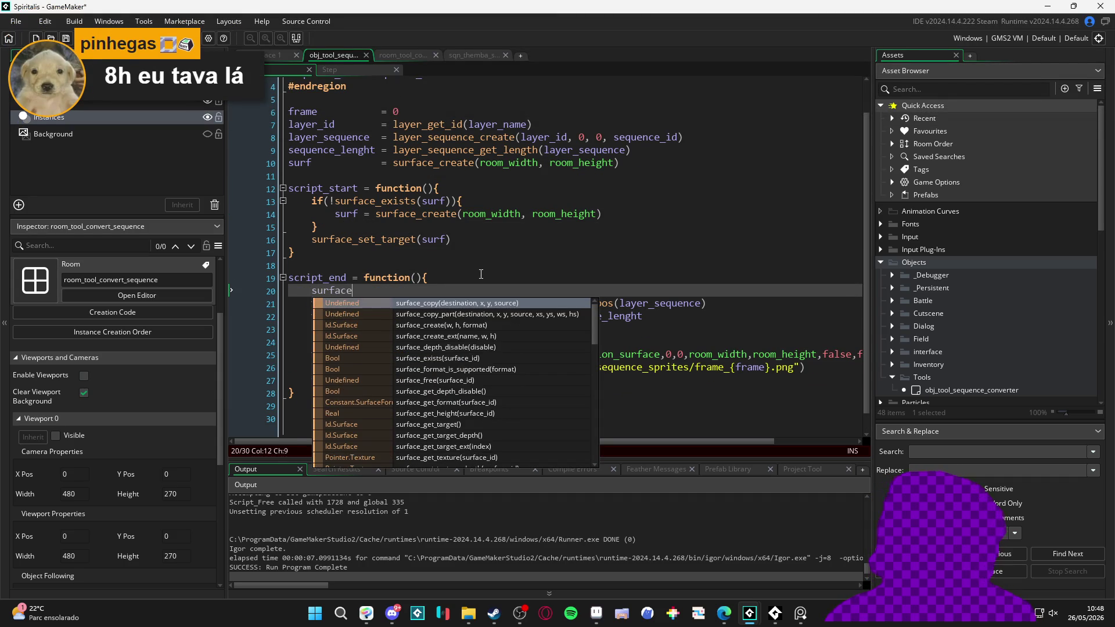
key("Return")
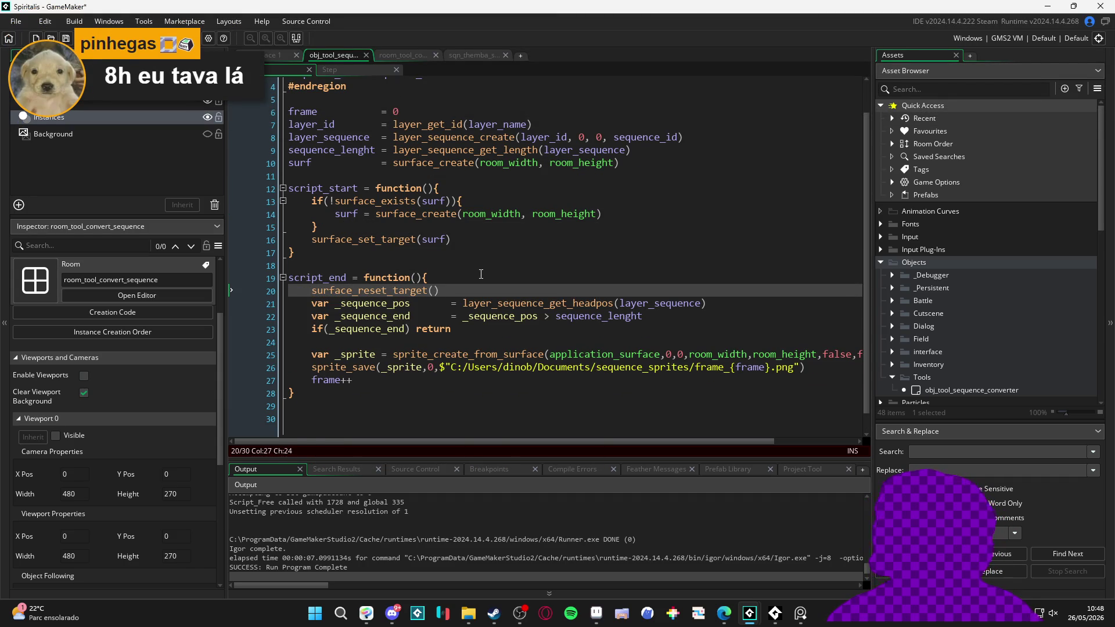
key("Return")
Capture the sprite frames from surf instead of application_surface
scroll(390, 272, "down", 1)
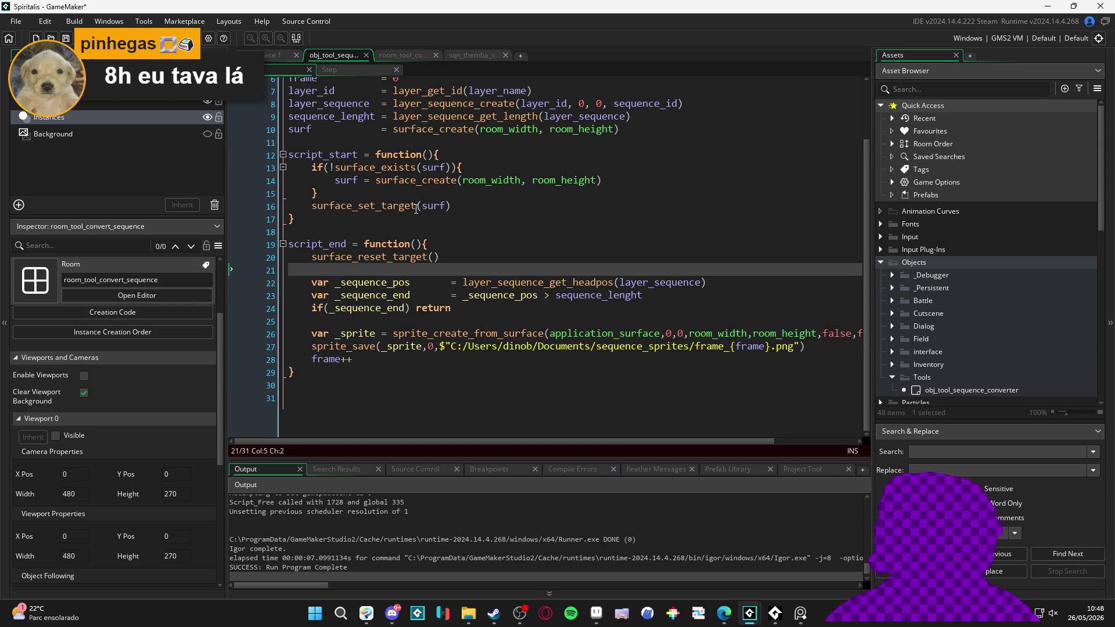
scroll(348, 177, "up", 1)
left_click(347, 177)
double_click(346, 188)
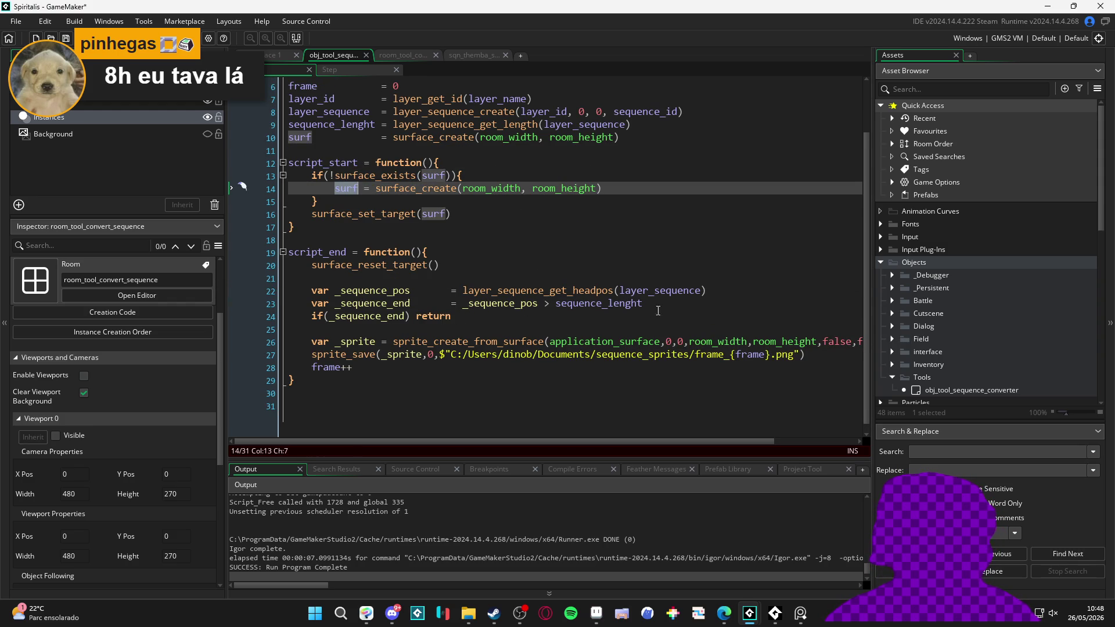
left_click(627, 341)
double_click(626, 341)
type("surf")
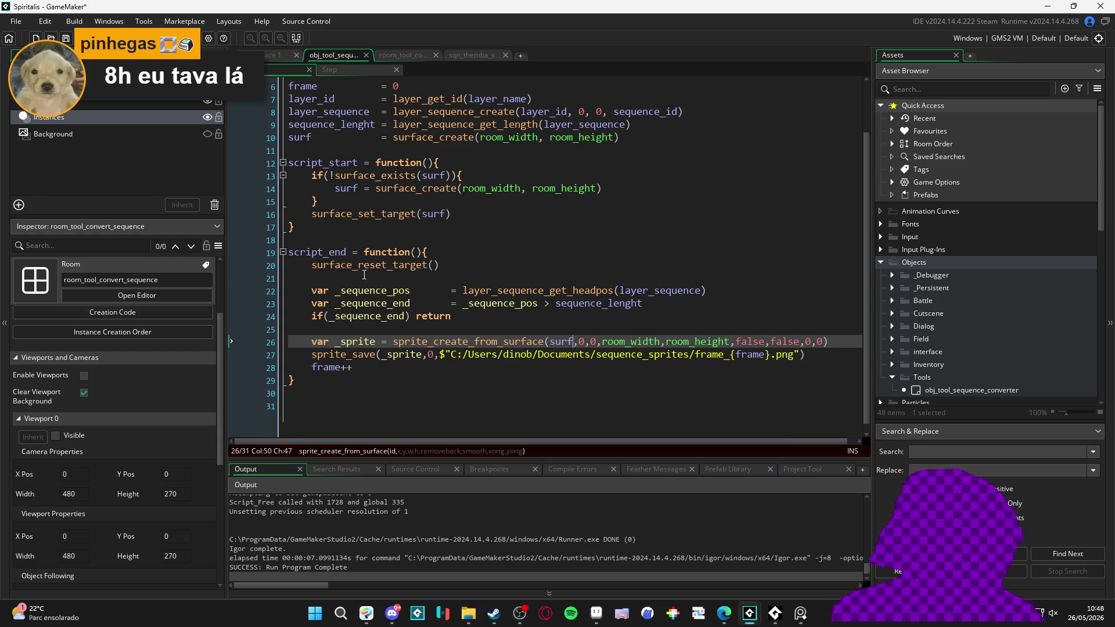
Review the script_end and Step event code, then open the sequence converter object's editor
left_click(465, 277)
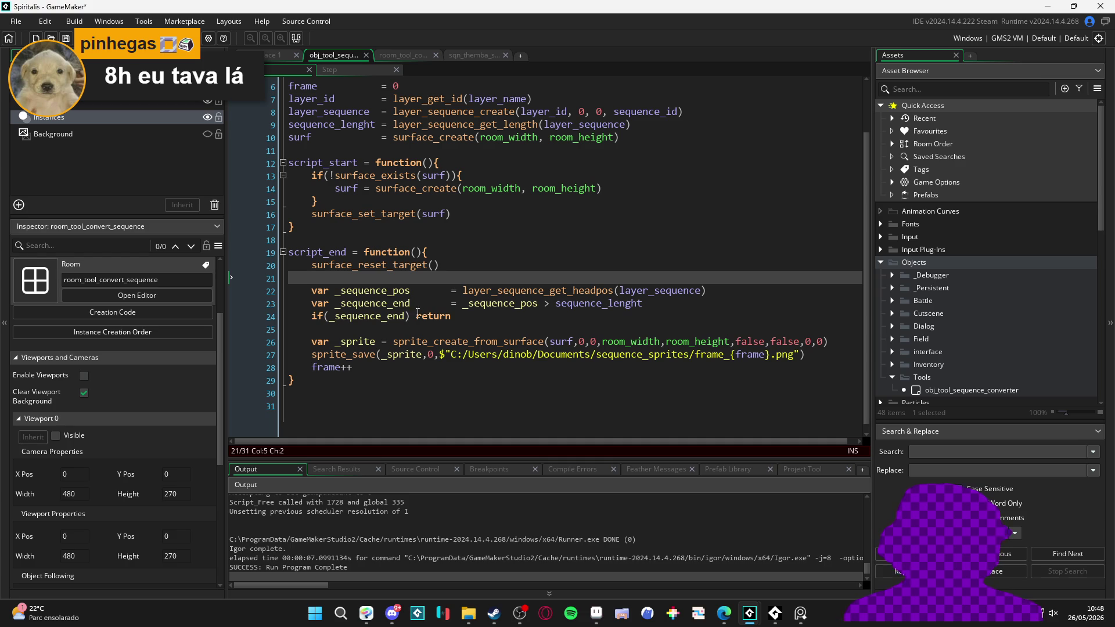
left_click(390, 365)
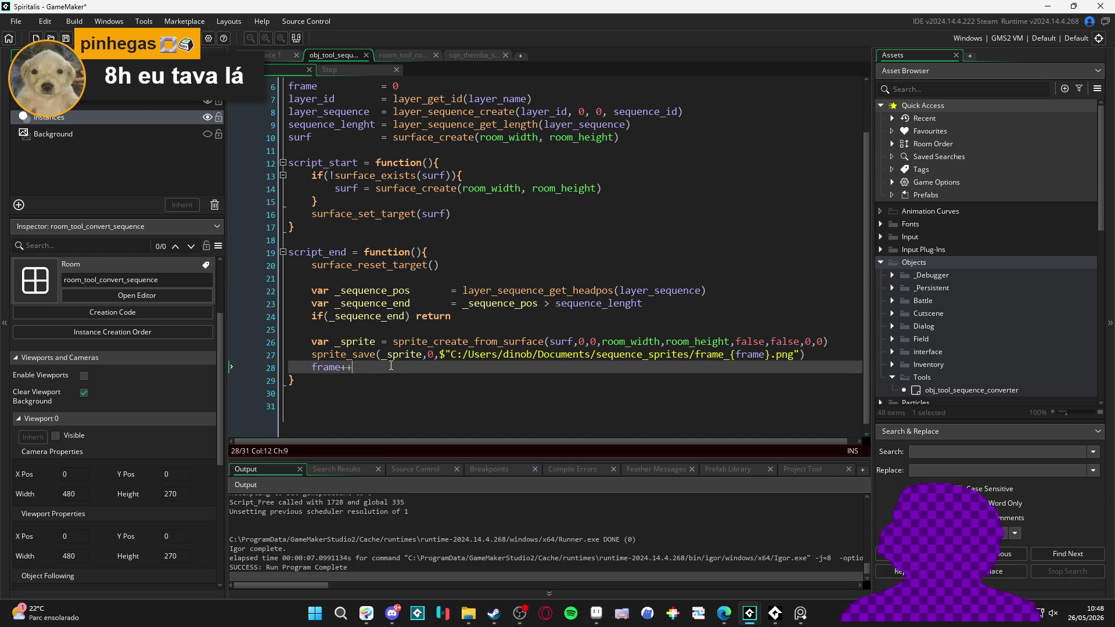
left_click(363, 71)
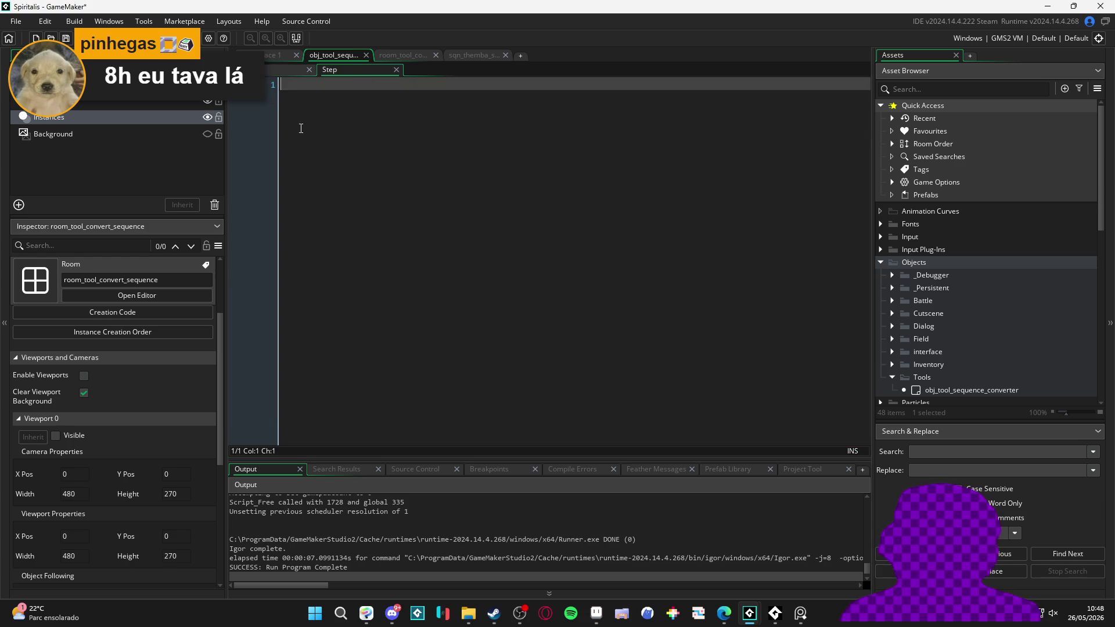
left_click(290, 70)
scroll(970, 309, "down", 5)
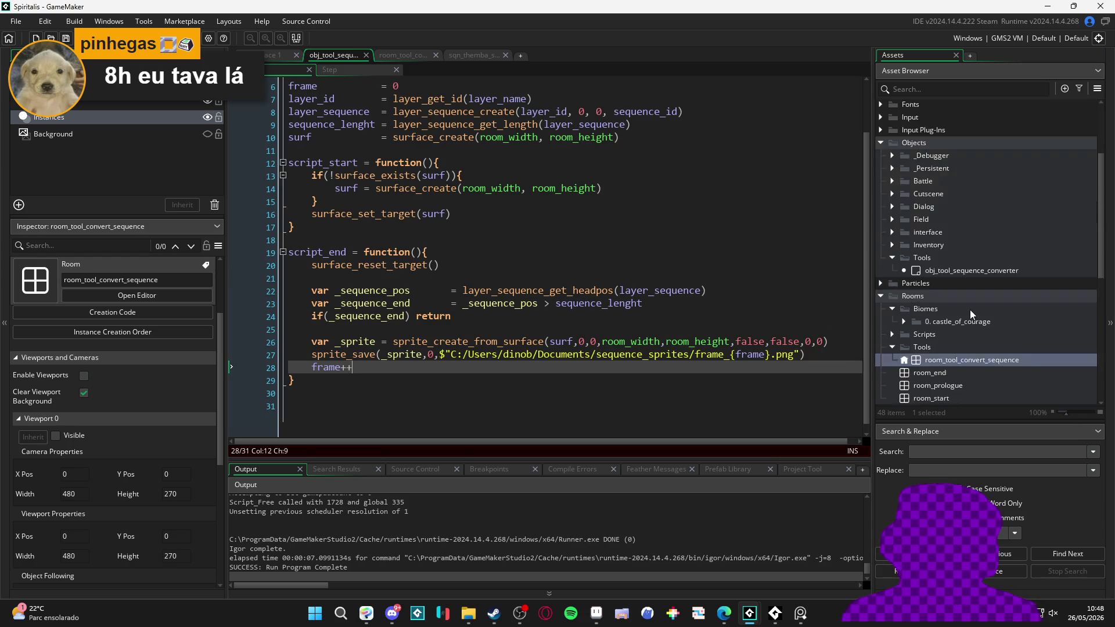
scroll(963, 253, "up", 3)
double_click(981, 271)
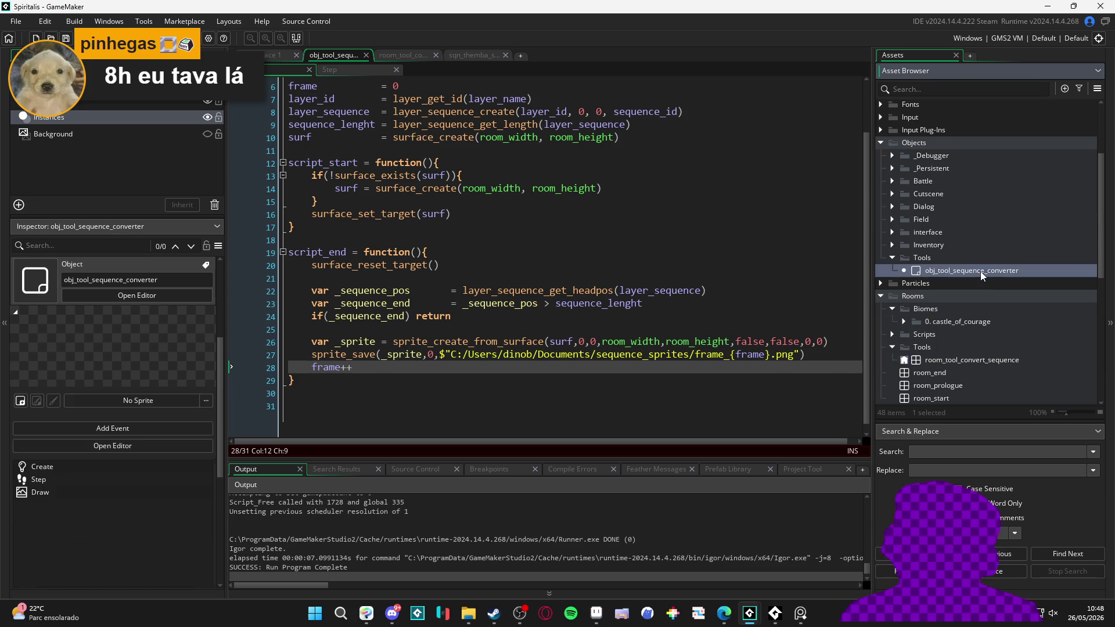
Comment out the script_end() call in the Draw event
double_click(848, 86)
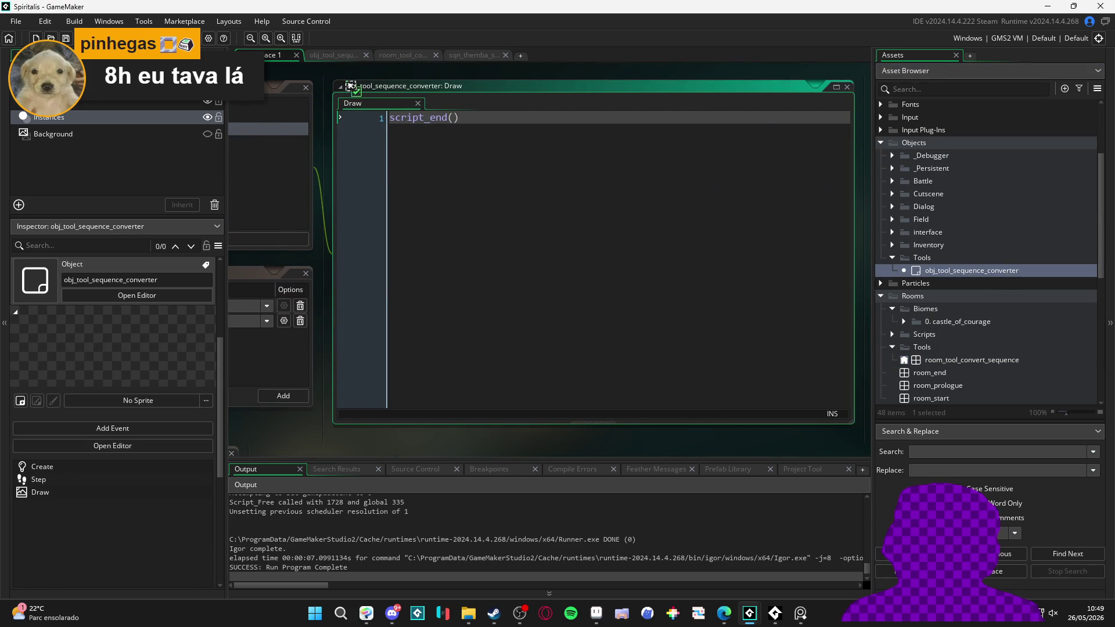
double_click(358, 96)
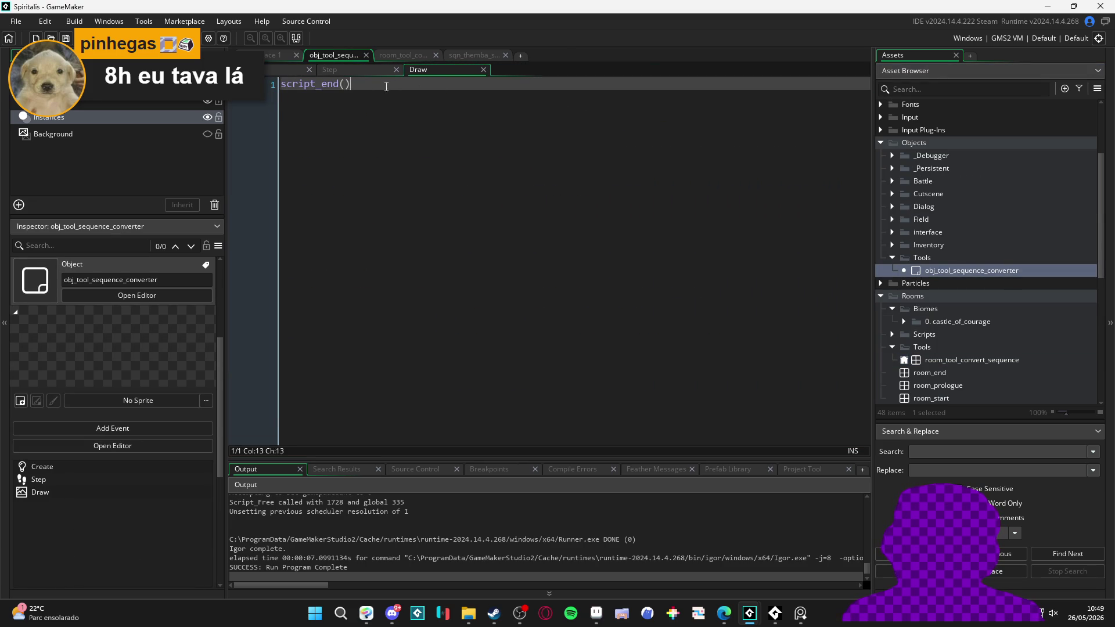
key("ctrl+k")
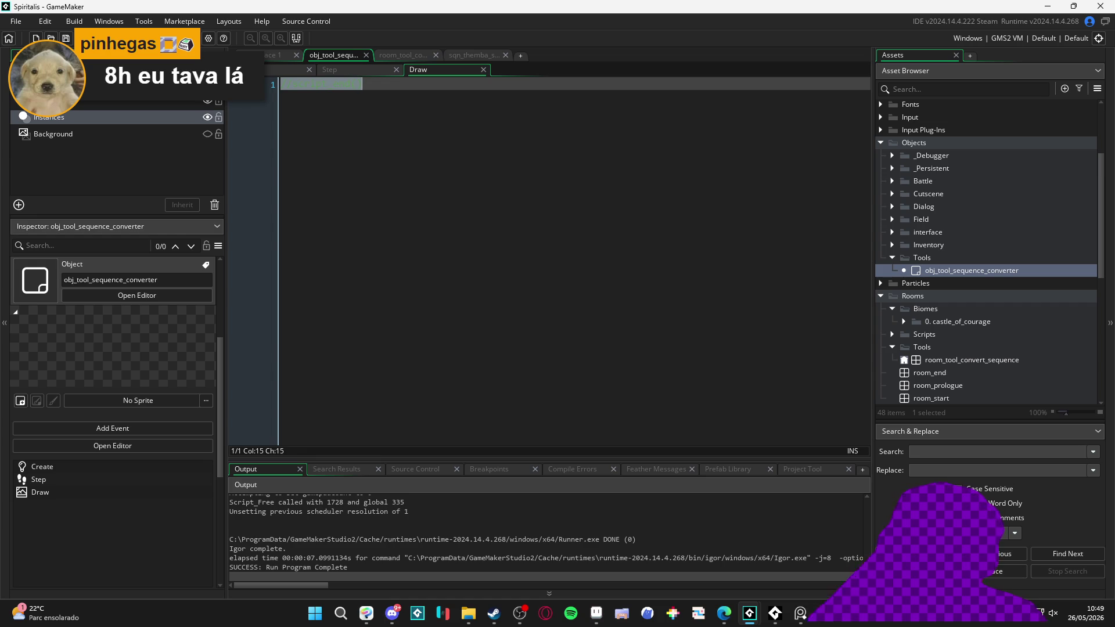
At the end of the Create code, add layer_script_begin(layer_id, script_start)
left_click(284, 69)
left_click(357, 380)
key("Down")
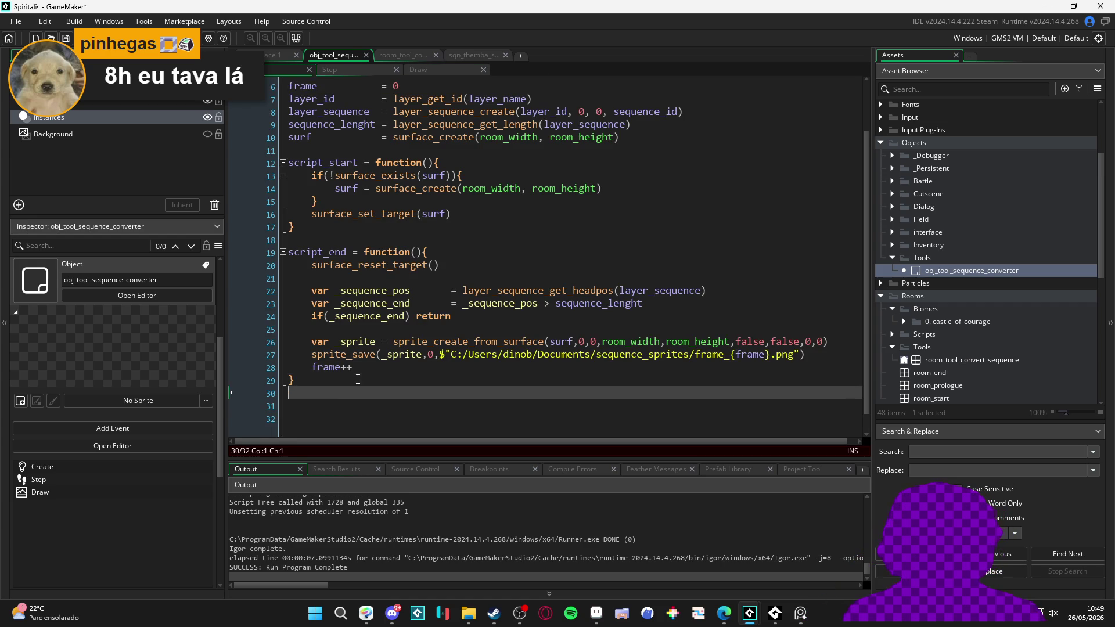
key("Return")
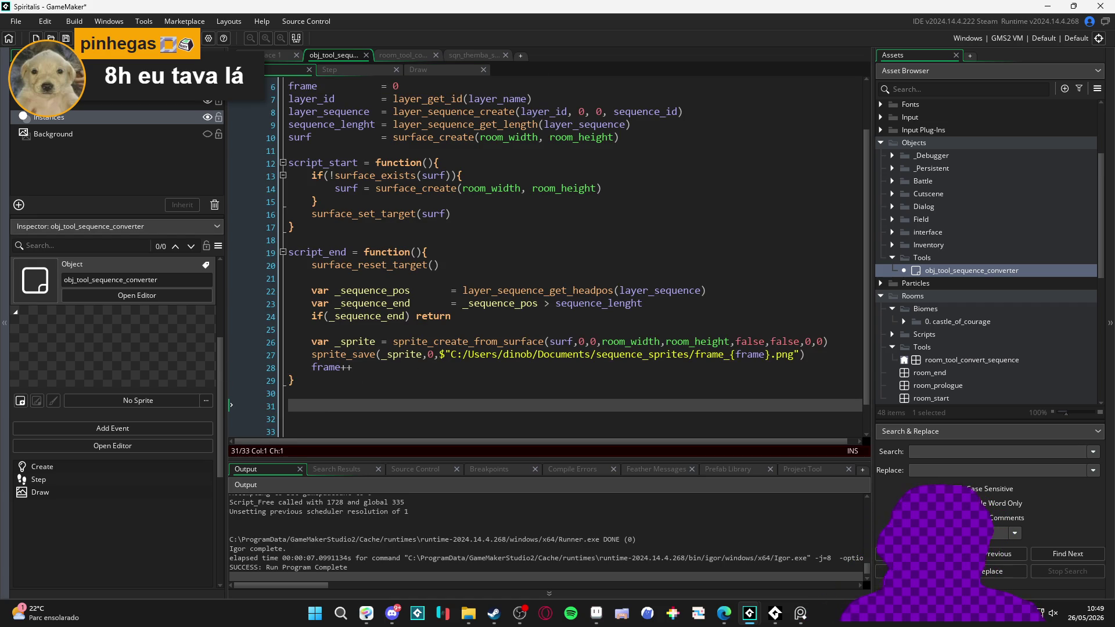
type("layer_script_b")
key("Return")
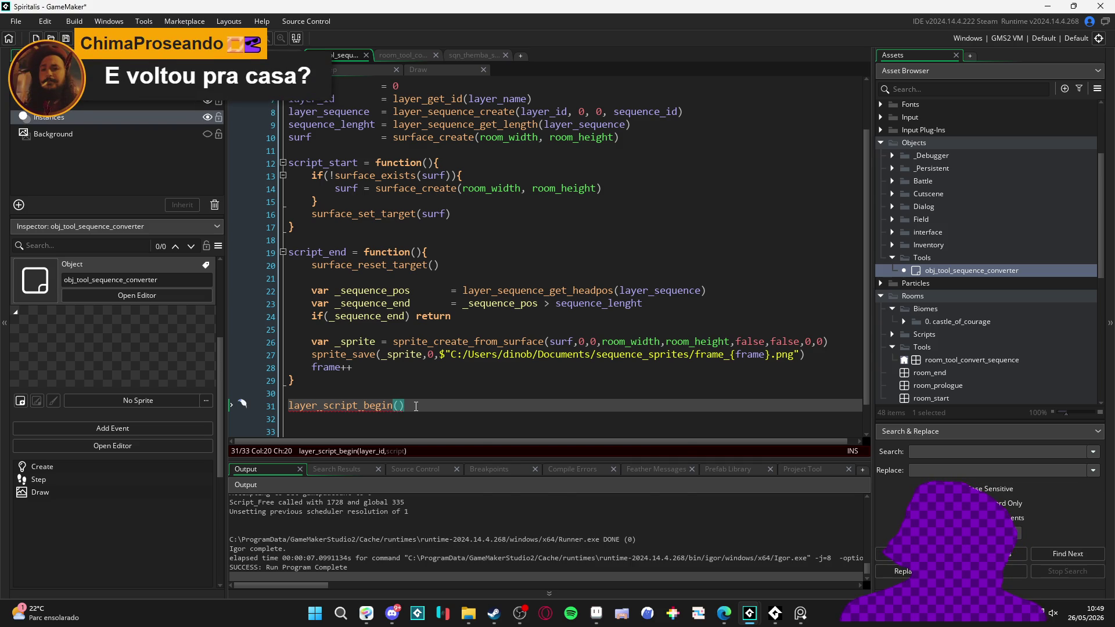
type("layer_i")
key("Return")
type(",")
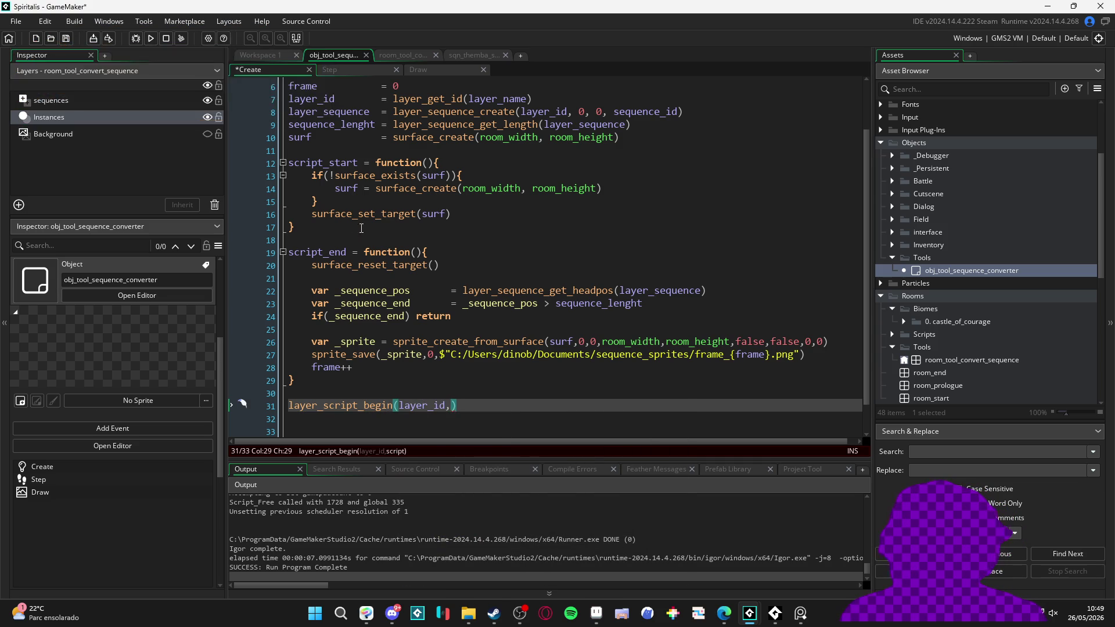
type(" script_")
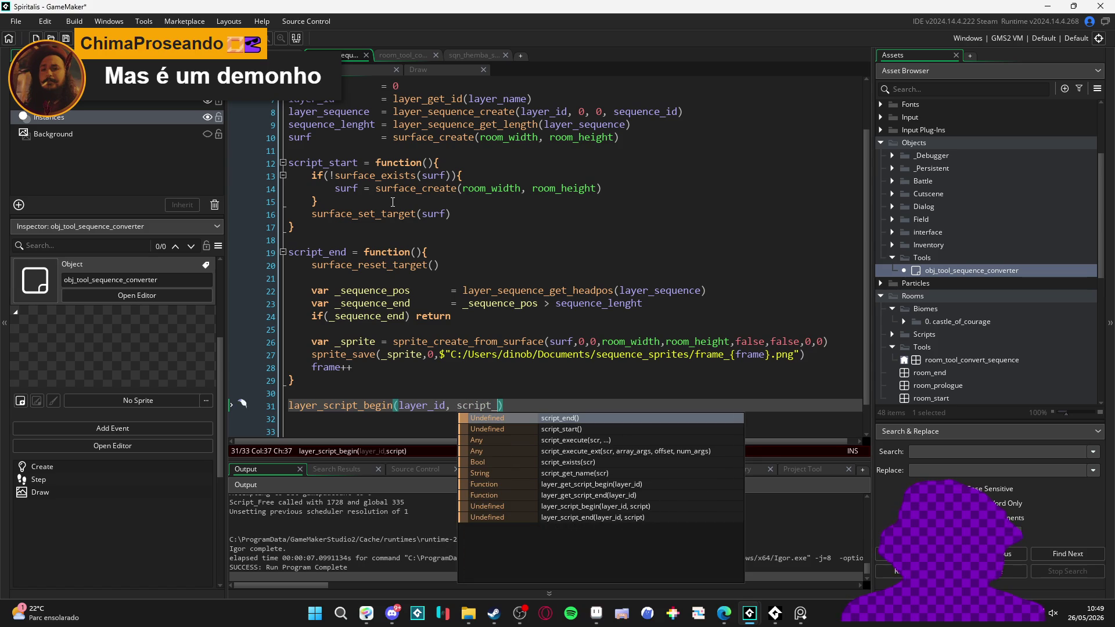
key("Down")
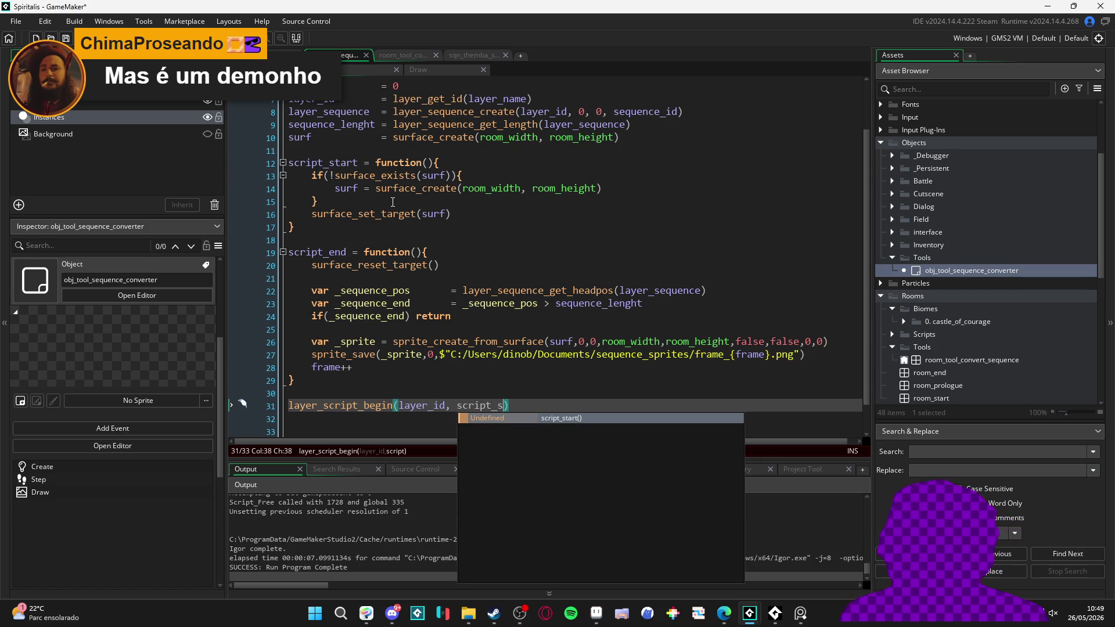
key("Return")
key("BackSpace")
key("BackSpace")
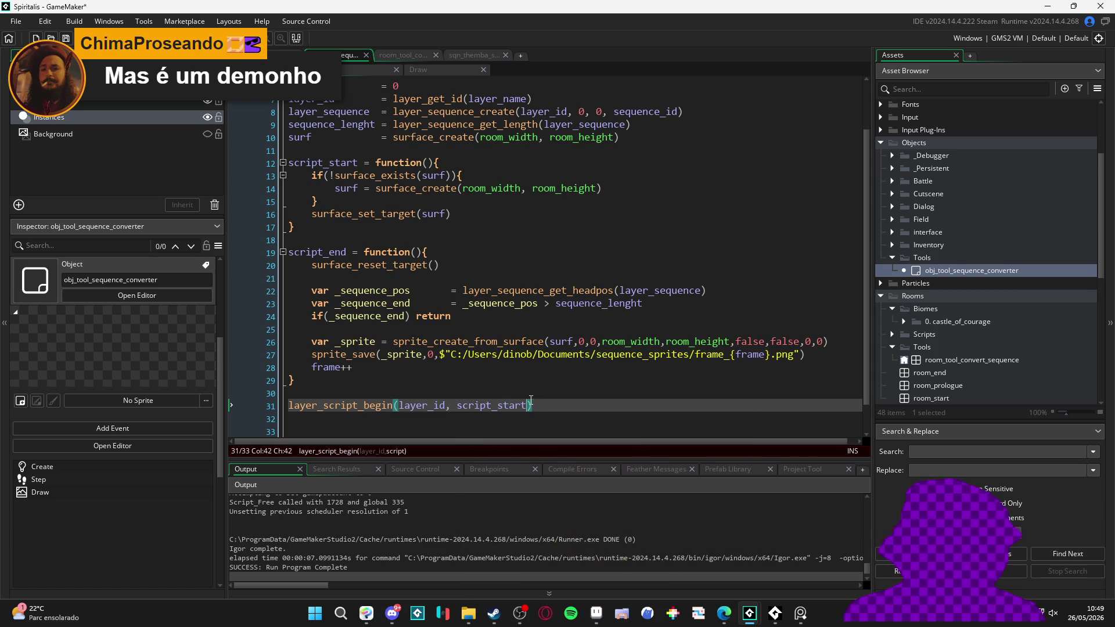
Duplicate that line as layer_script_begin(layer_id, script_end)
key("ctrl+d")
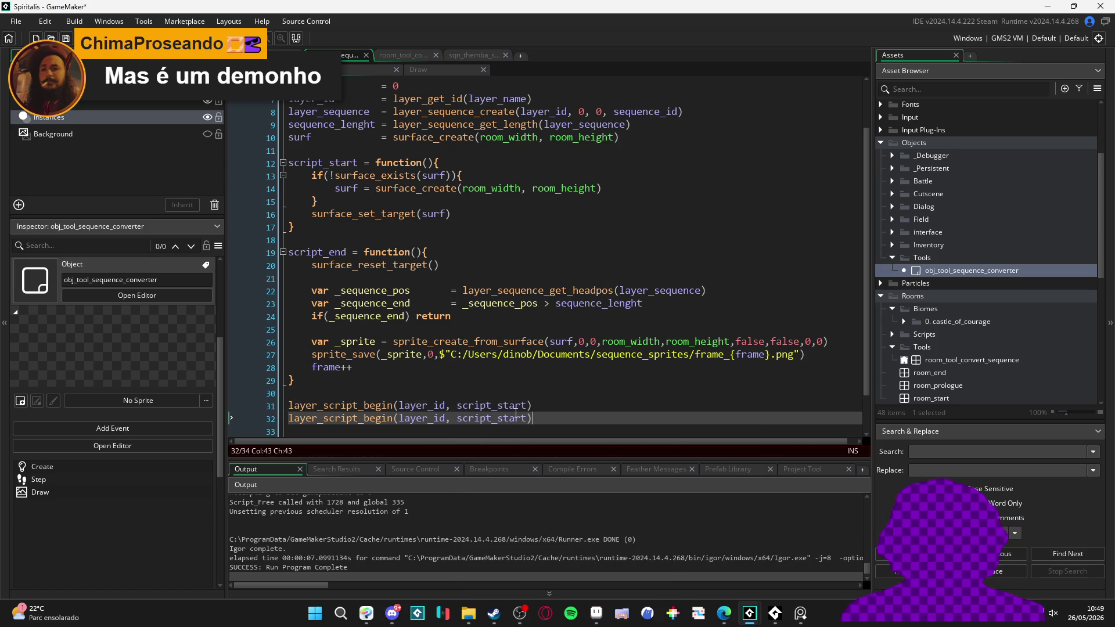
left_click_drag(497, 419, 534, 422)
type("end")
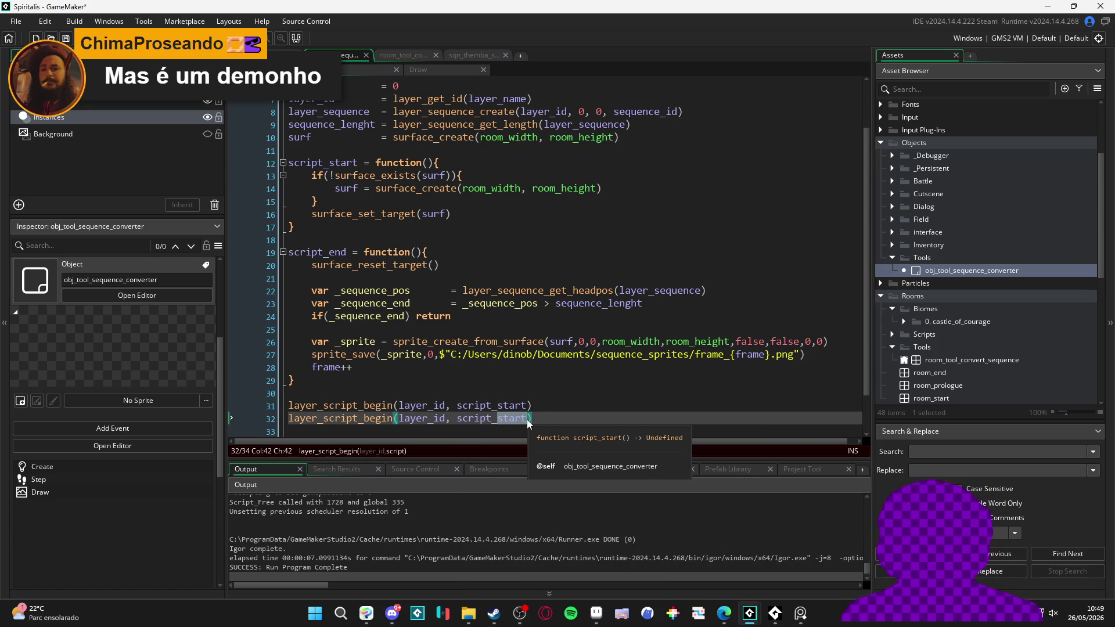
key("Escape")
key("Up")
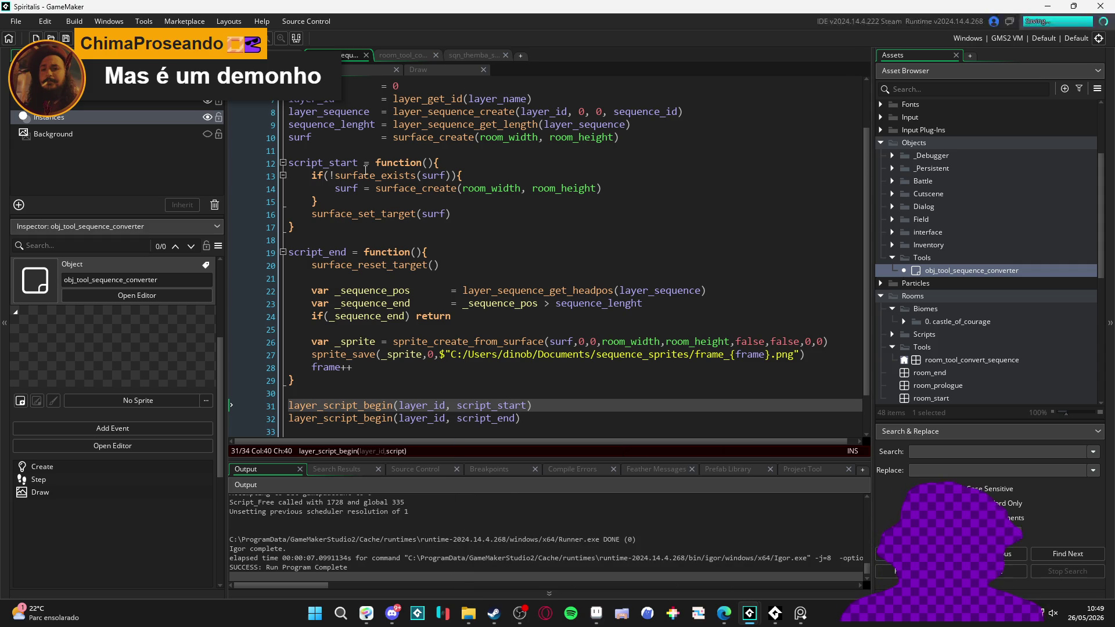
Review the script_start and script_end code, including the sprite_save call and its help
left_click_drag(324, 178, 316, 192)
left_click(312, 200)
left_click(458, 214)
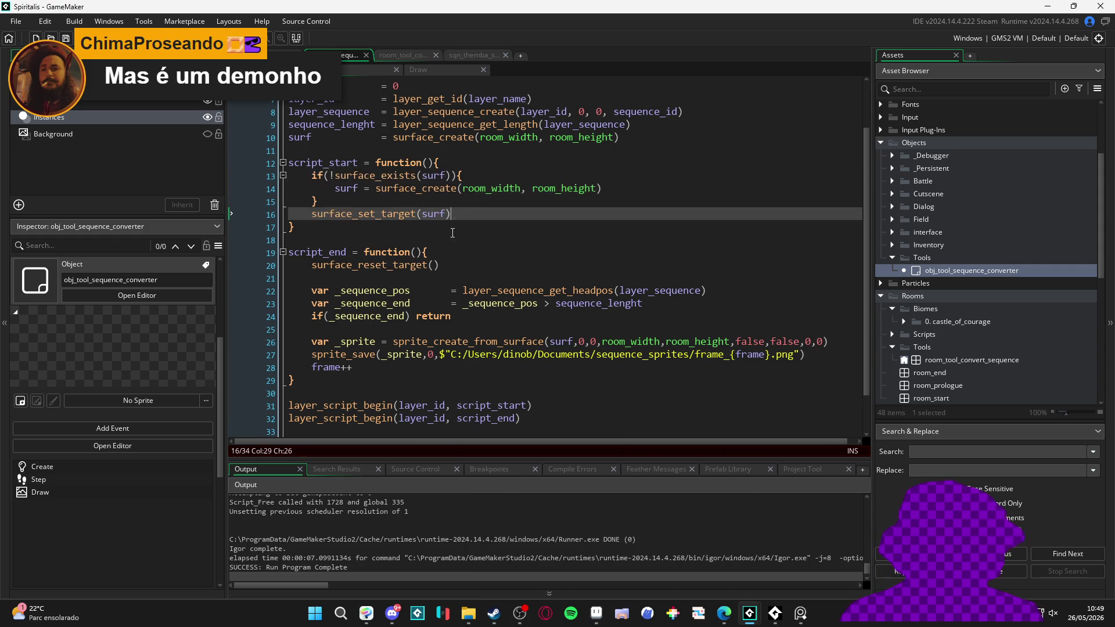
scroll(358, 212, "down", 3)
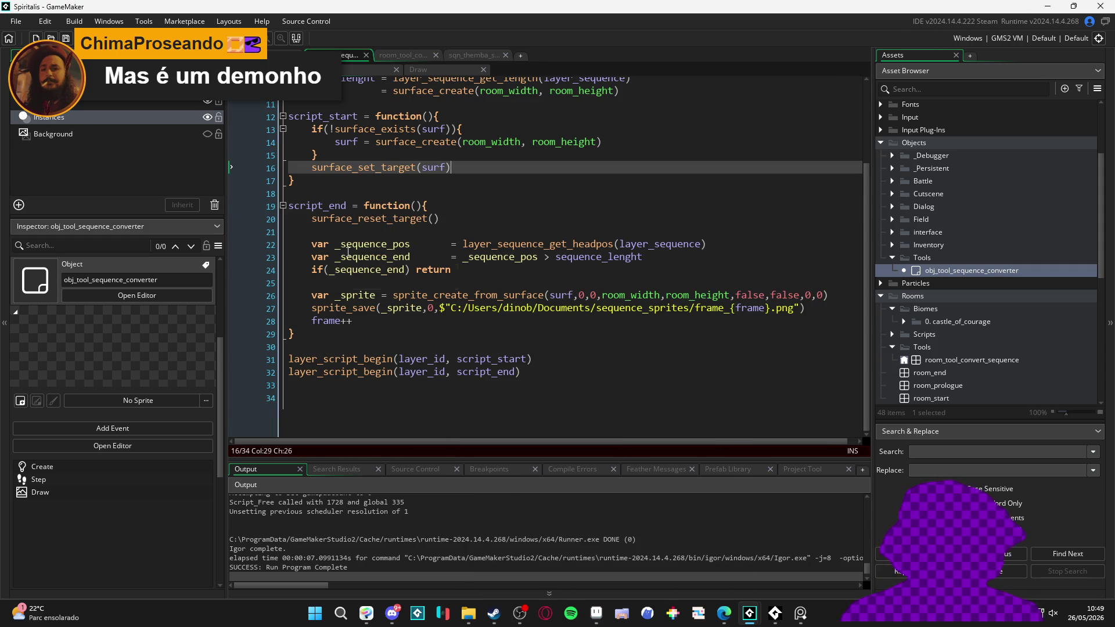
mouse_move(310, 225)
left_mouse_down()
mouse_move(401, 286)
mouse_move(405, 325)
left_mouse_up()
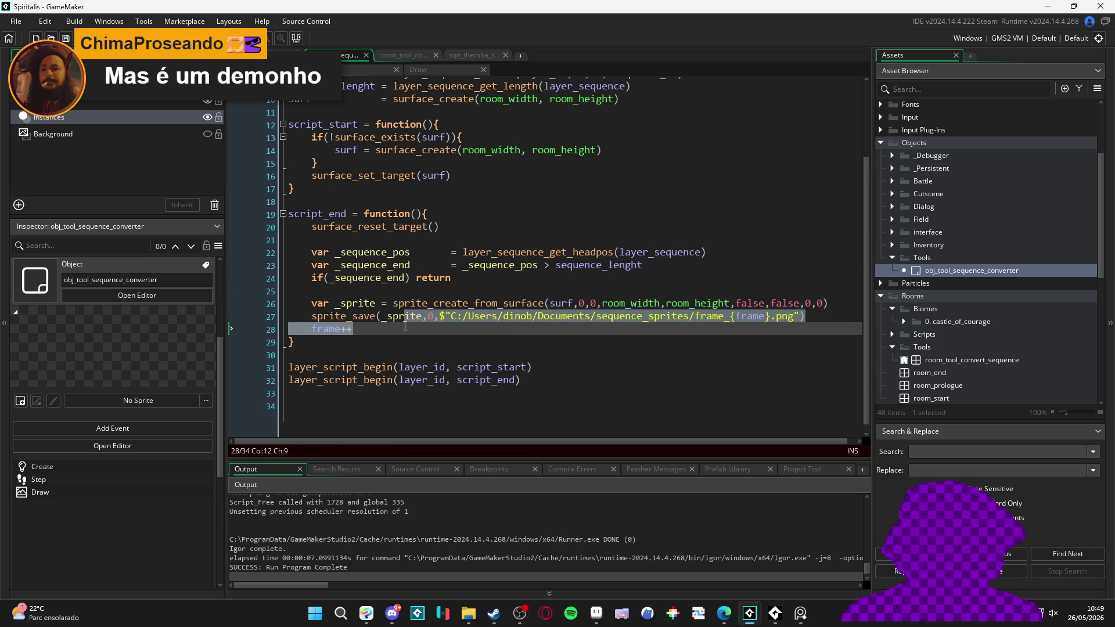
left_click(396, 314)
mouse_move(311, 226)
left_mouse_down()
mouse_move(318, 255)
mouse_move(405, 318)
left_mouse_up()
left_click(409, 303)
left_click(402, 305)
left_click(369, 294)
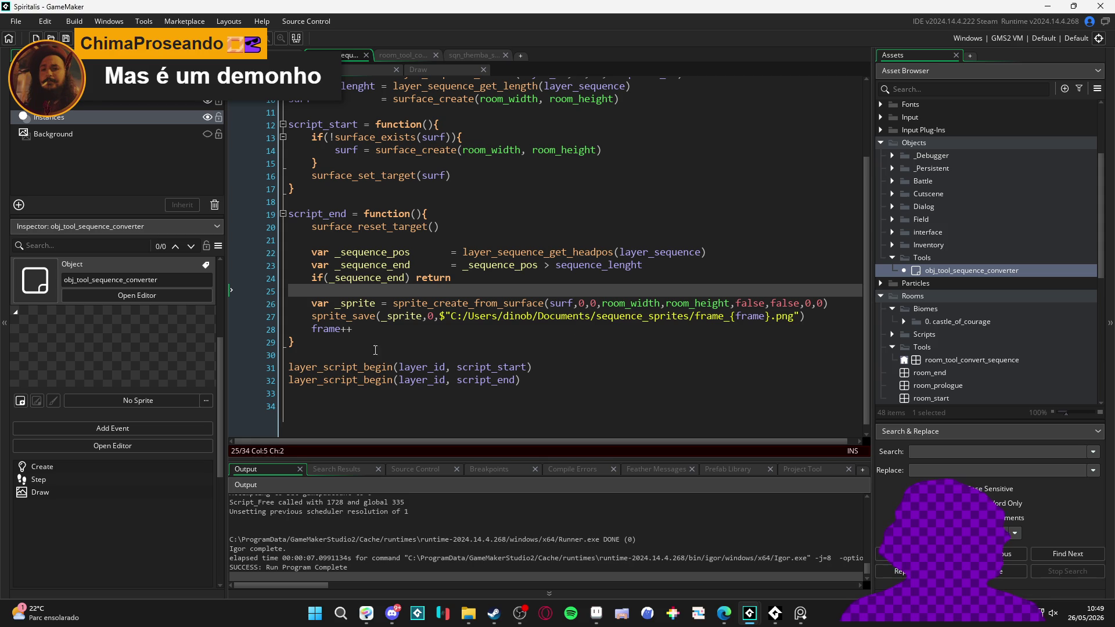
left_click(387, 343)
Select all the saved frame files in the sequence_sprites folder and delete them
left_click(468, 614)
key("ctrl+a")
key("Delete")
Confirm deleting the old frame files, close File Explorer and return to the converter code
key("Return")
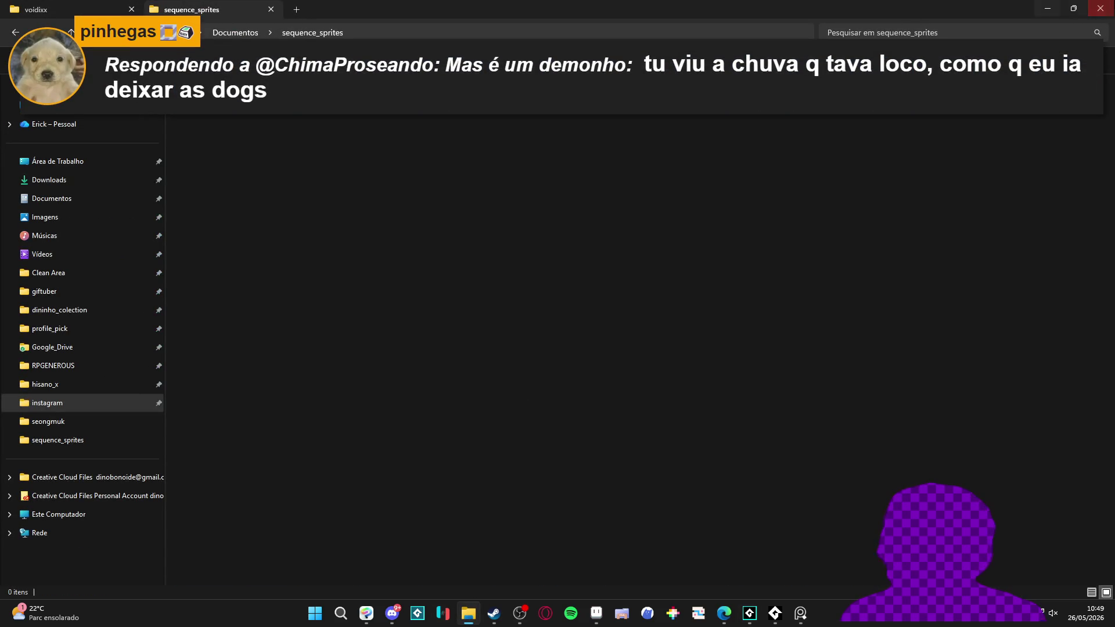
left_click(1100, 9)
left_click(639, 283)
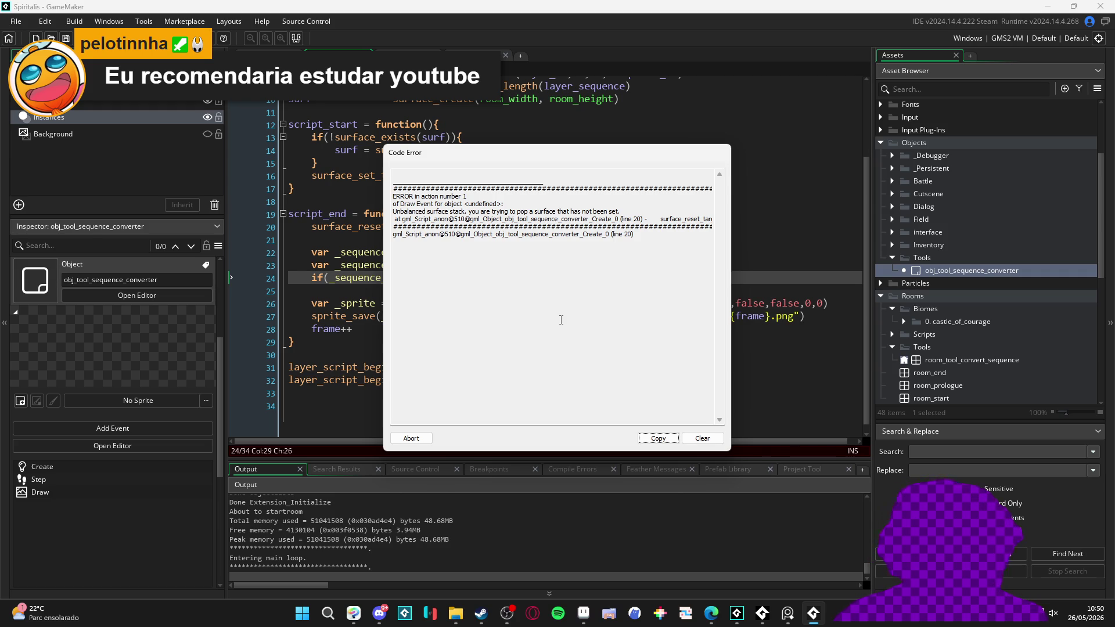
left_click(411, 437)
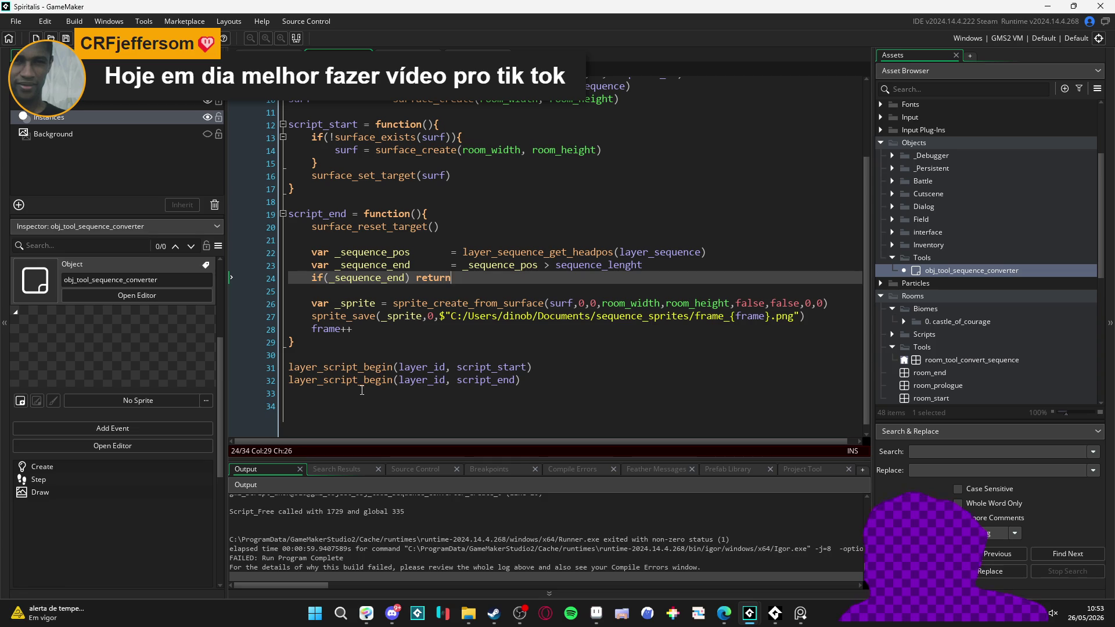
Change line 32 to layer_script_end(layer_id, script_end), test-run the game with F5, and close it
double_click(389, 382)
left_click(396, 384)
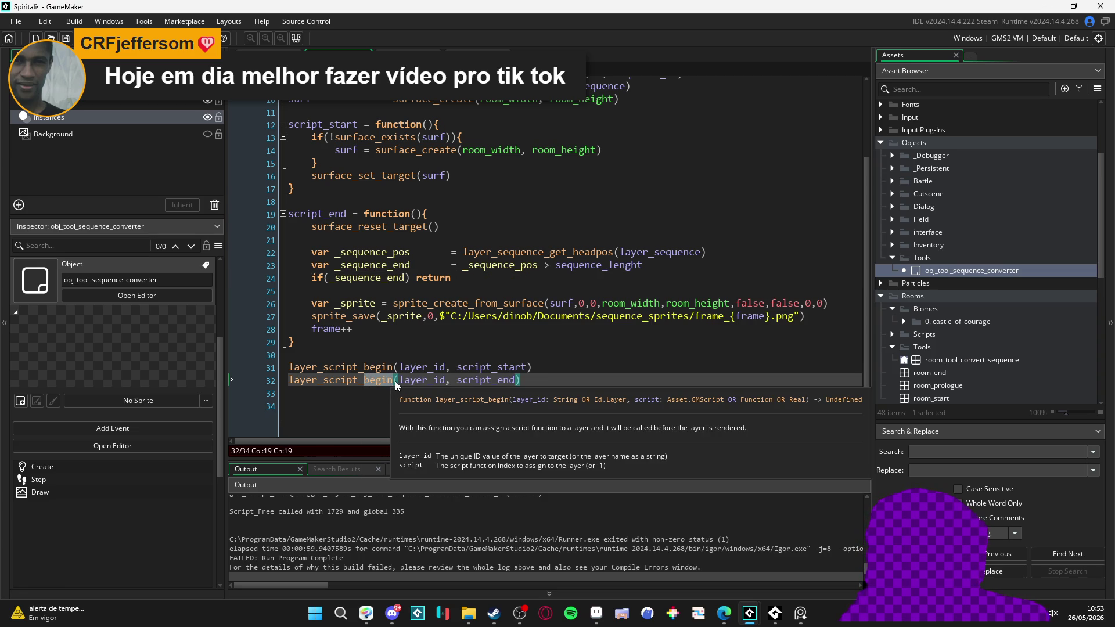
type("end")
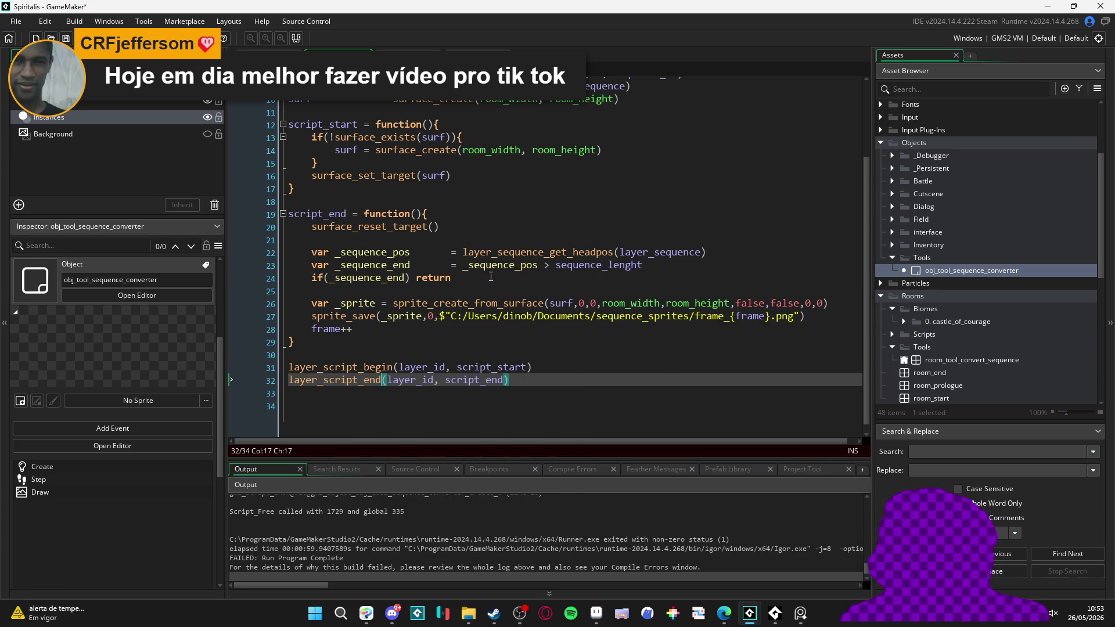
left_click(509, 367)
key("F5")
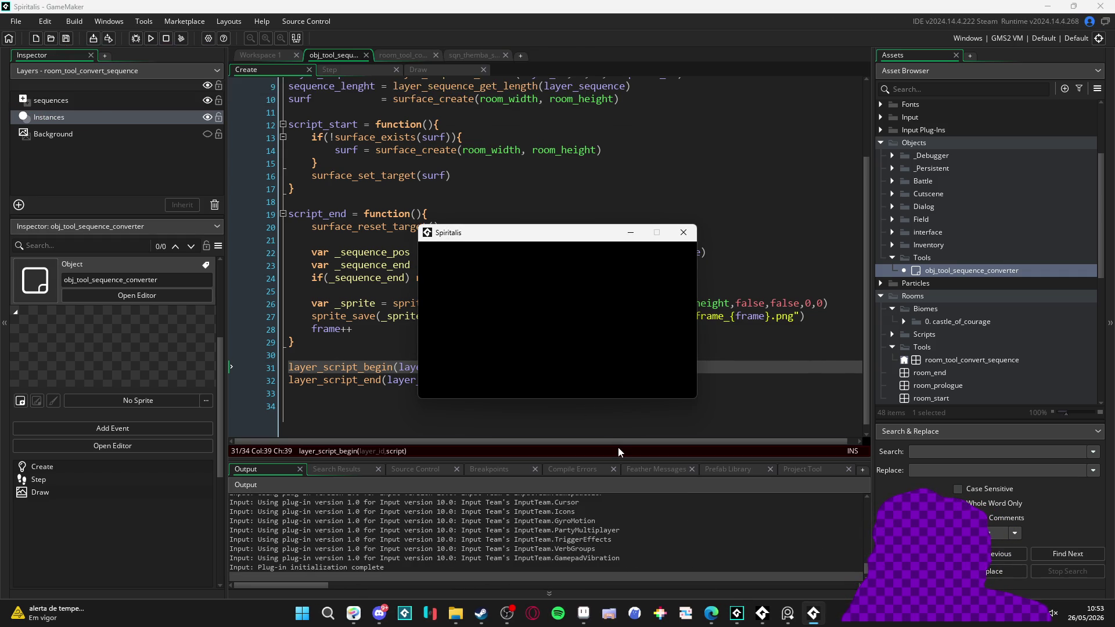
left_click(684, 234)
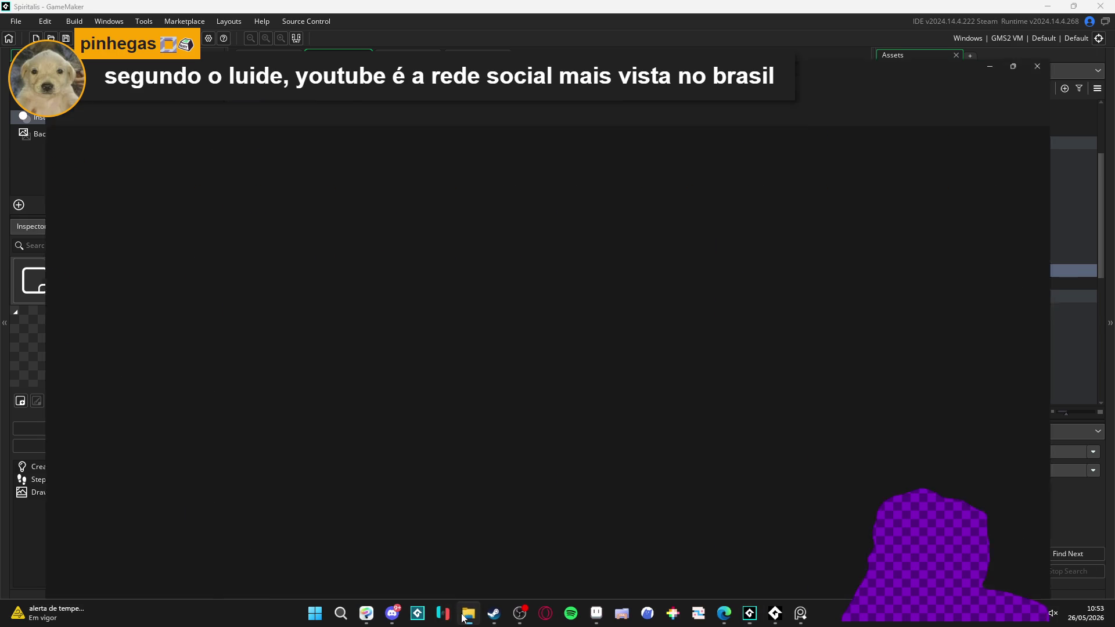
Scroll through the exported PNGs and inspect frame_0, frame_1 and frame_2 before switching windows
scroll(482, 408, "down", 15)
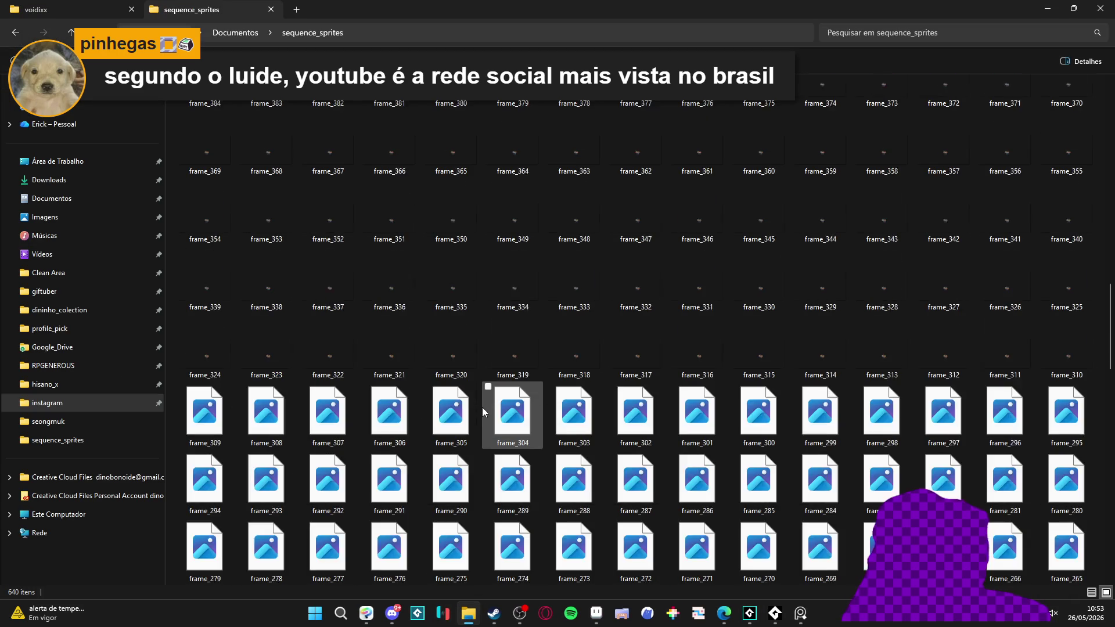
scroll(482, 412, "up", 12)
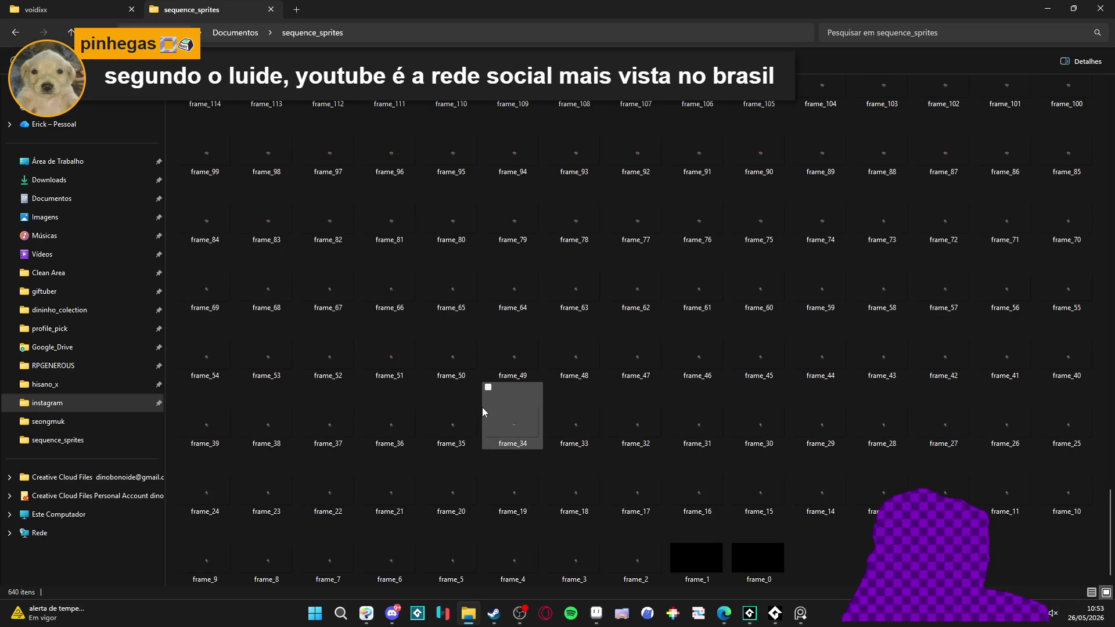
scroll(482, 411, "up", 10)
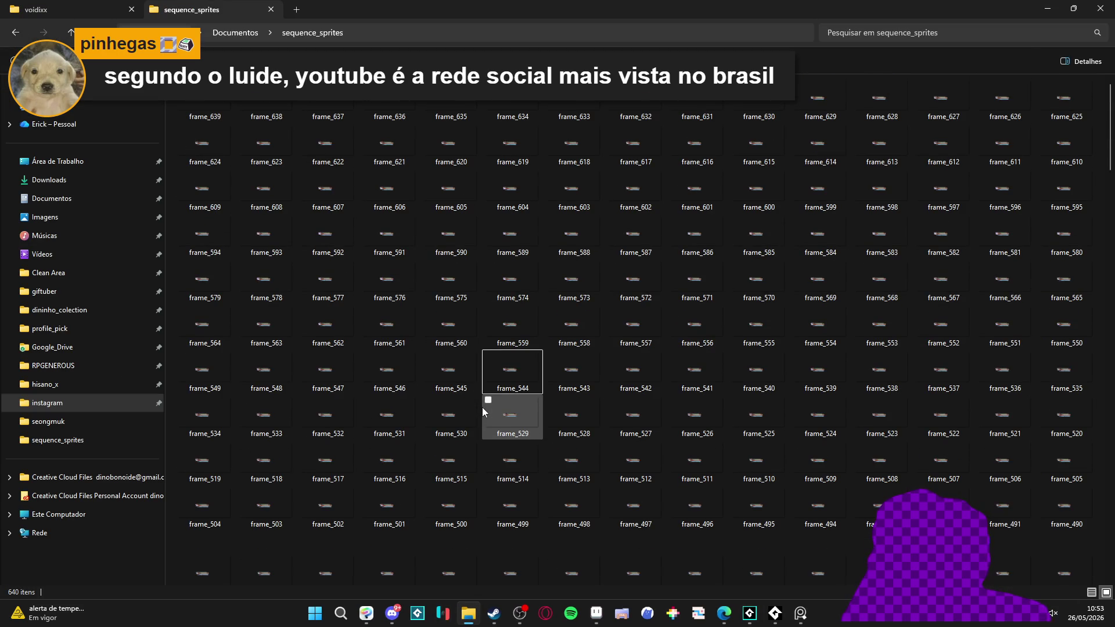
scroll(482, 411, "down", 20)
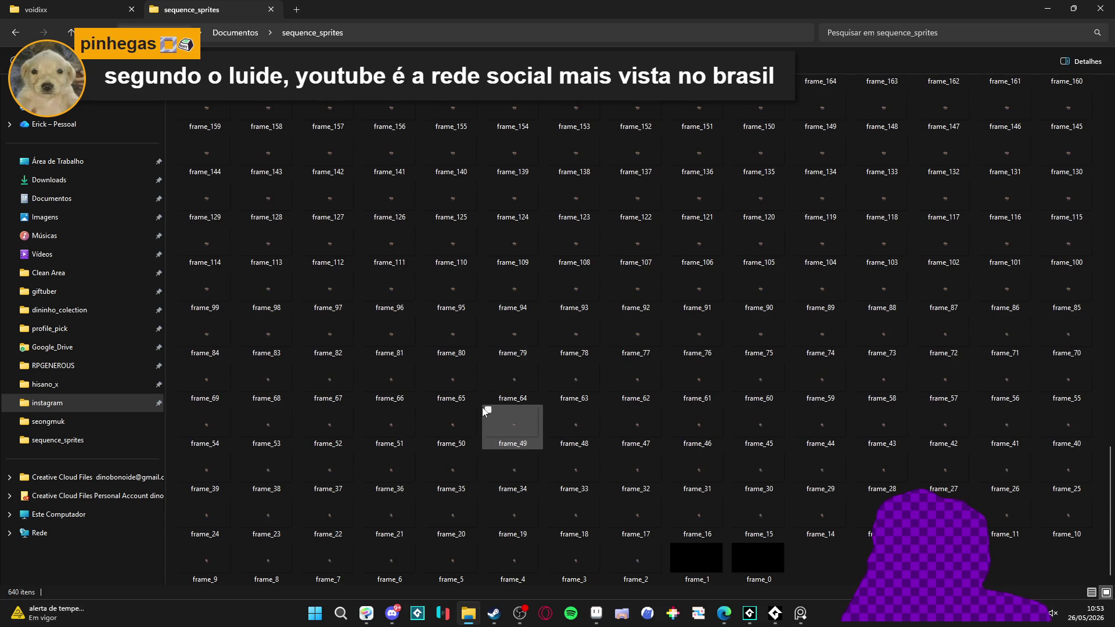
scroll(482, 411, "up", 20)
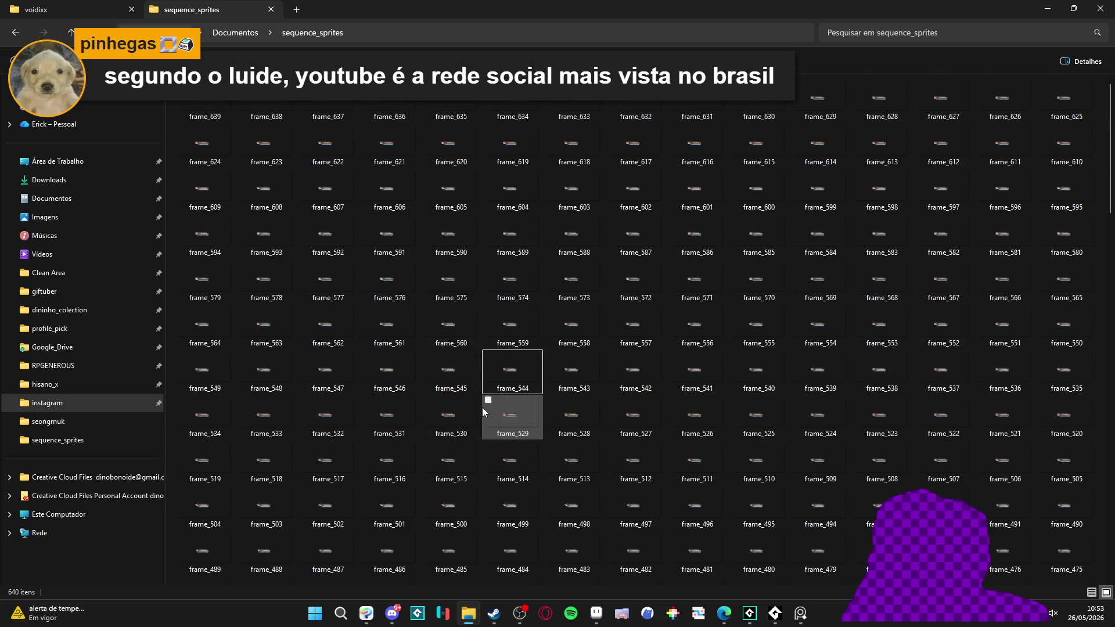
scroll(482, 411, "down", 20)
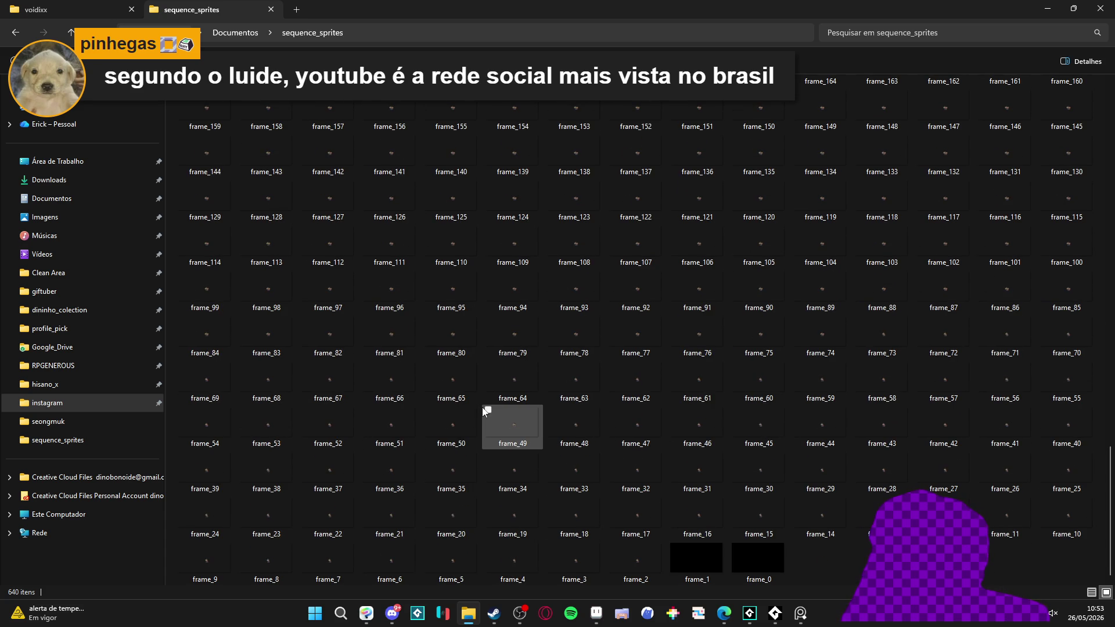
scroll(795, 541, "up", 20)
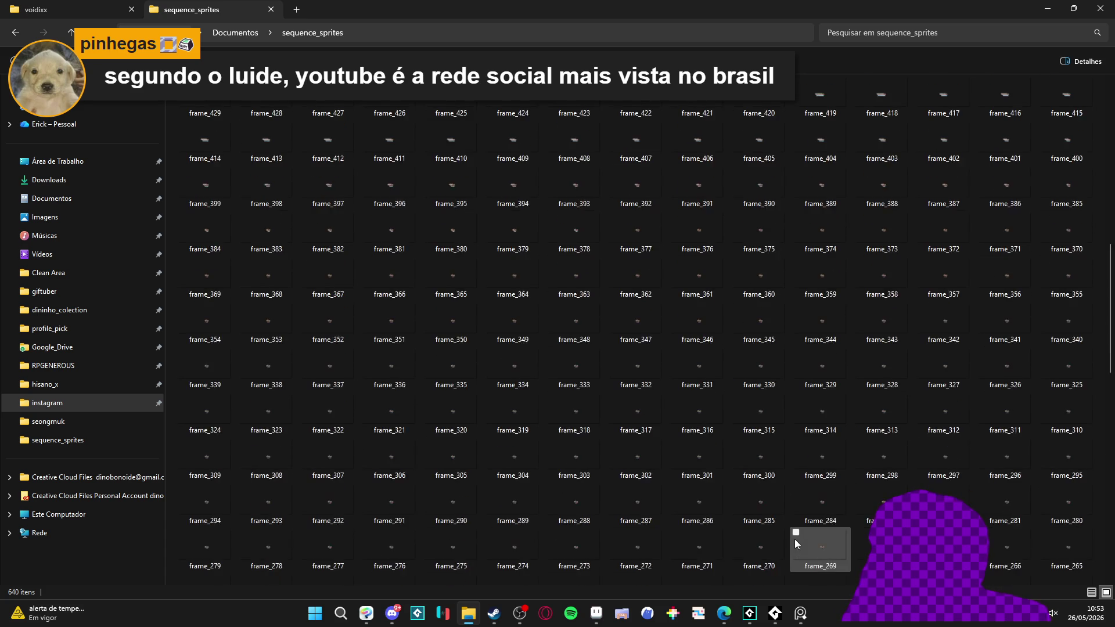
scroll(794, 542, "down", 20)
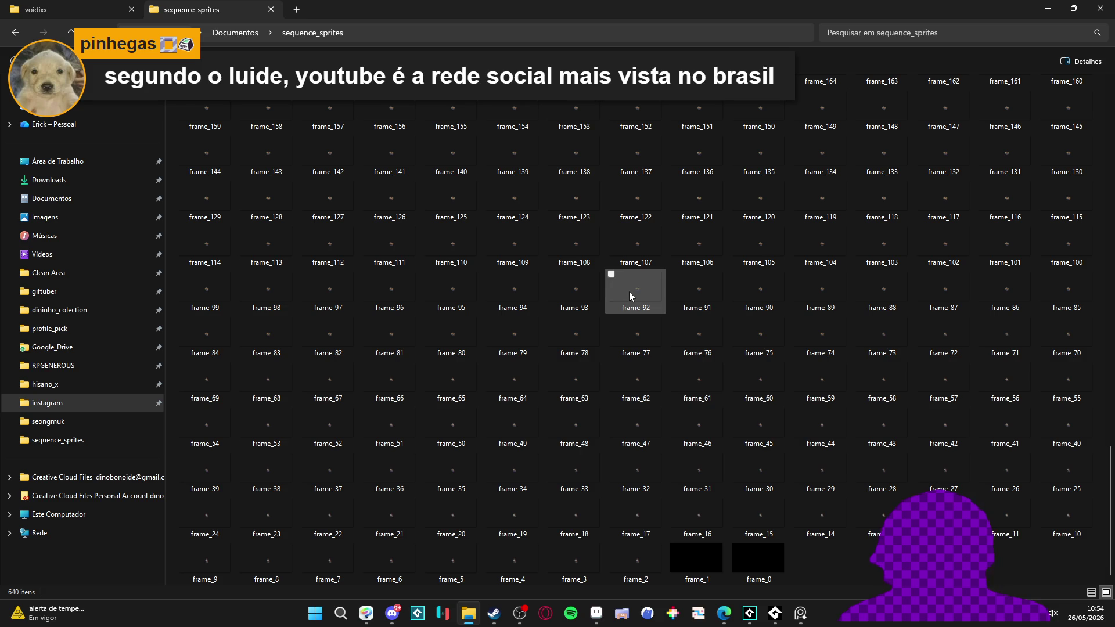
left_click(799, 574)
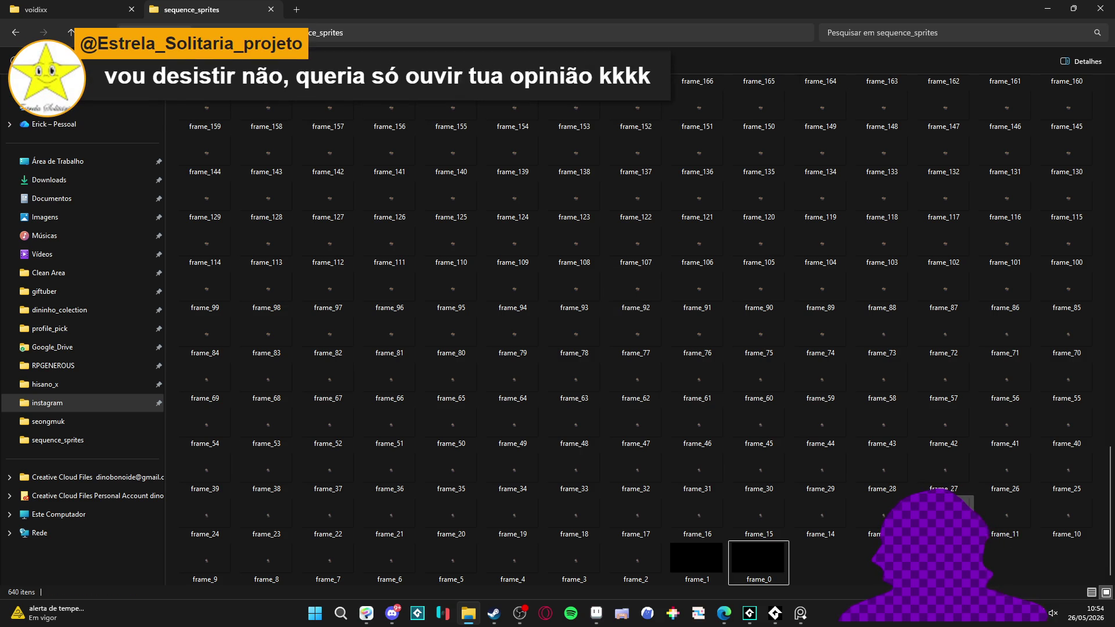
left_click(697, 565)
left_click(649, 566)
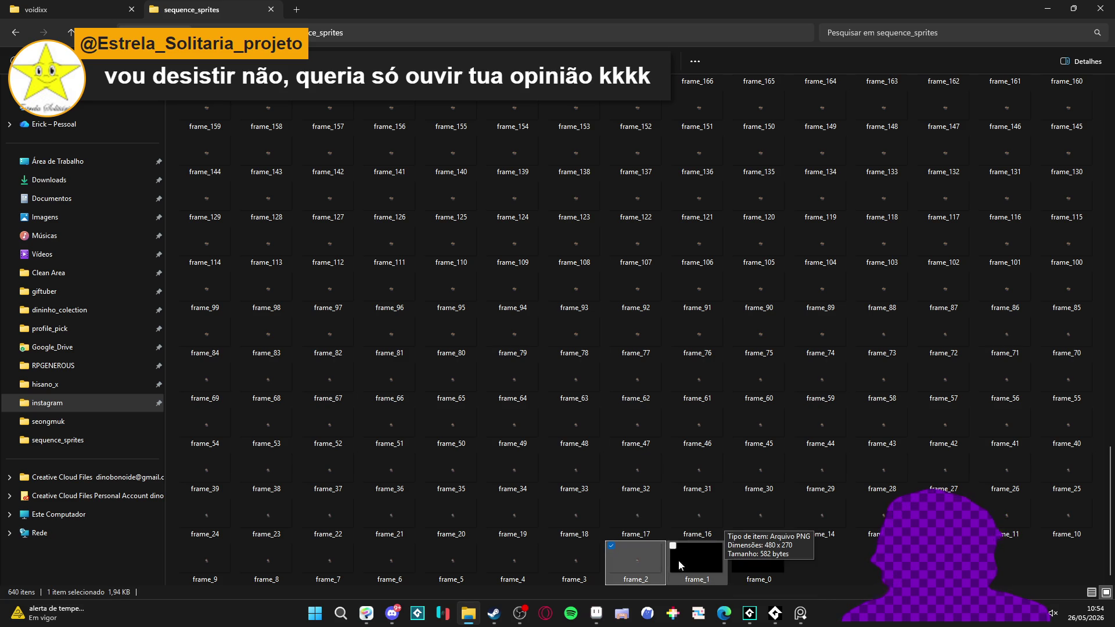
scroll(685, 554, "up", 15)
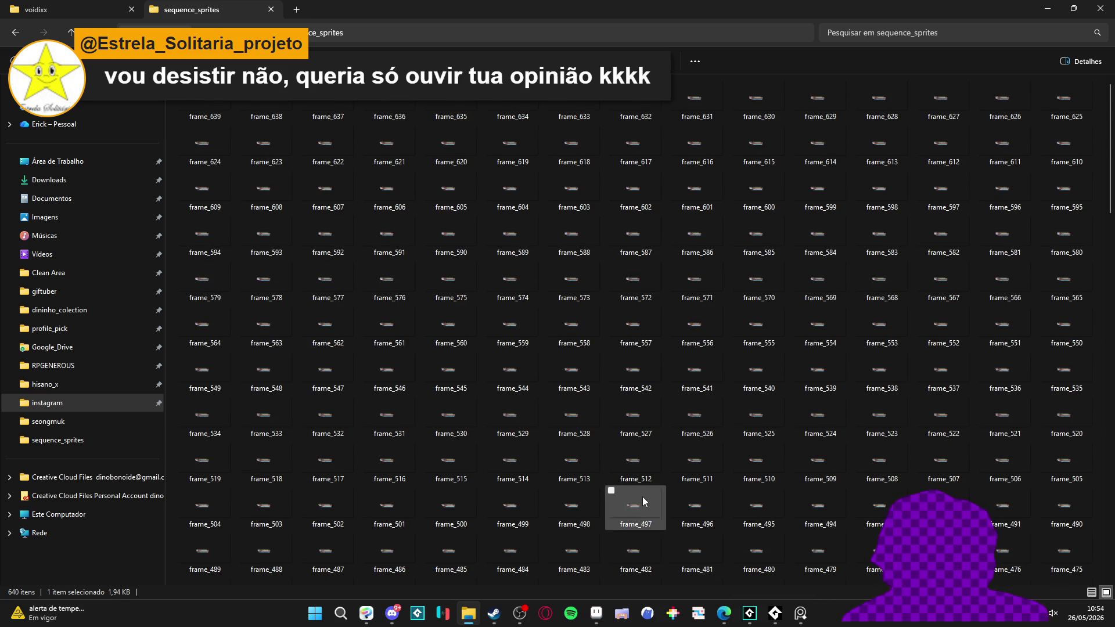
scroll(685, 540, "down", 15)
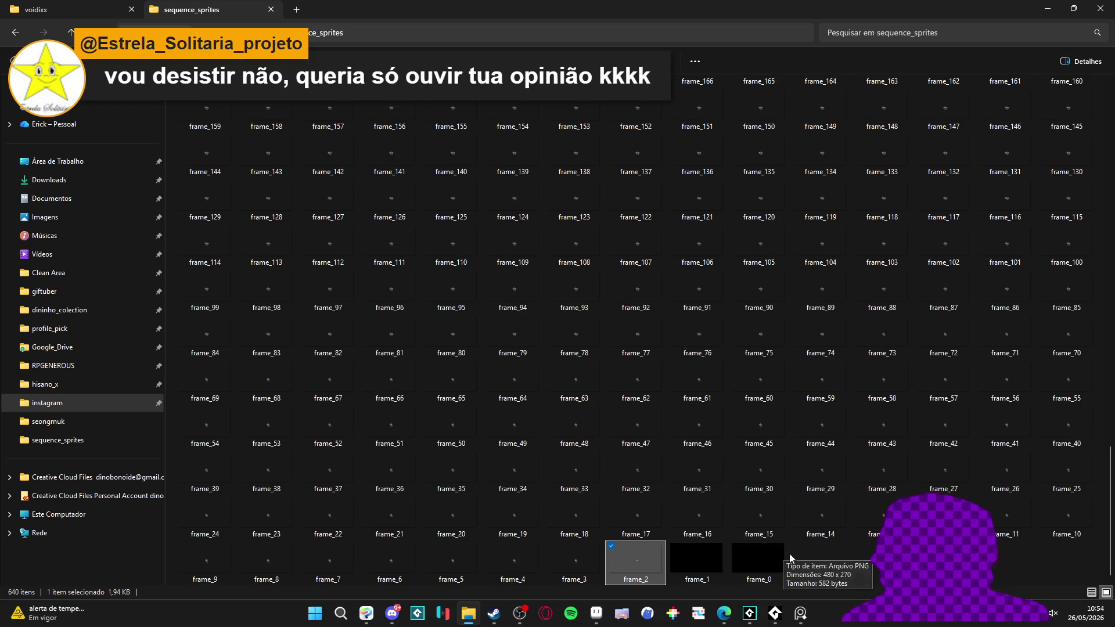
key("alt+Tab")
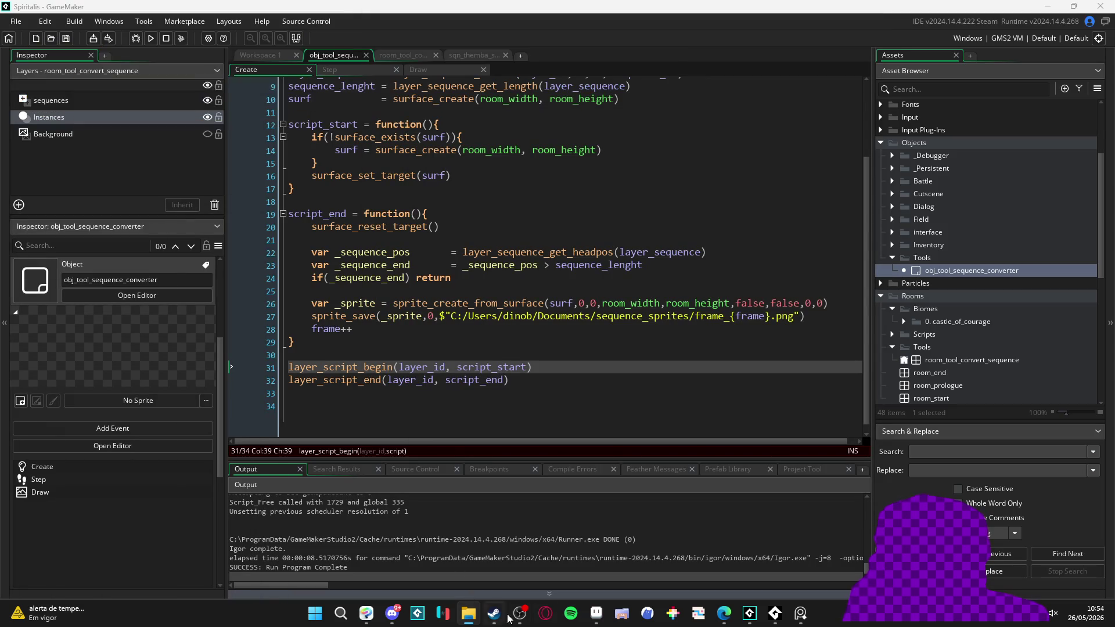
key("alt+Tab")
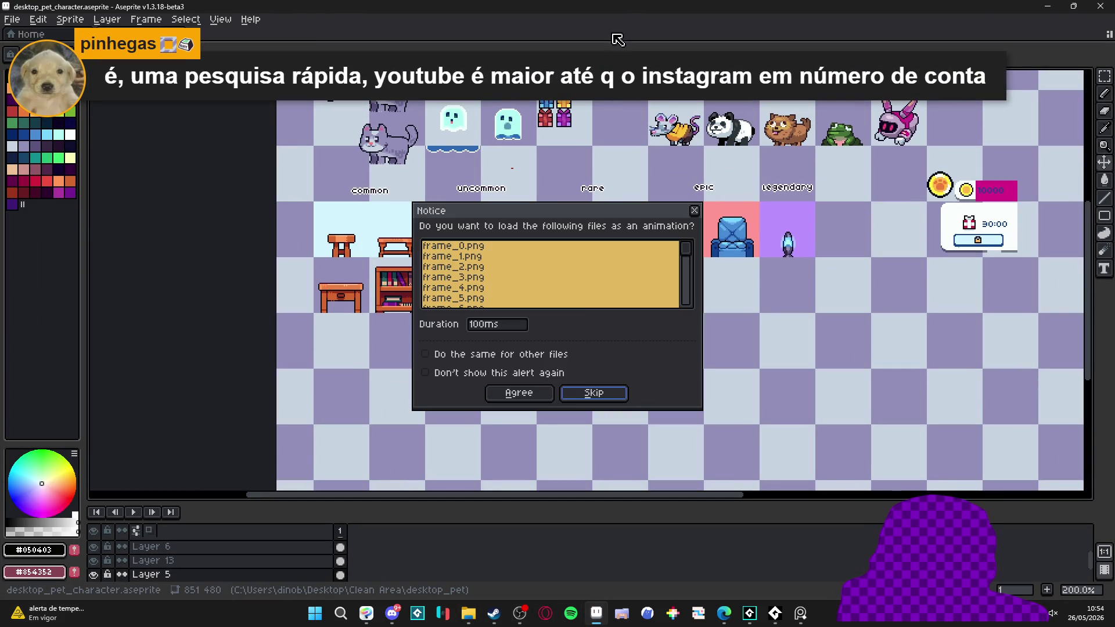
Load the frame files as one animation and briefly play it with the character in view
left_click(542, 396)
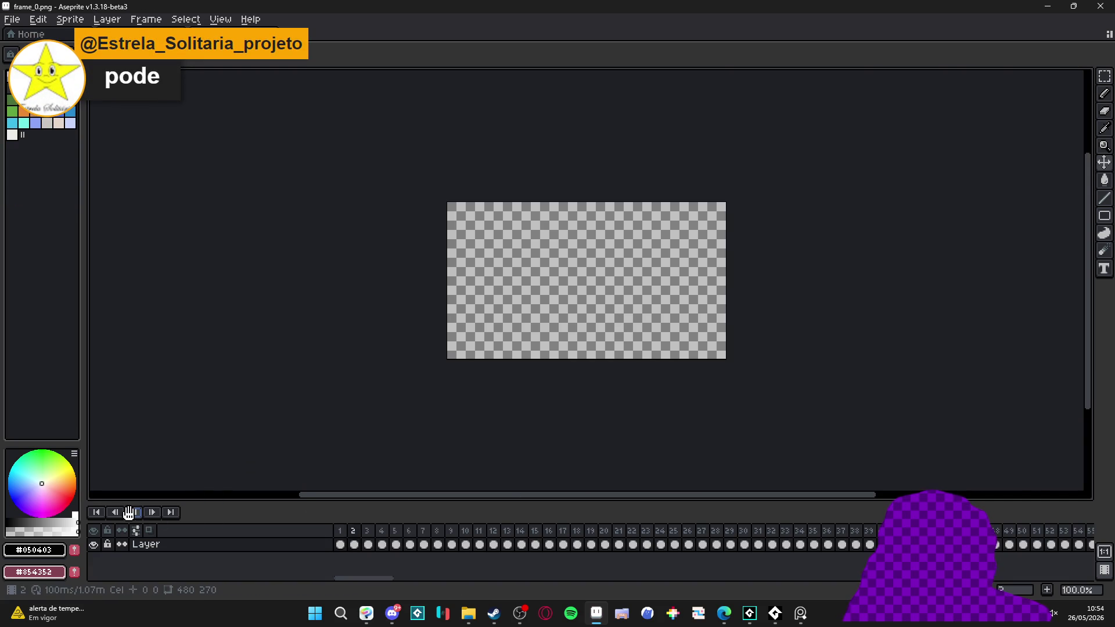
left_click(134, 512)
scroll(590, 340, "up", 2)
left_click_drag(590, 341, 569, 401)
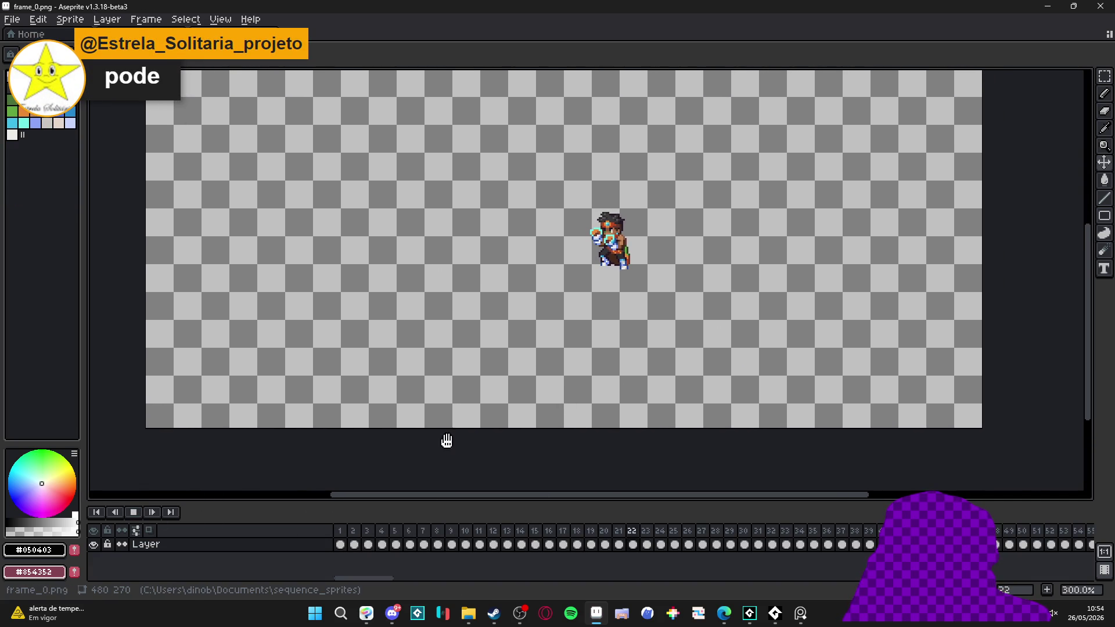
left_click(134, 512)
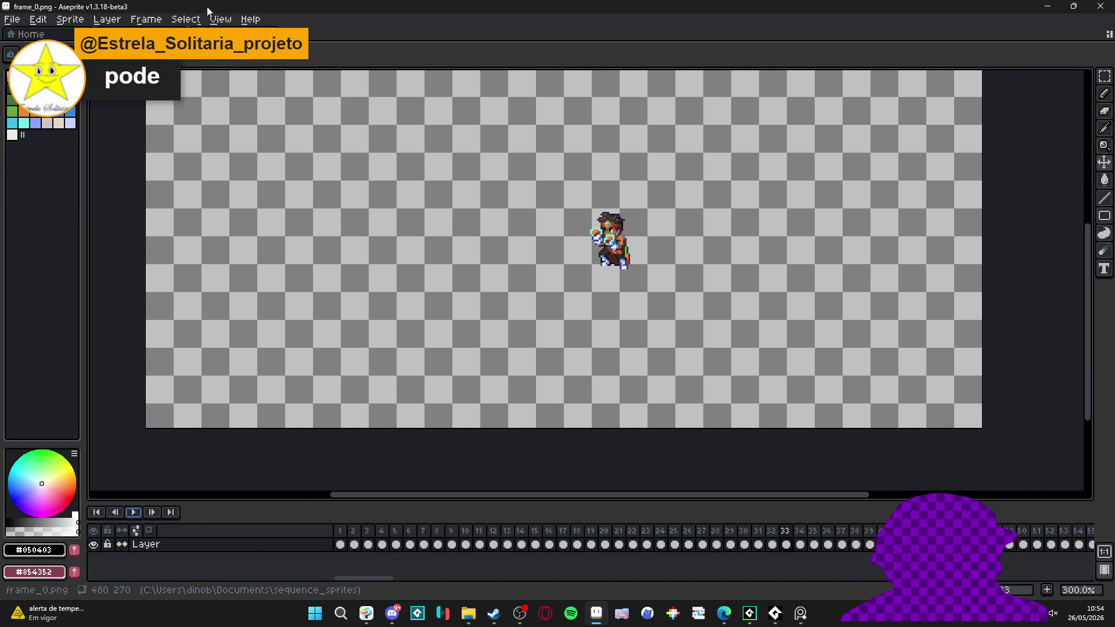
Set a constant 10 ms duration for every frame
left_click(185, 19)
mouse_move(221, 19)
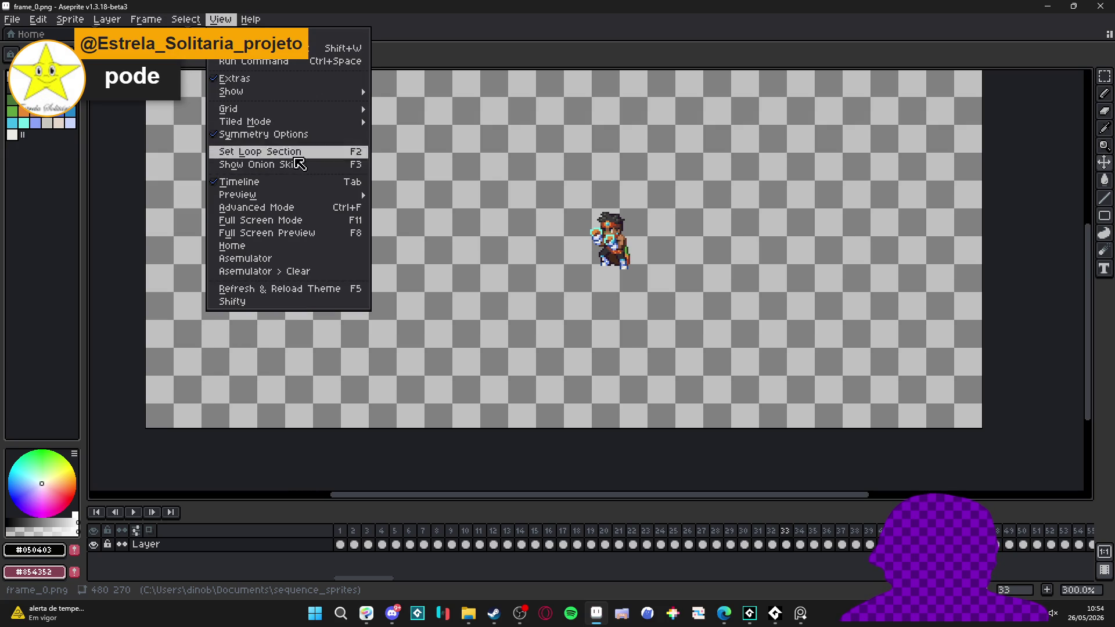
mouse_move(146, 19)
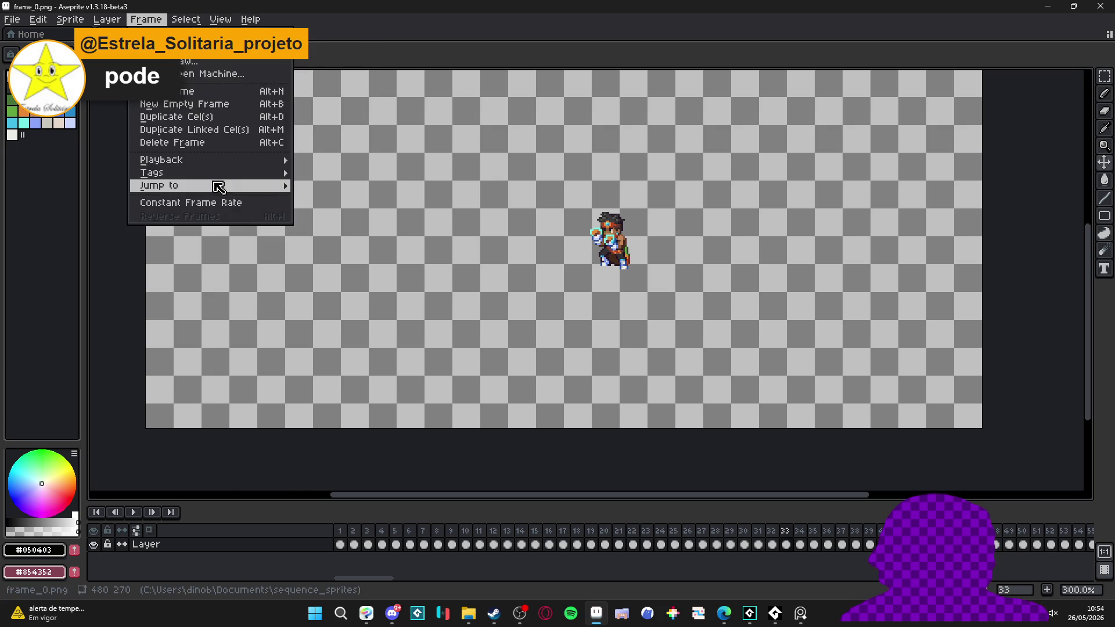
left_click(262, 205)
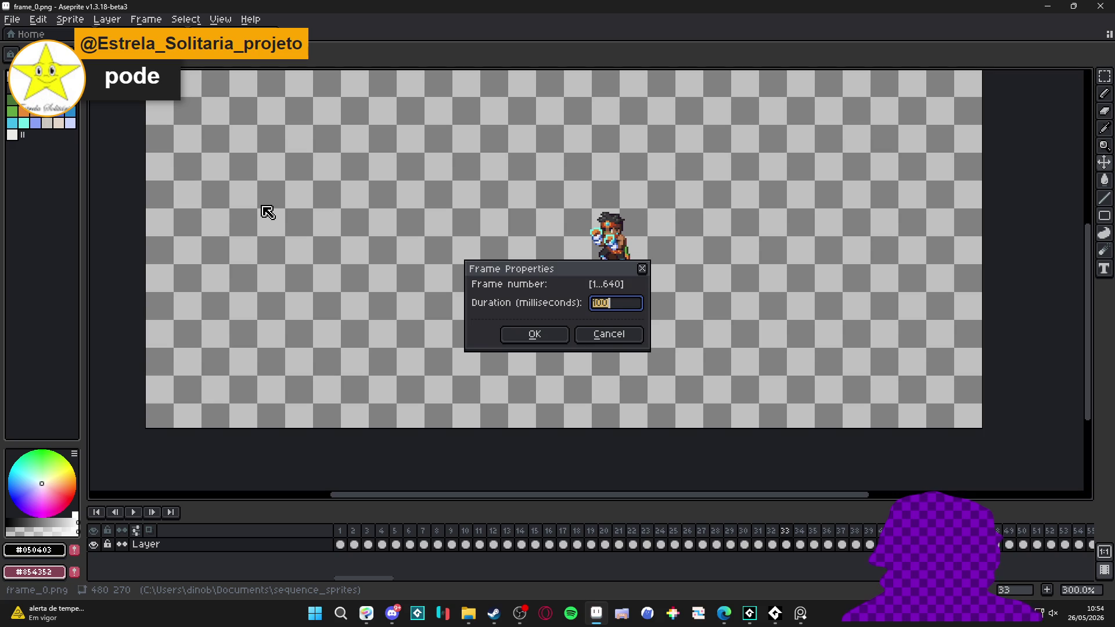
type("10")
key("Return")
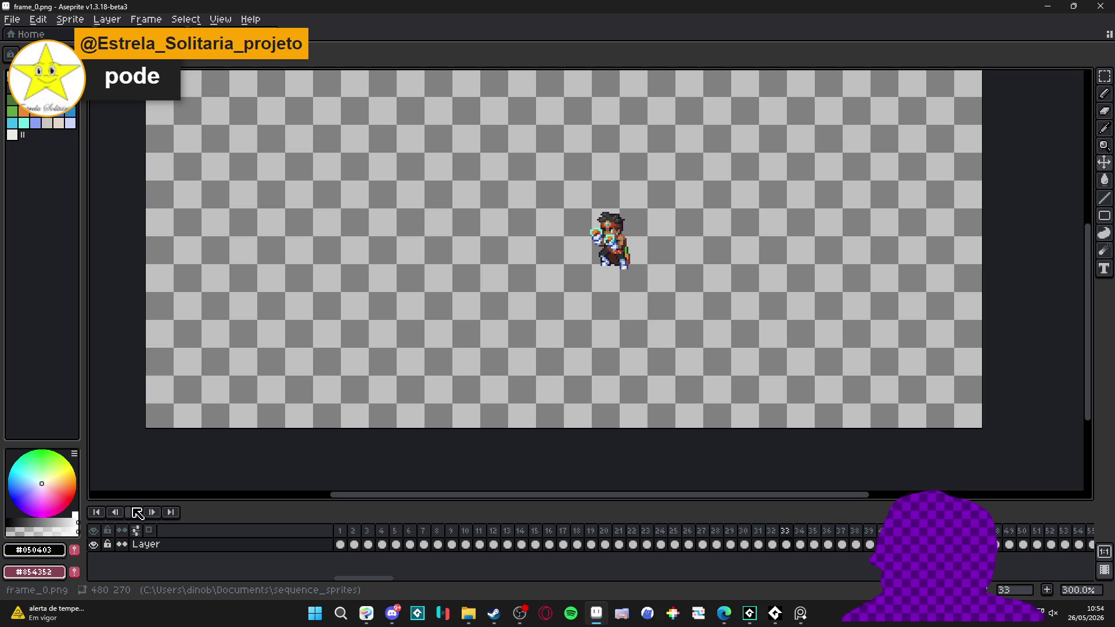
Play and step through the animation up to frame 59, then quit Aseprite without saving
left_click(133, 511)
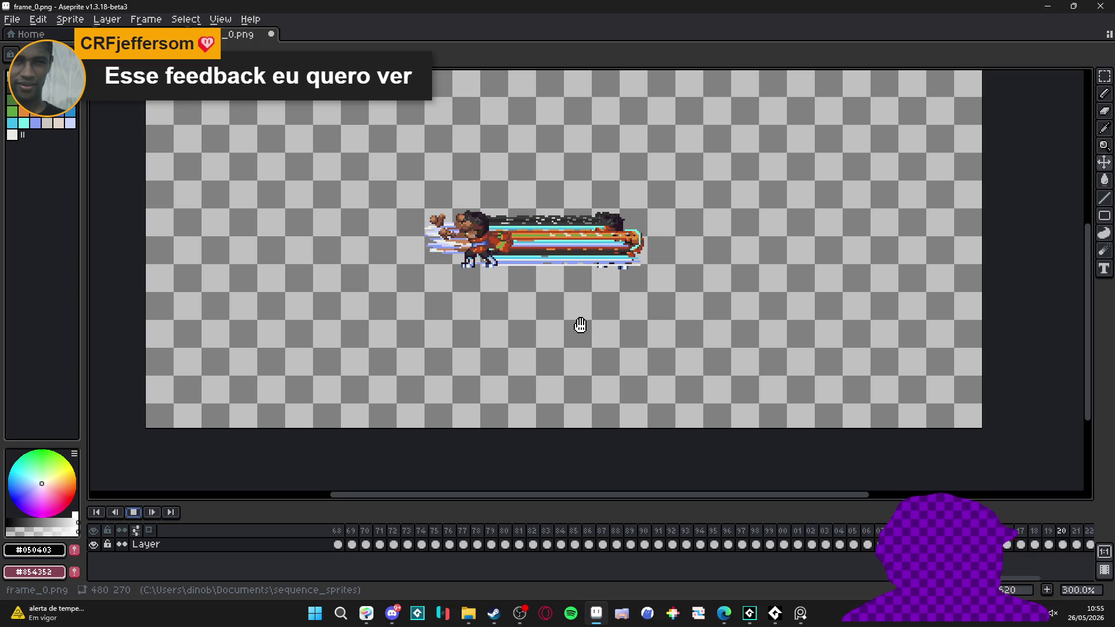
left_click(133, 511)
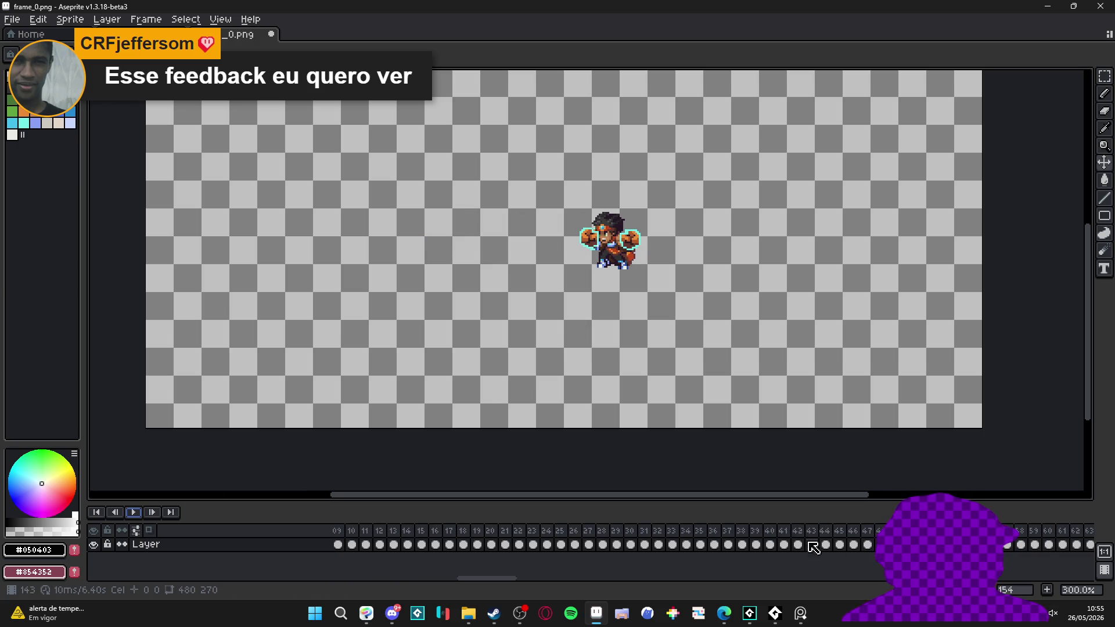
key("Right")
key("Right")
key("Right")
key("Right")
key("Right")
key("Right")
key("Right")
left_click(849, 546)
left_click(1101, 6)
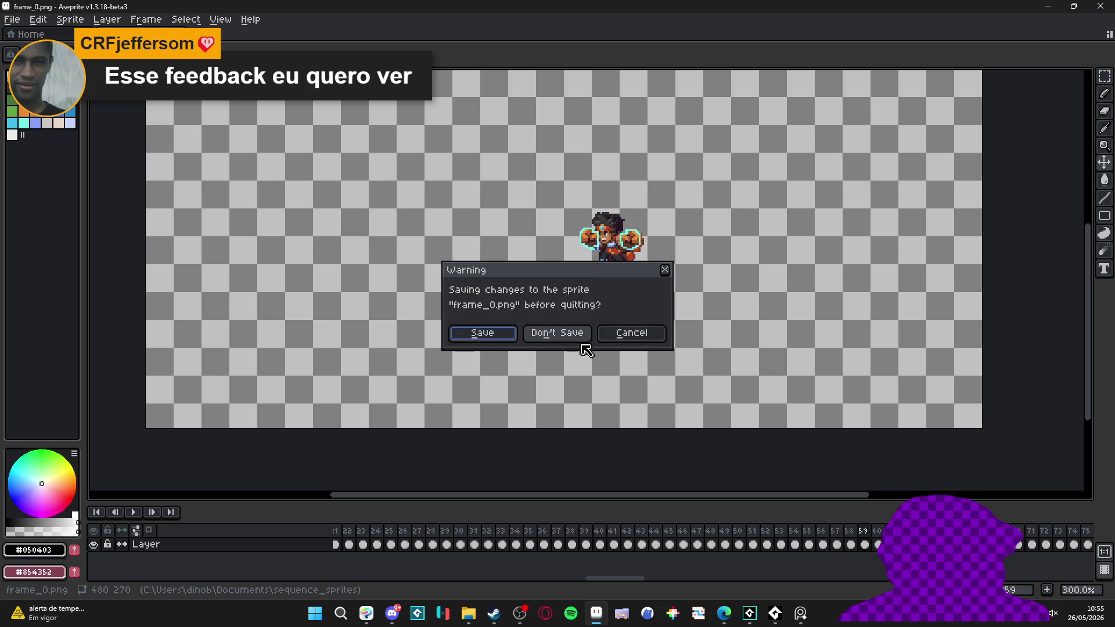
left_click(563, 335)
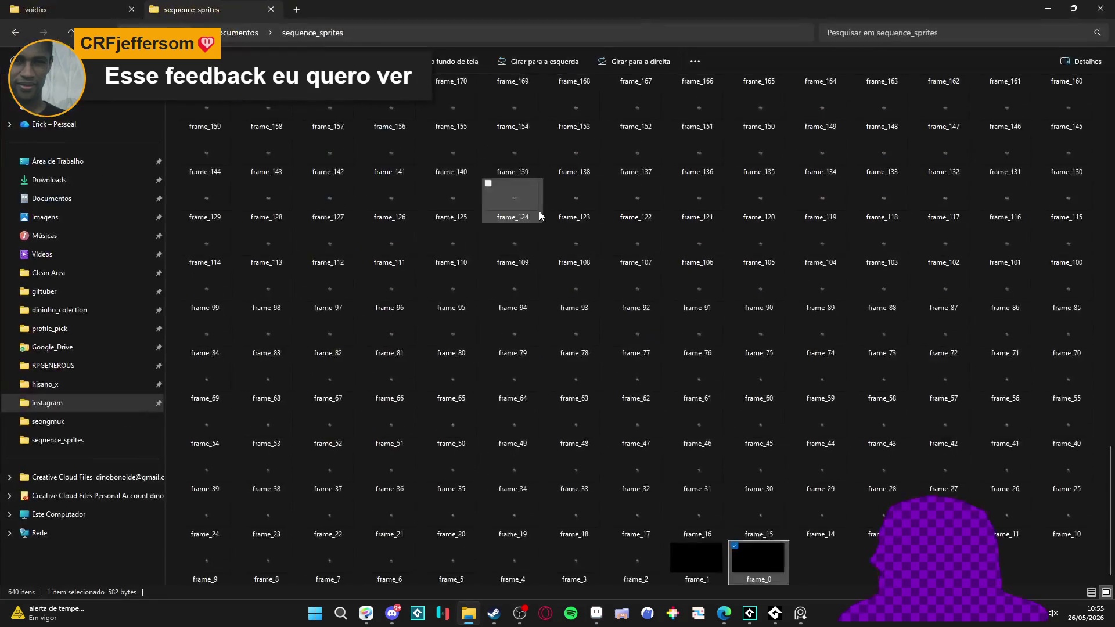
Select and delete all 640 frame PNGs, then close the empty sequence_sprites window
scroll(539, 215, "up", 10)
left_click(516, 188)
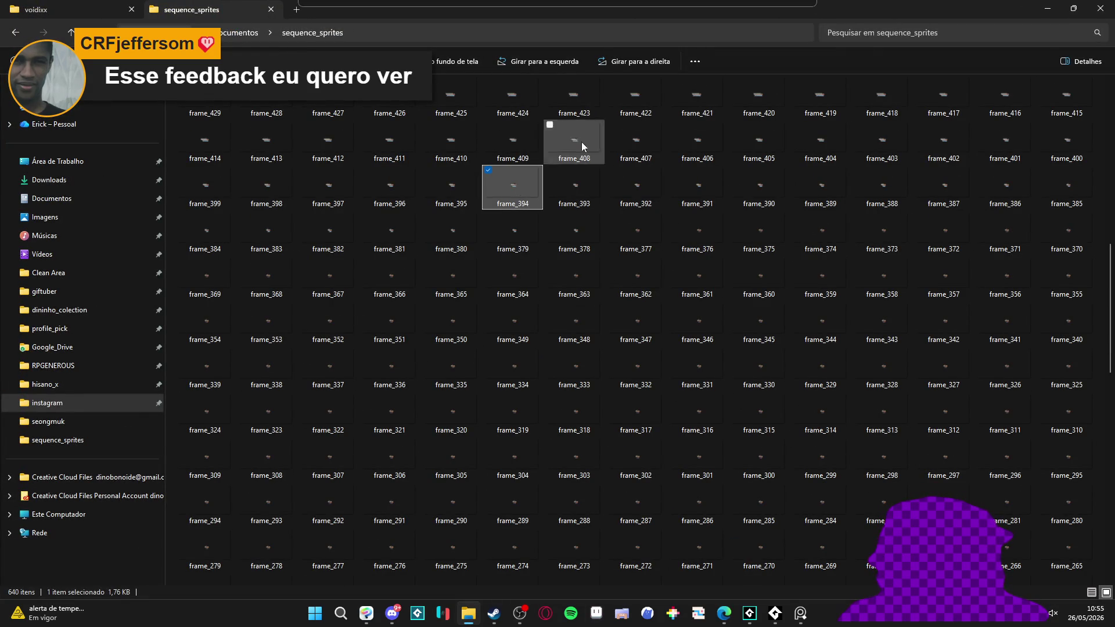
left_click(357, 187)
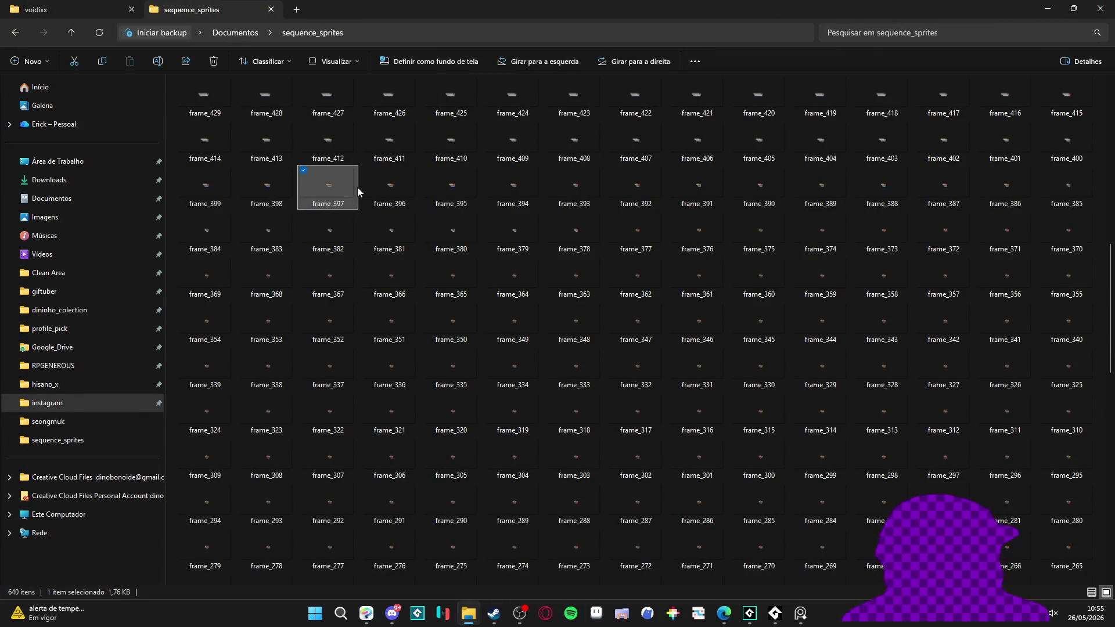
key("ctrl+a")
key("Delete")
key("Return")
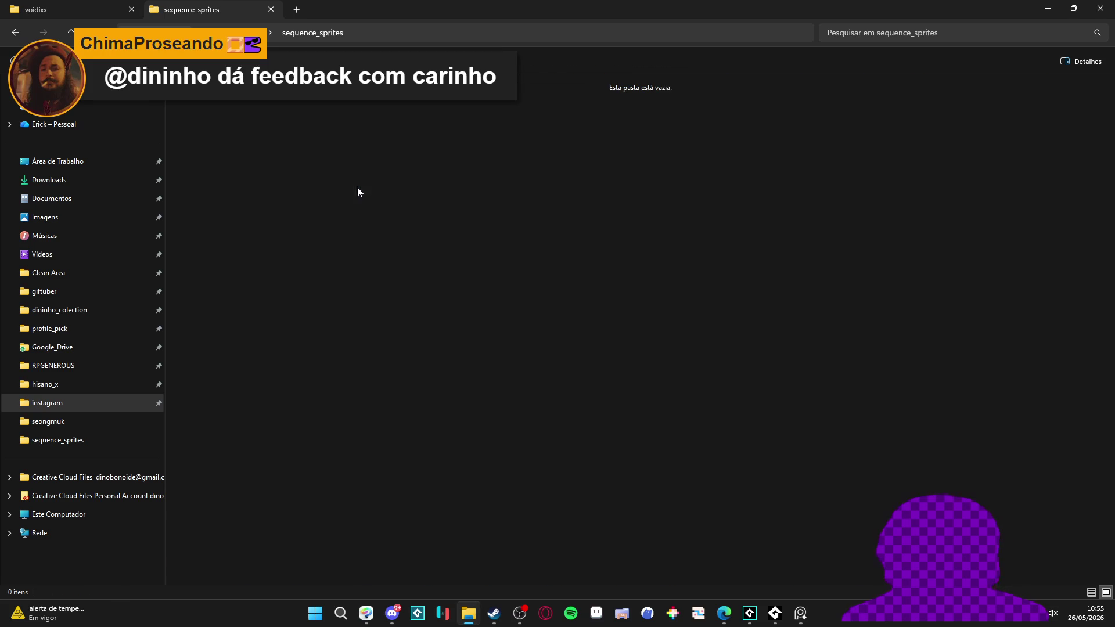
left_click(1101, 9)
left_click(509, 393)
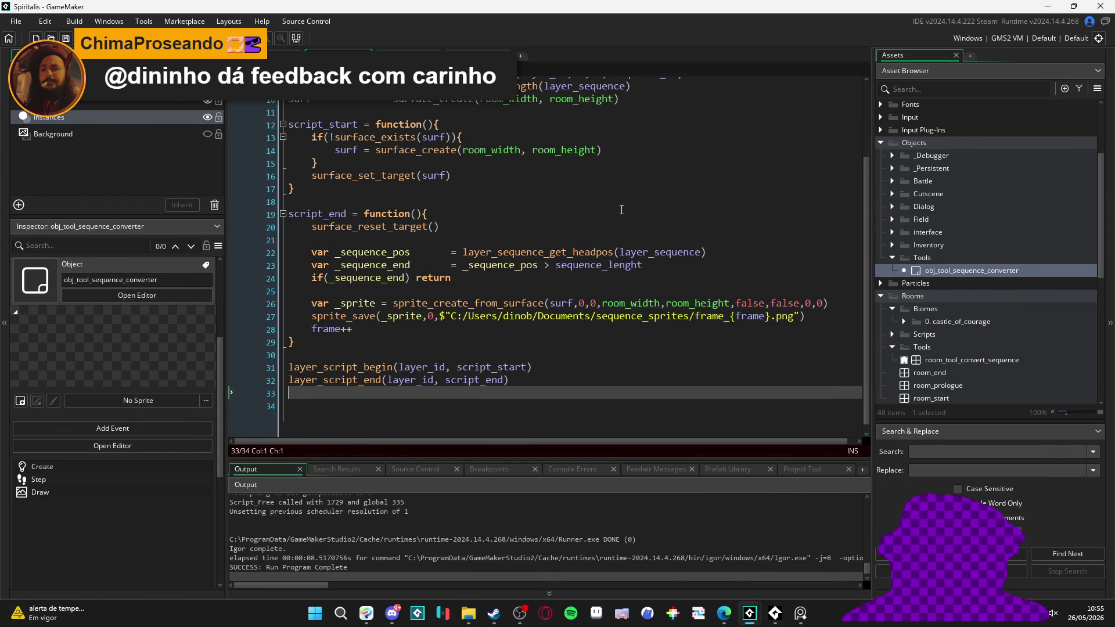
Add draw_clear_alpha(c_white, 0) on a new line after surface_set_target(surf)
left_click(523, 176)
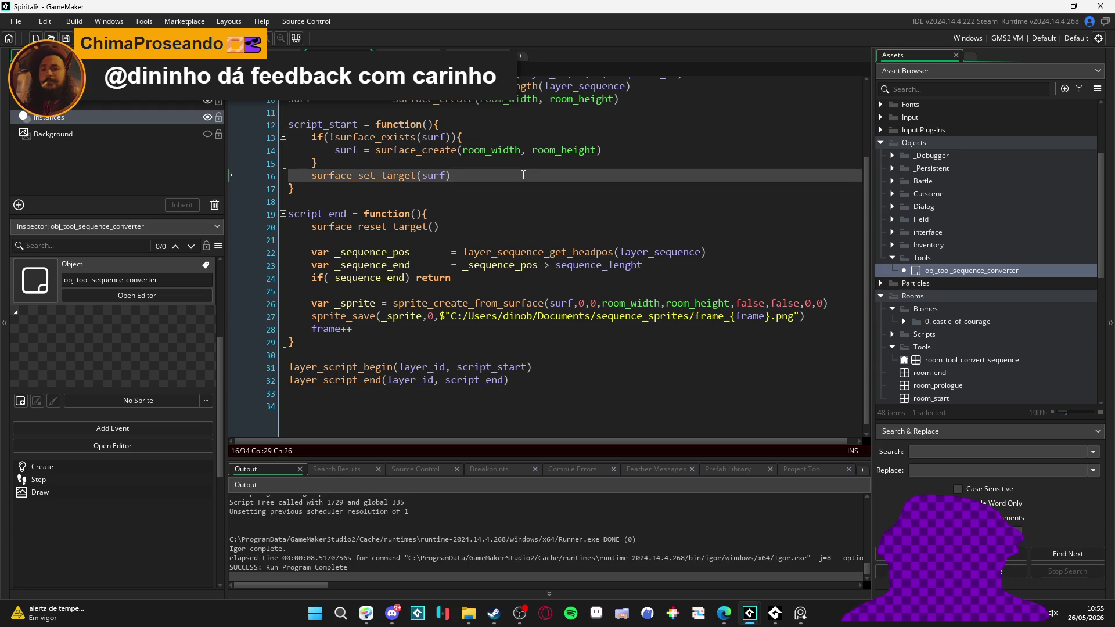
key("Return")
type("draw_clear")
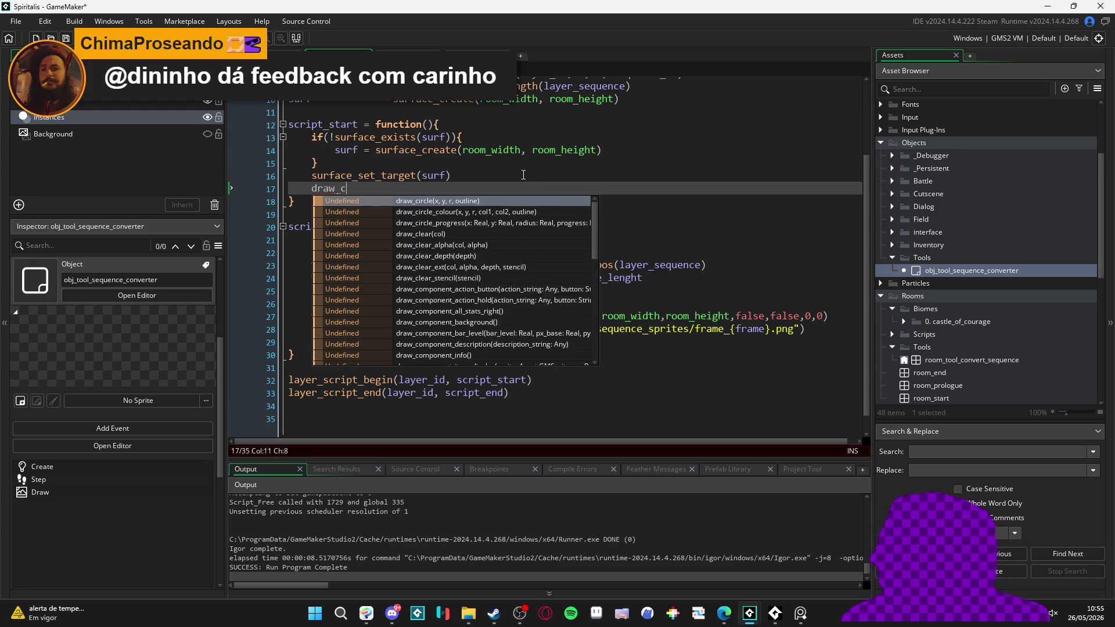
key("Down")
key("Return")
type("c_")
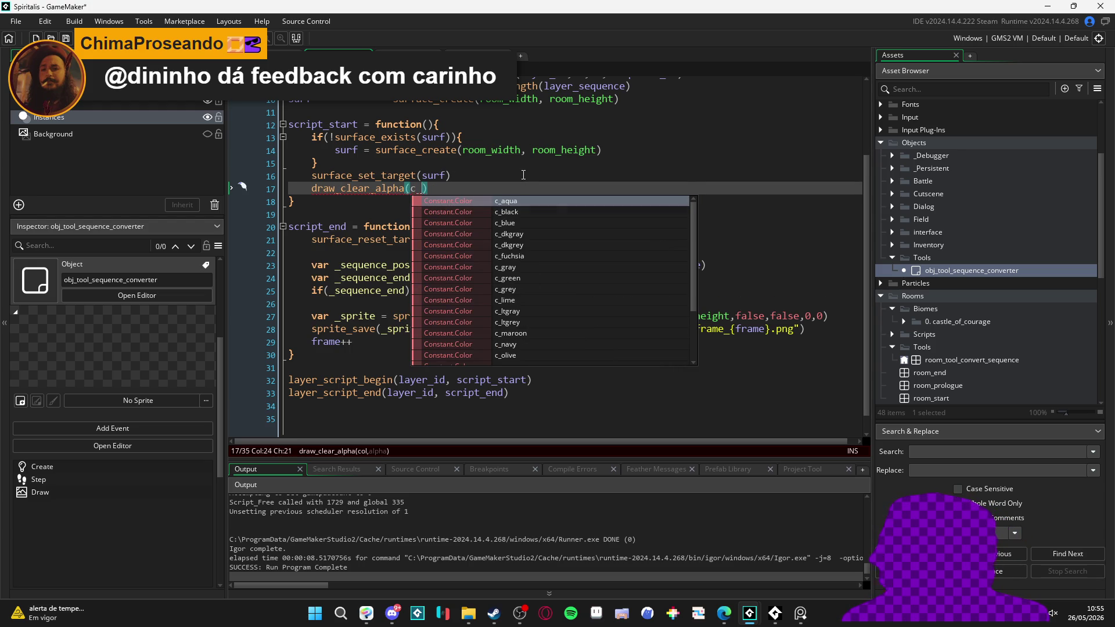
type("white, 0")
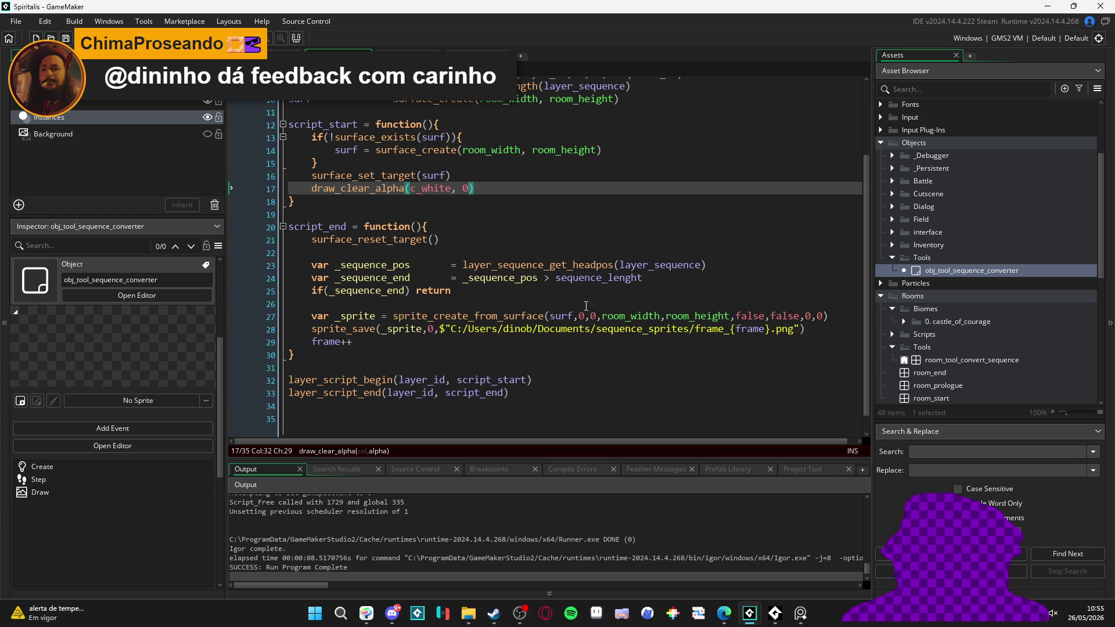
Add spaces after the commas in line 27's sprite_create_from_surface call, then save the project
left_click(665, 316)
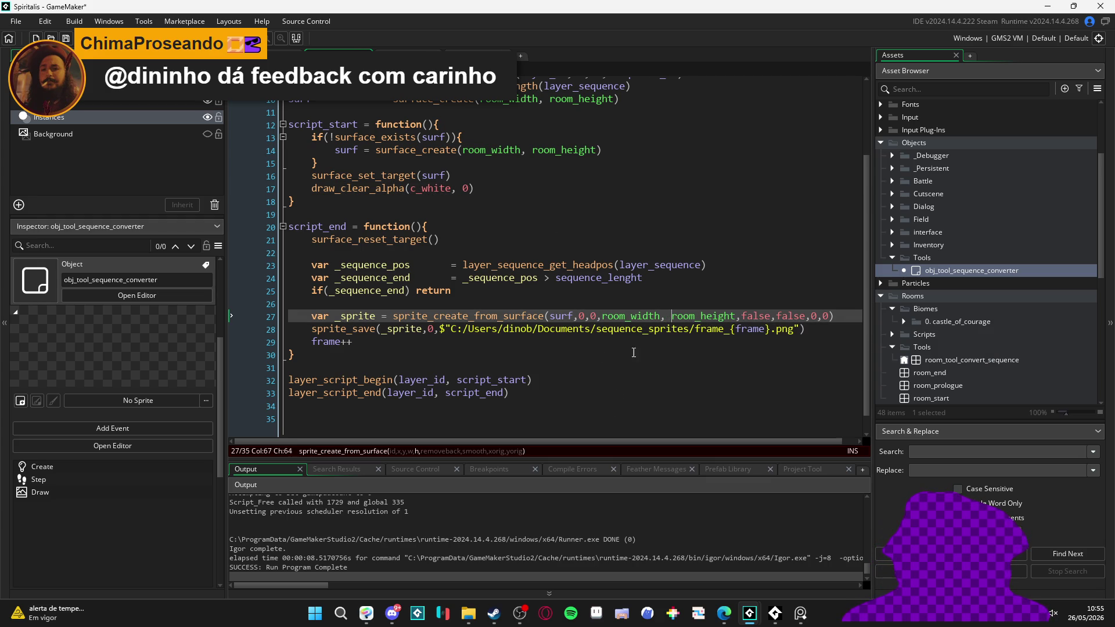
left_click(603, 316)
left_click(746, 316)
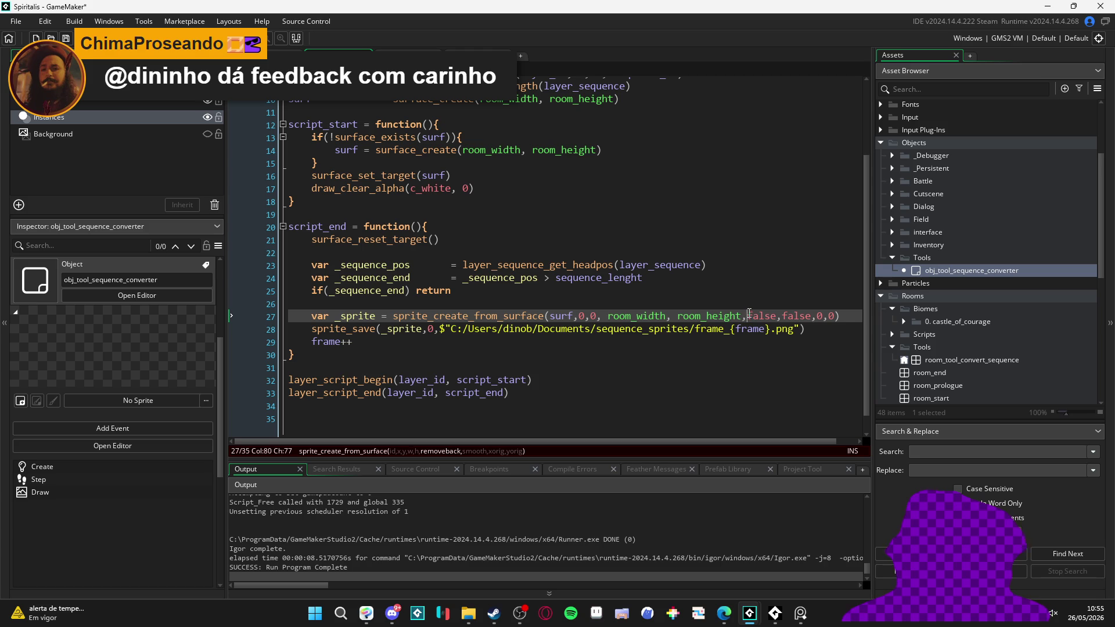
left_click(829, 316)
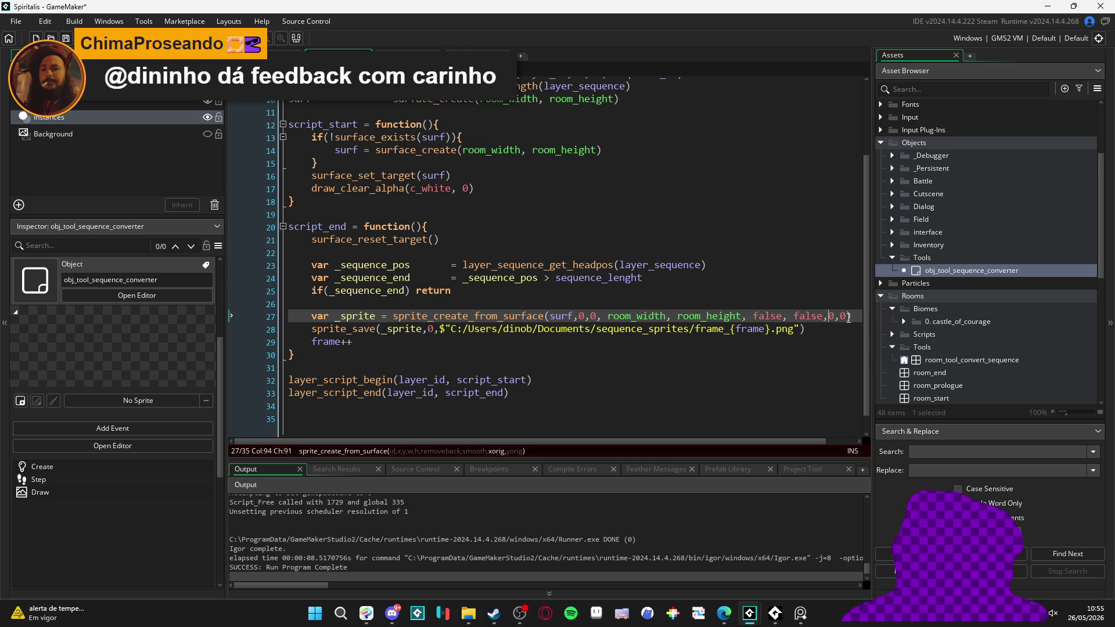
left_click(851, 316)
left_click(579, 317)
key("ctrl+s")
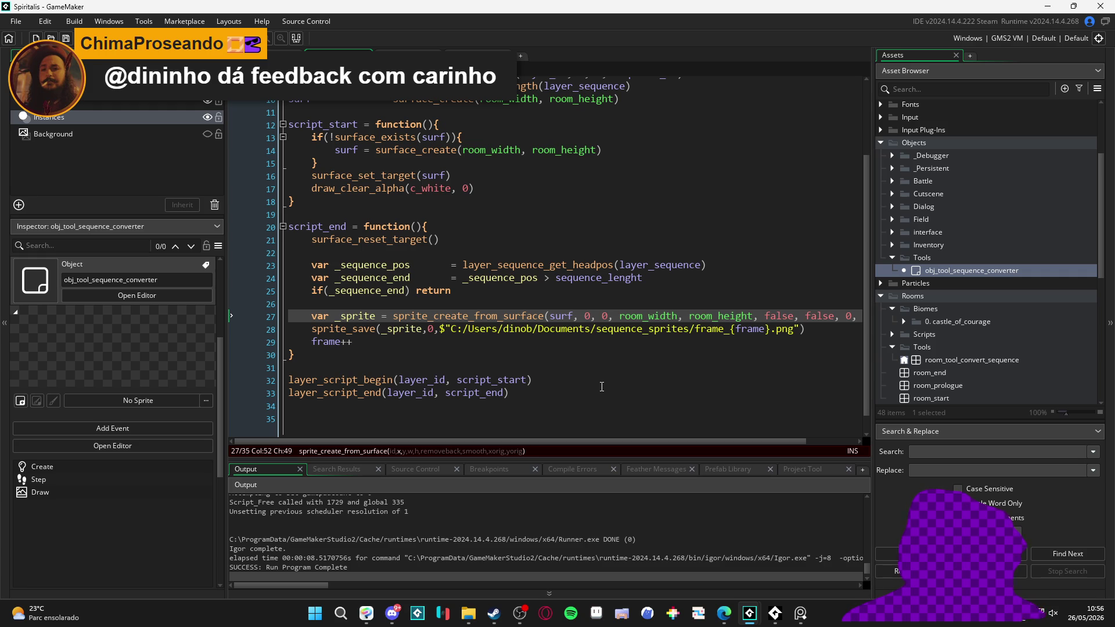
Run the game once with F5, close it, and return to the sequence_sprites folder
key("F5")
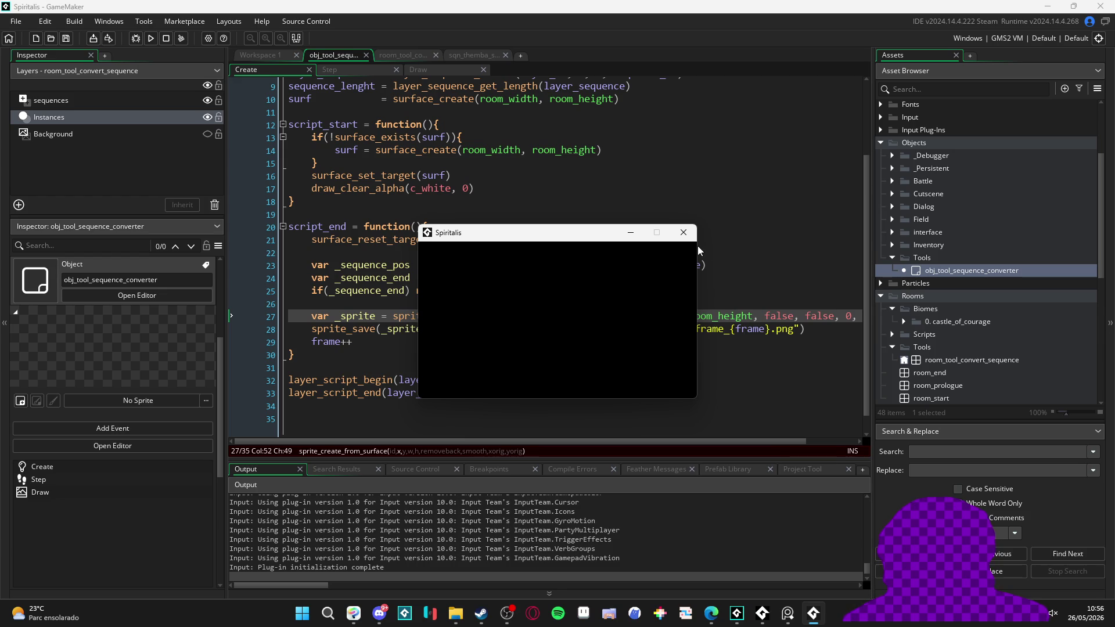
left_click(684, 233)
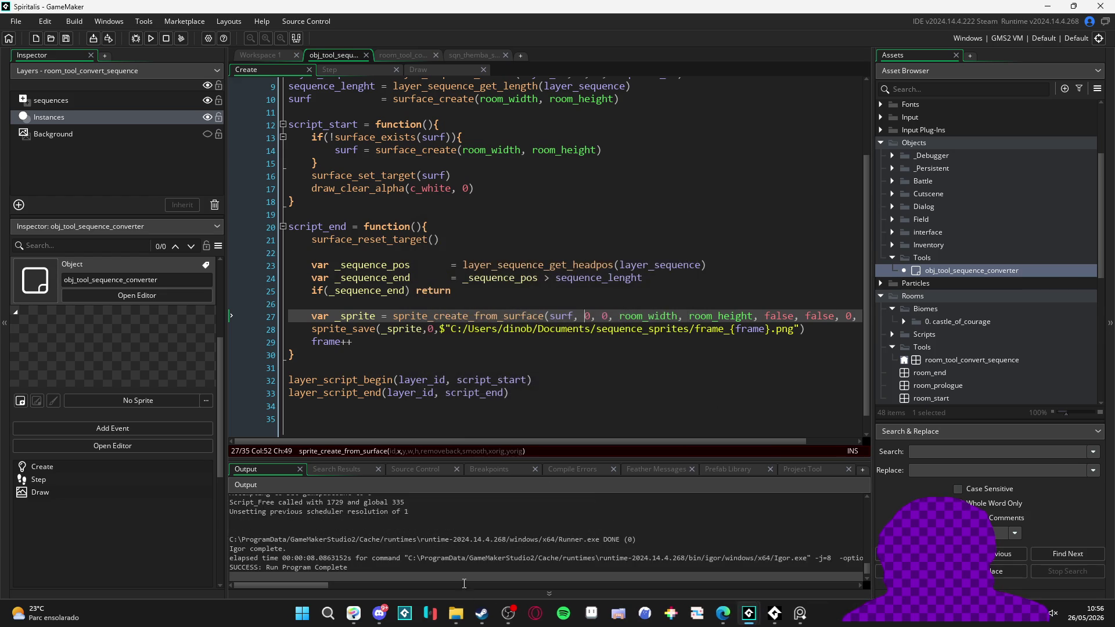
left_click(474, 613)
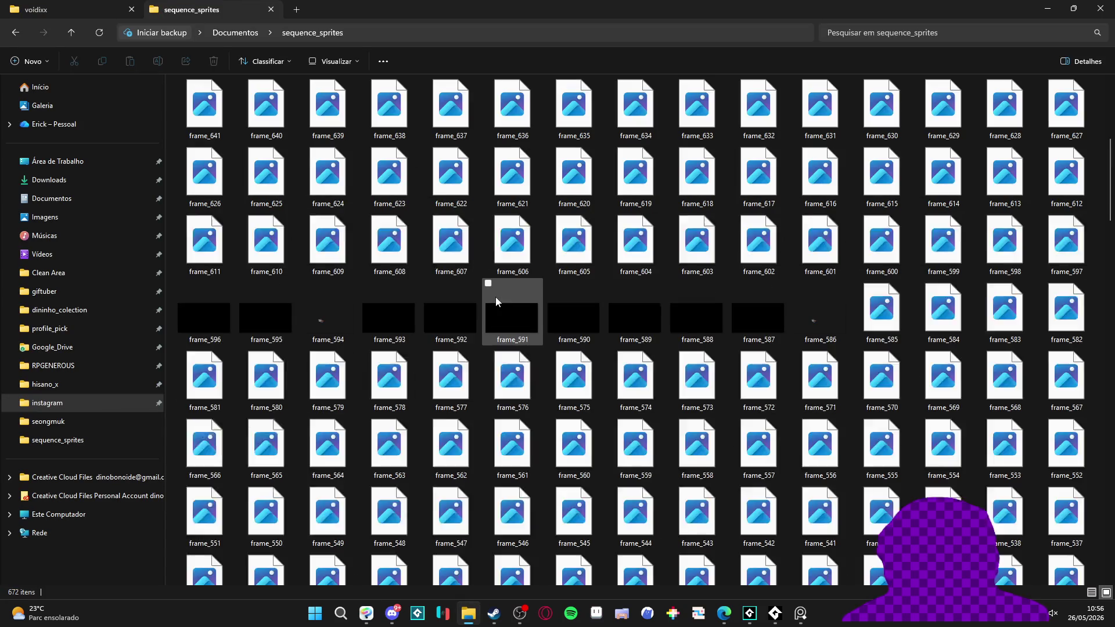
Select frame_635 and scroll through the sequence_sprites thumbnail grid
scroll(496, 298, "up", 2)
left_click(572, 238)
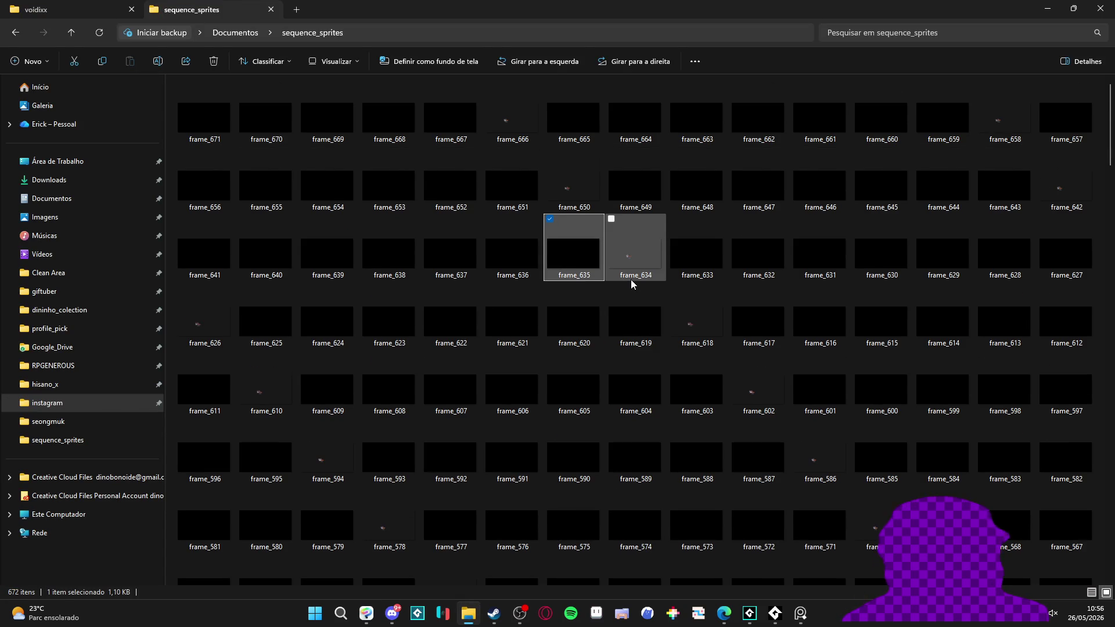
scroll(631, 280, "down", 5)
scroll(631, 279, "down", 10)
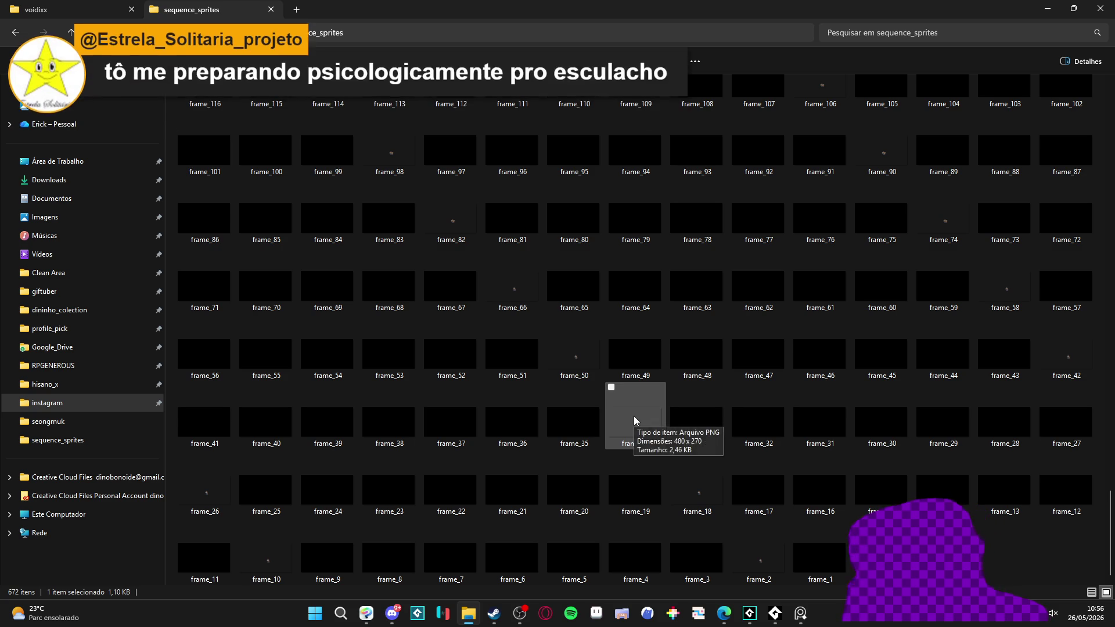
Bring the AudioTitan console forward, lower the system volume, then open frame_2 in the photo viewer
left_click(774, 616)
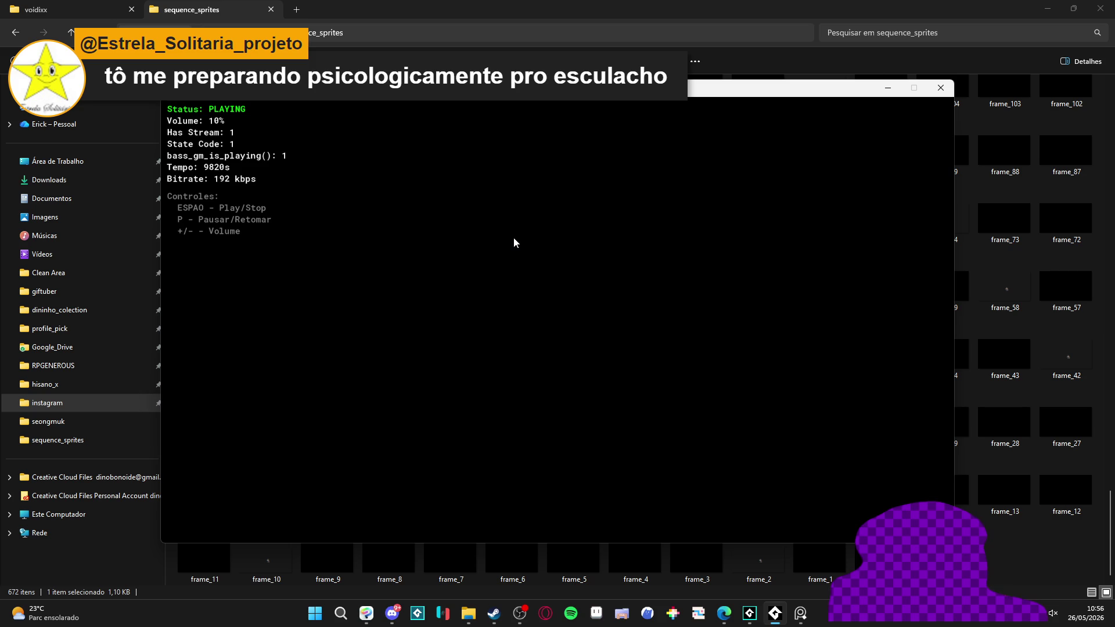
key("XF86AudioRaiseVolume")
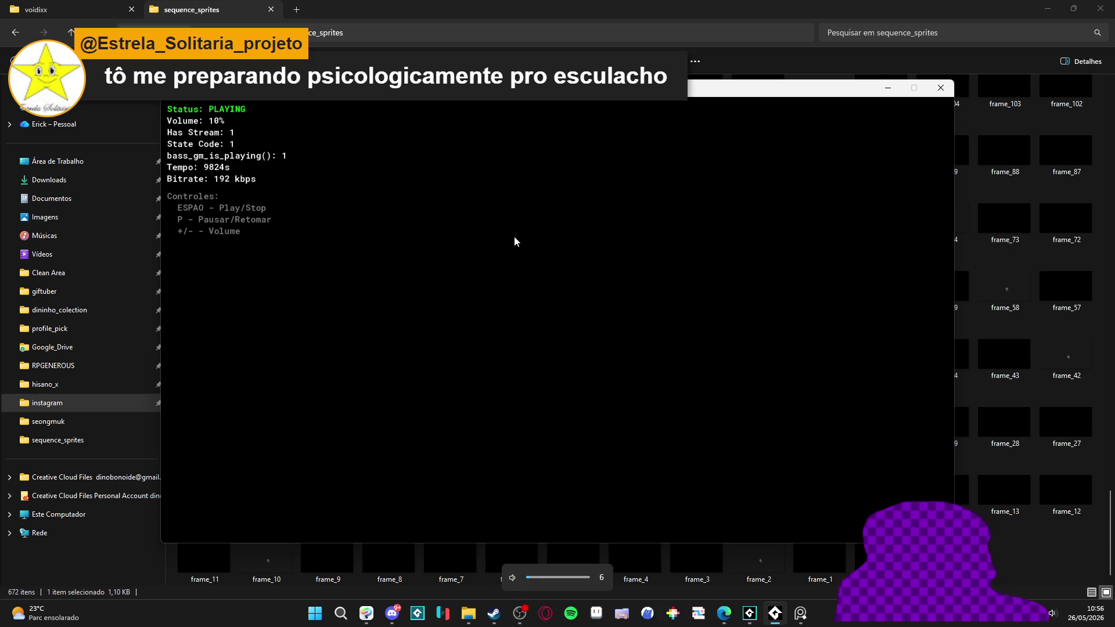
key("XF86AudioLowerVolume")
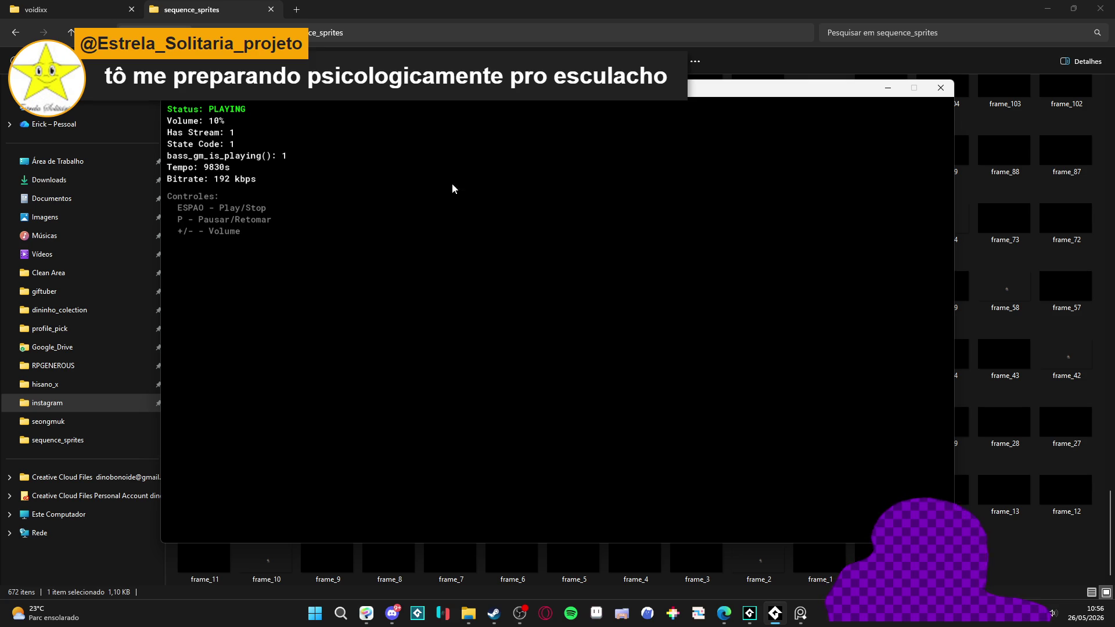
left_click(886, 90)
double_click(756, 552)
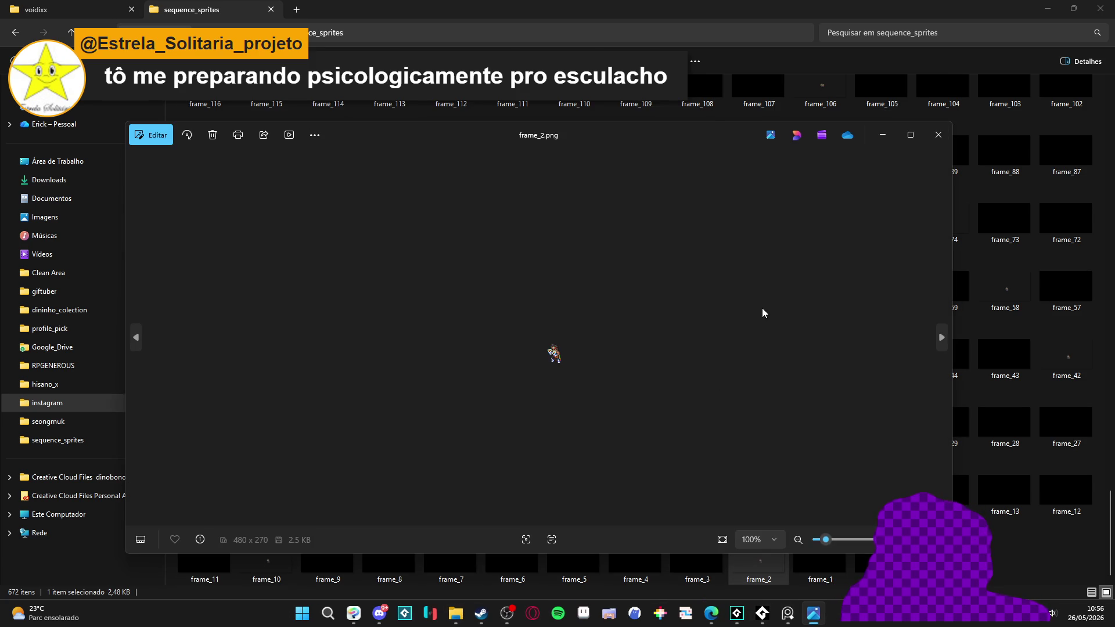
Step through saved frames up to frame_66 in Photos, then close the viewer
key("Left")
key("Left")
key("Left")
key("Left")
key("Left")
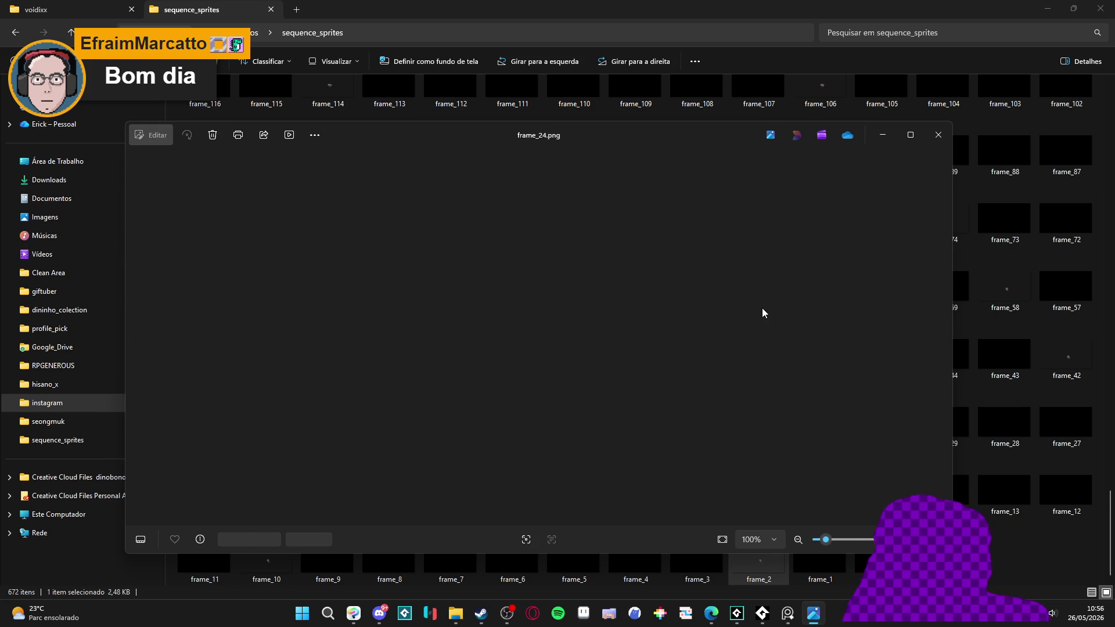
key("Left")
key("Left")
key("Left")
key("Left")
key("Left")
key("Left")
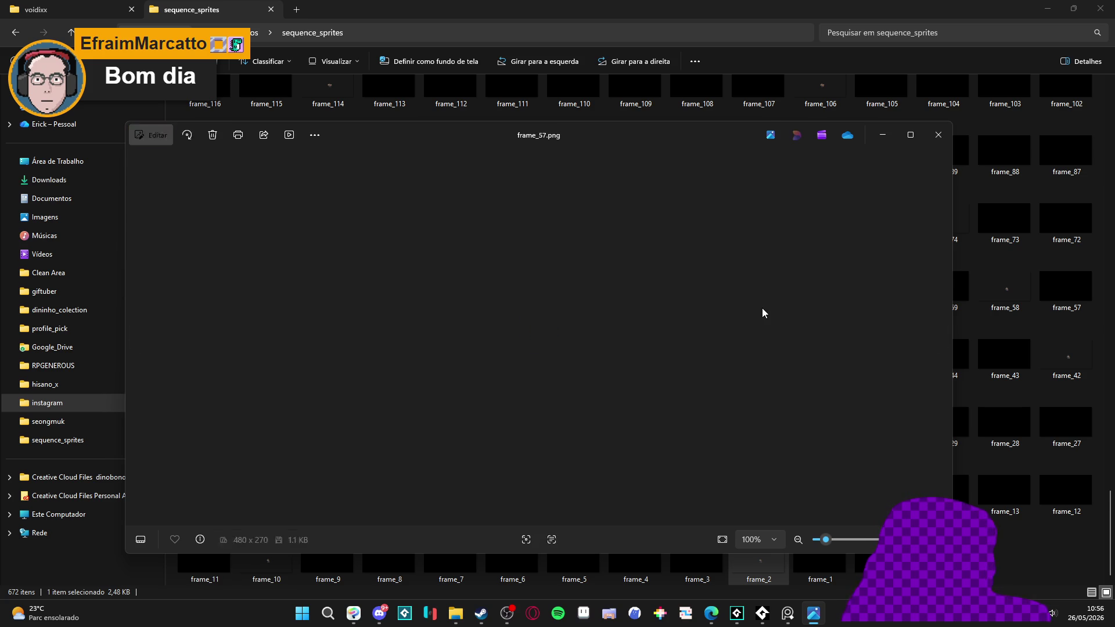
key("Left")
key("Left")
key("Left")
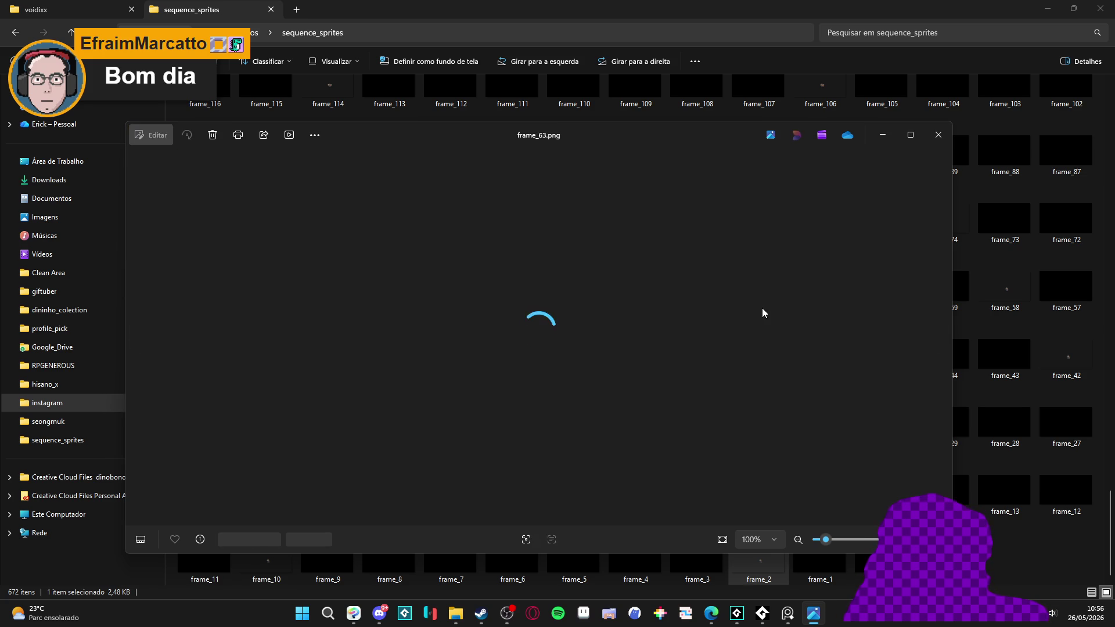
key("Left")
key("Left")
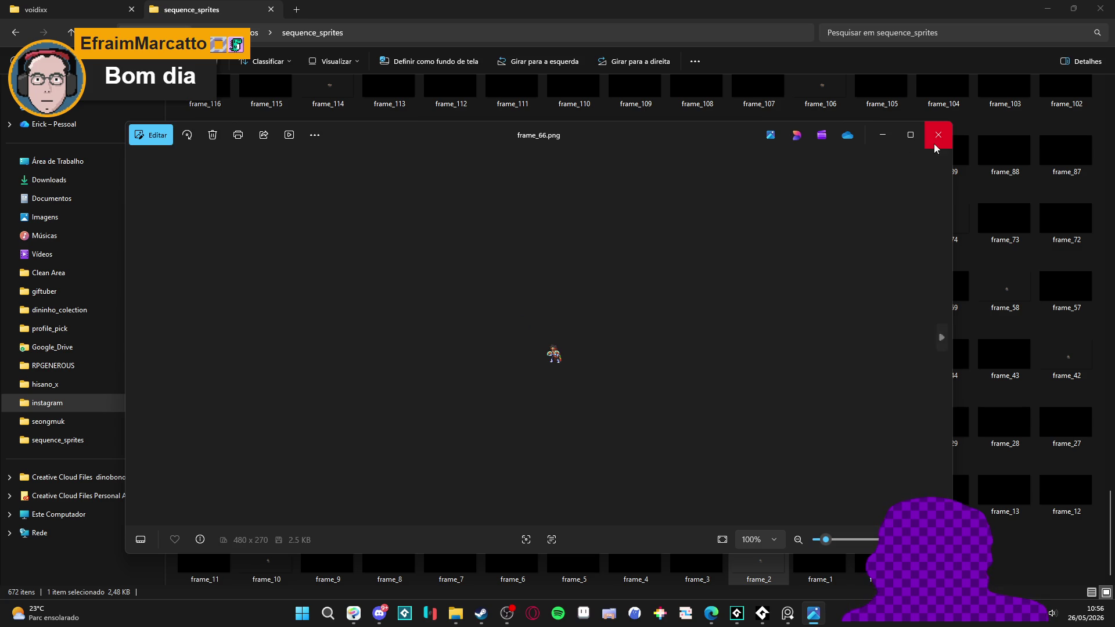
left_click(929, 144)
Select frames 10, 26, 18, 34 and 50 in the folder
left_click(261, 563)
left_click(206, 493)
left_click(698, 493)
left_click(637, 425)
left_click(581, 357)
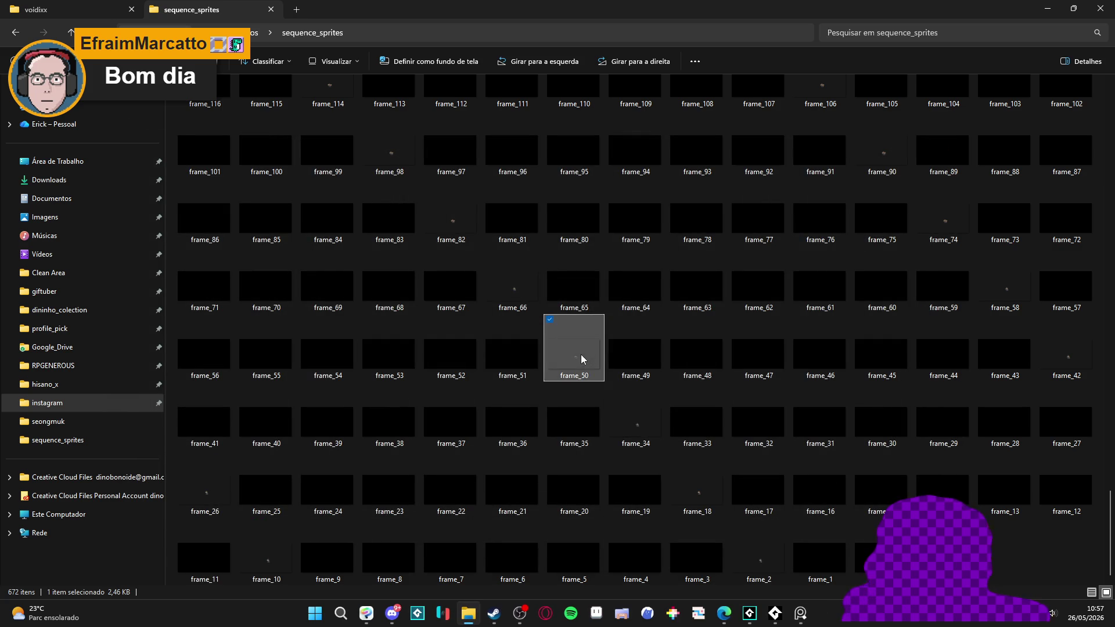
Open and close frame_426, frame_666 and frame_650 to inspect them
scroll(494, 287, "up", 15)
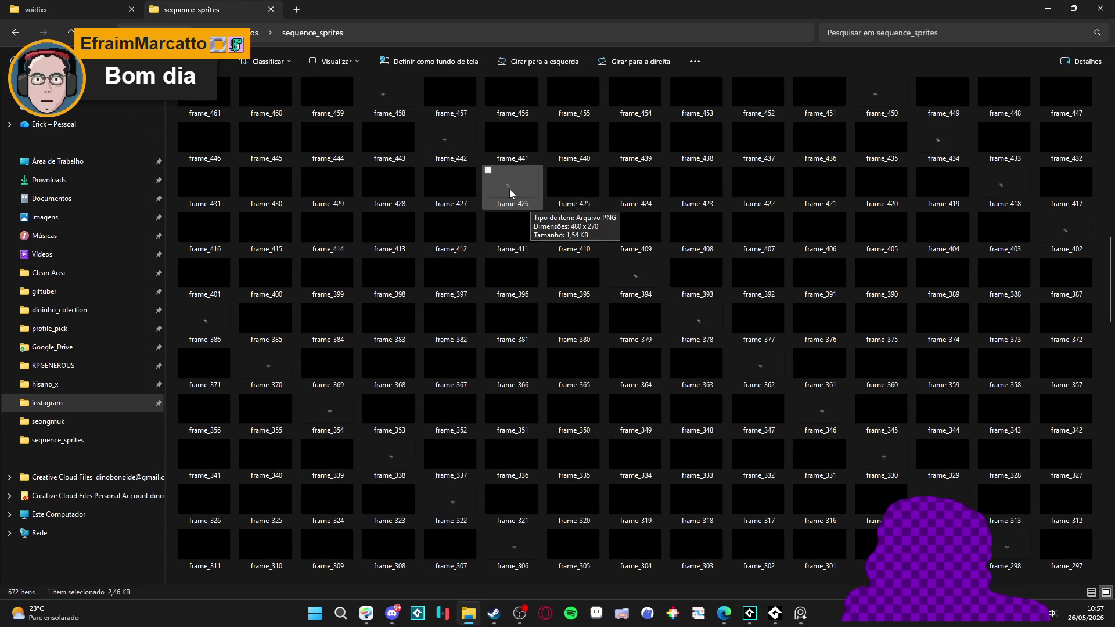
double_click(510, 190)
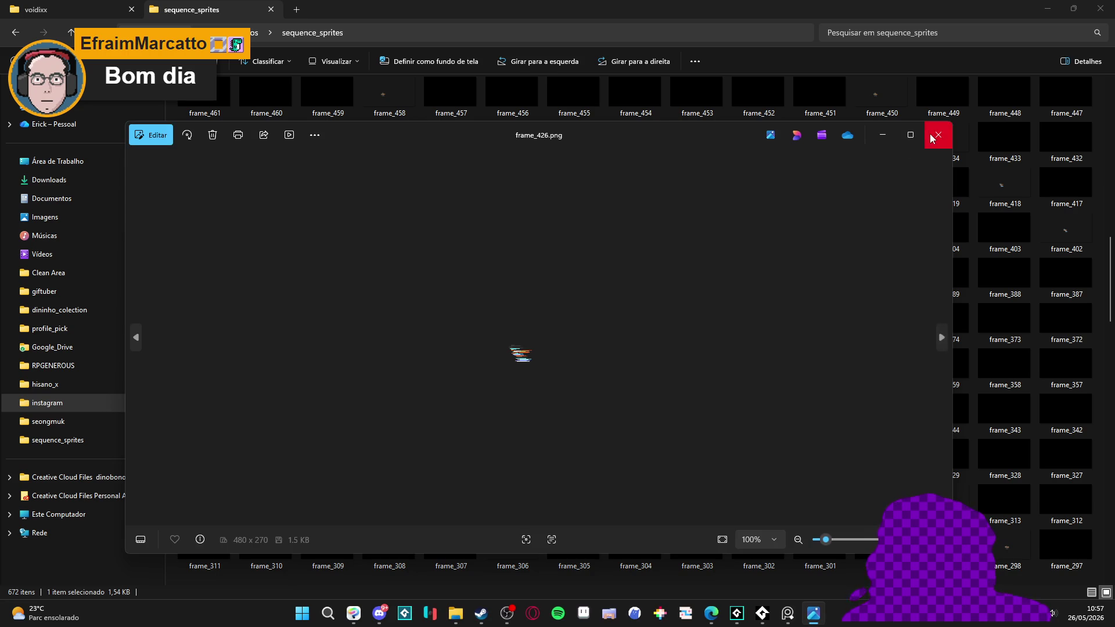
left_click(930, 137)
scroll(397, 142, "up", 10)
left_click(511, 97)
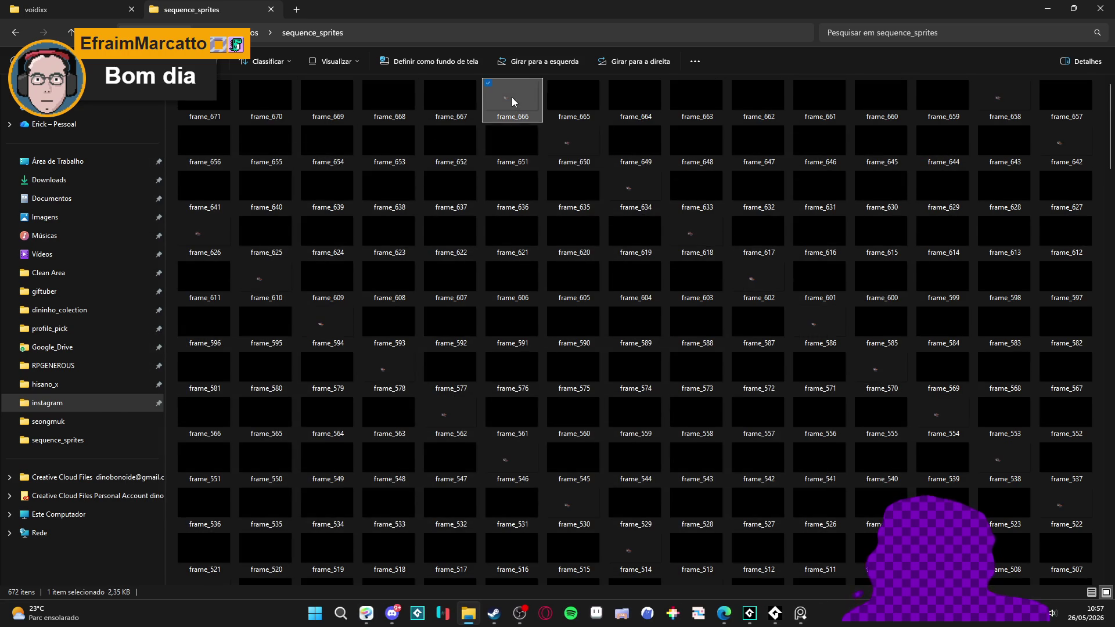
double_click(511, 96)
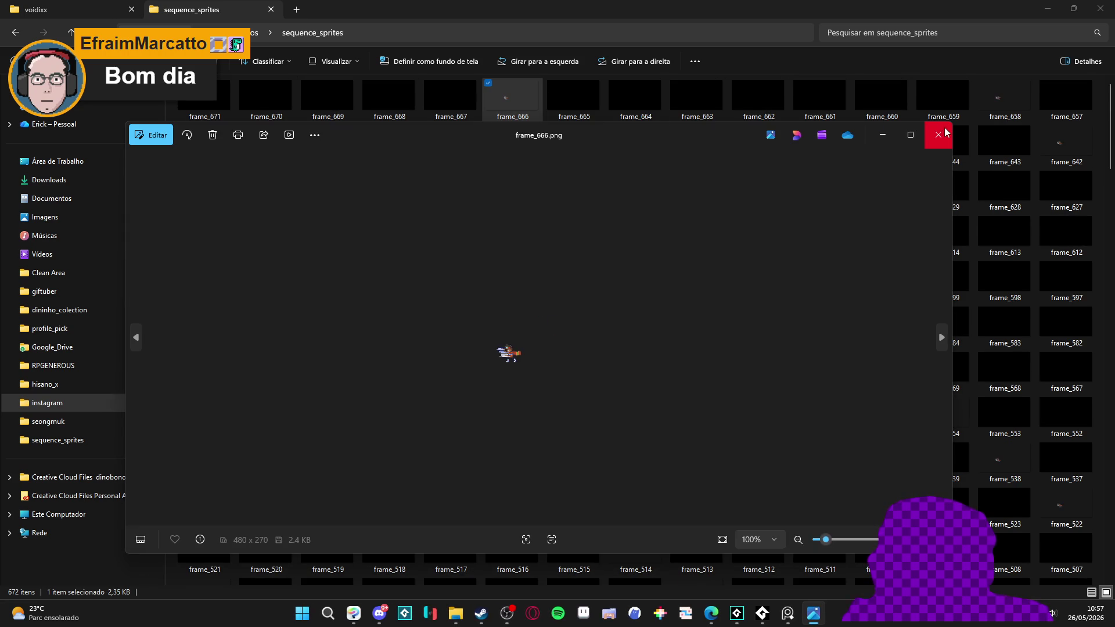
left_click(939, 135)
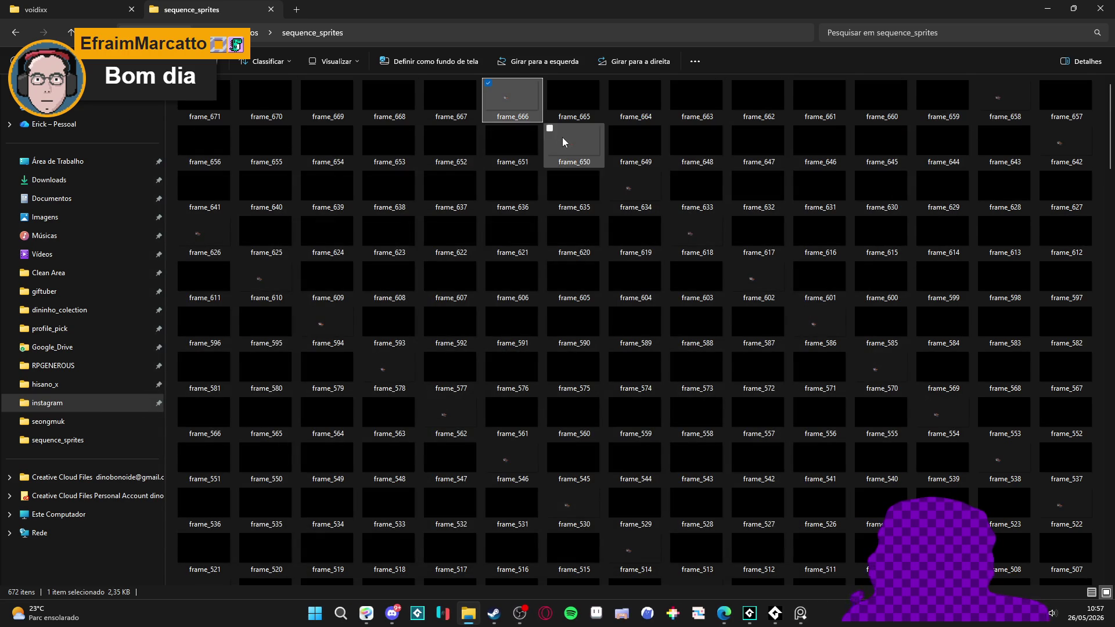
double_click(584, 141)
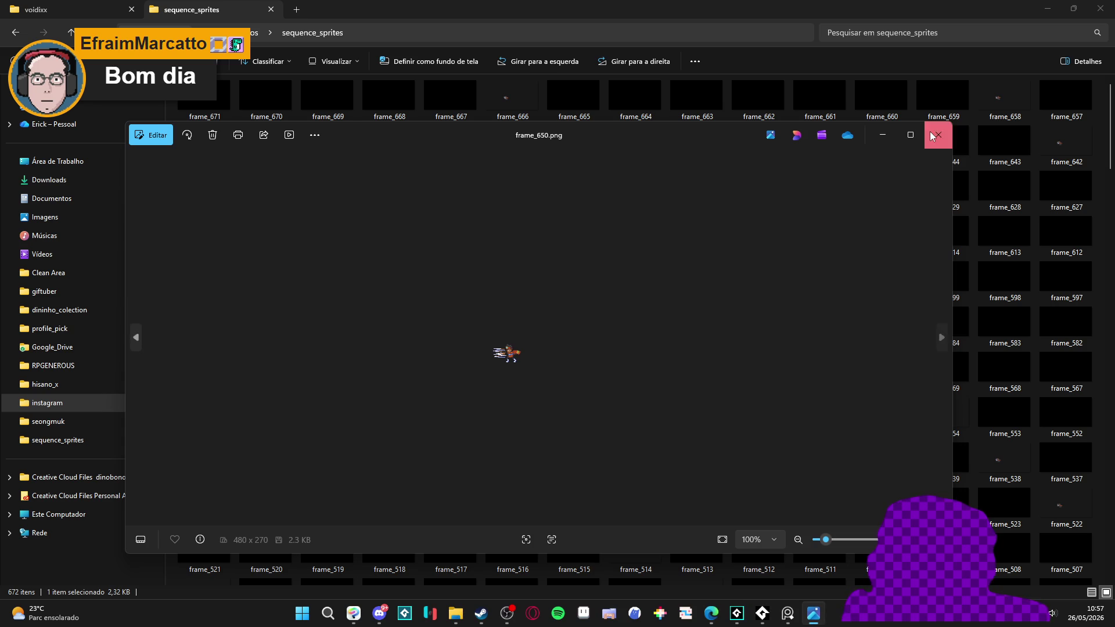
left_click(932, 136)
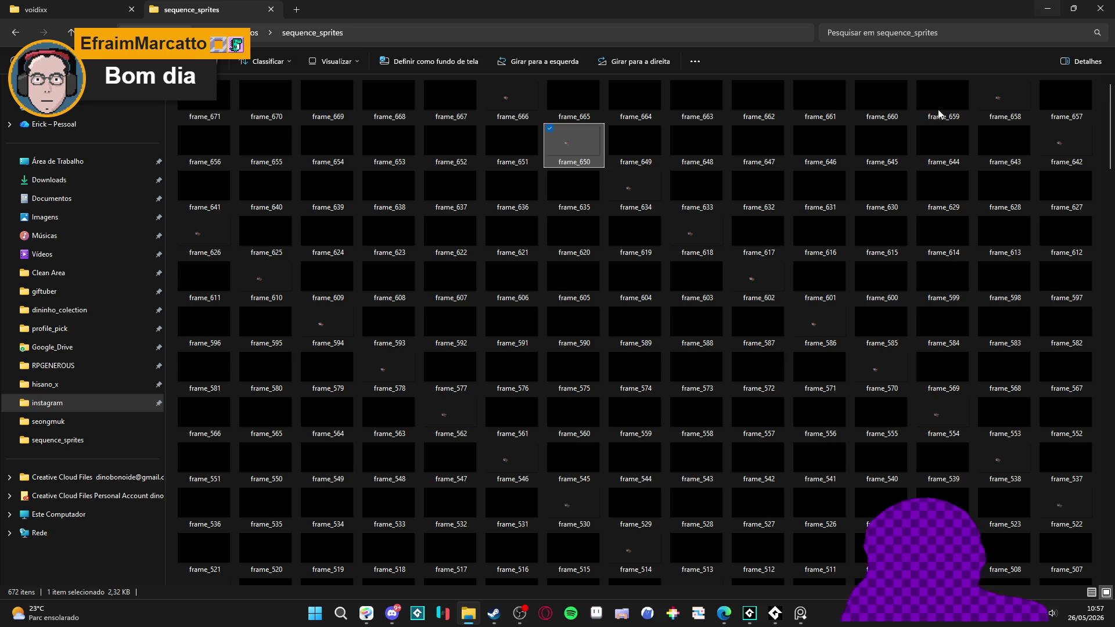
Permanently delete all 672 frames from sequence_sprites and minimize the folder
key("ctrl+a")
key("shift+Delete")
key("Return")
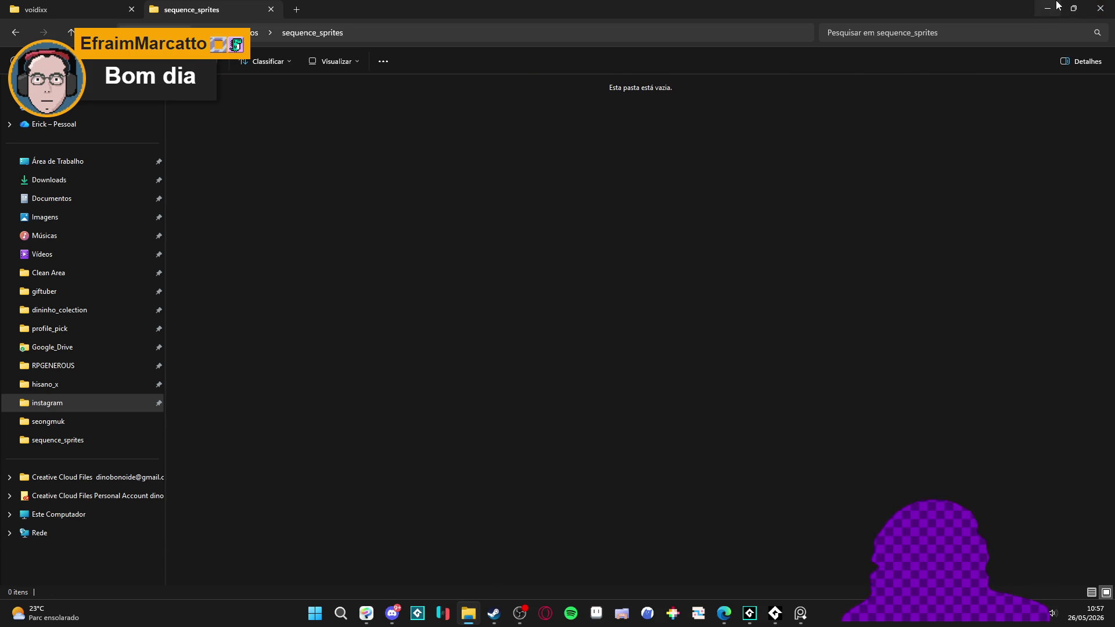
left_click(1057, 6)
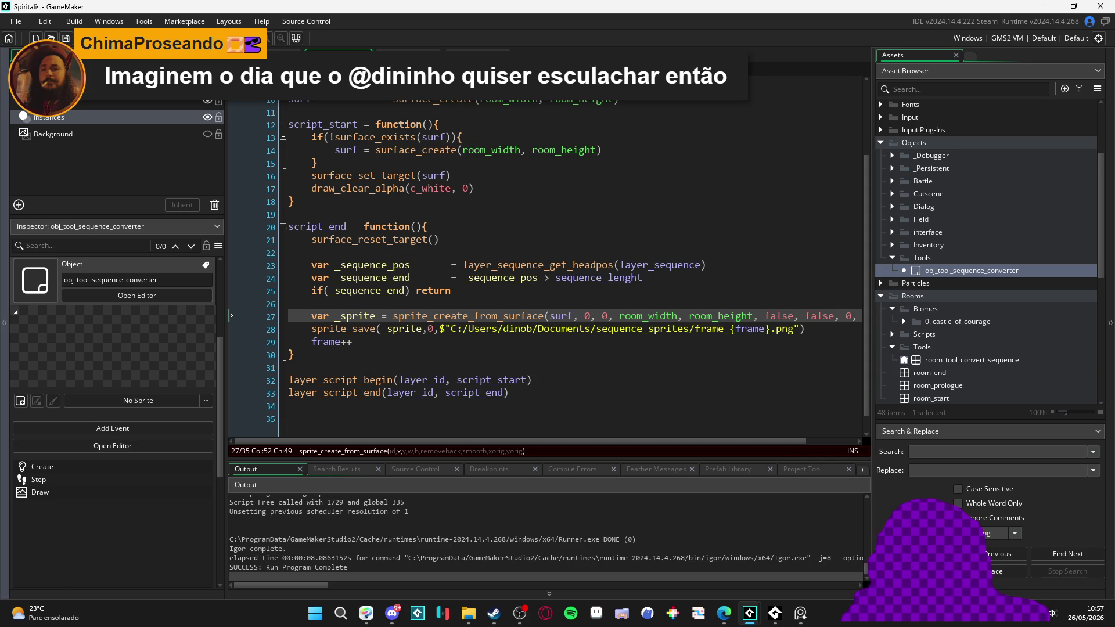
Switch to the Edge browser showing the YouTube channel page
left_click(724, 613)
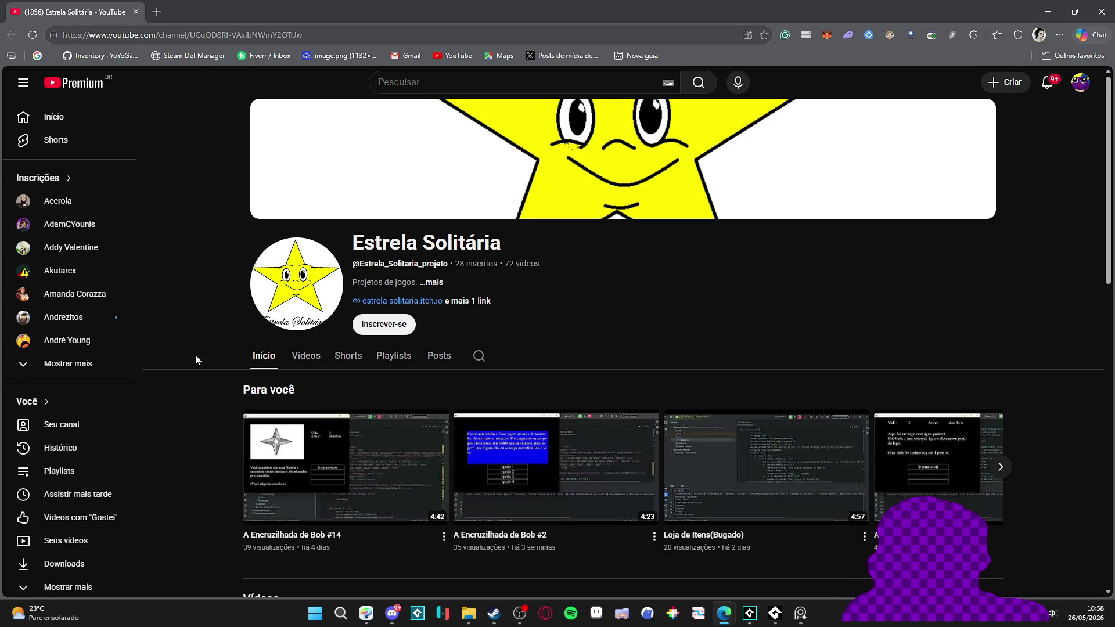
Open the Estrela Solitária channel's video list and scroll through it
scroll(289, 344, "down", 1)
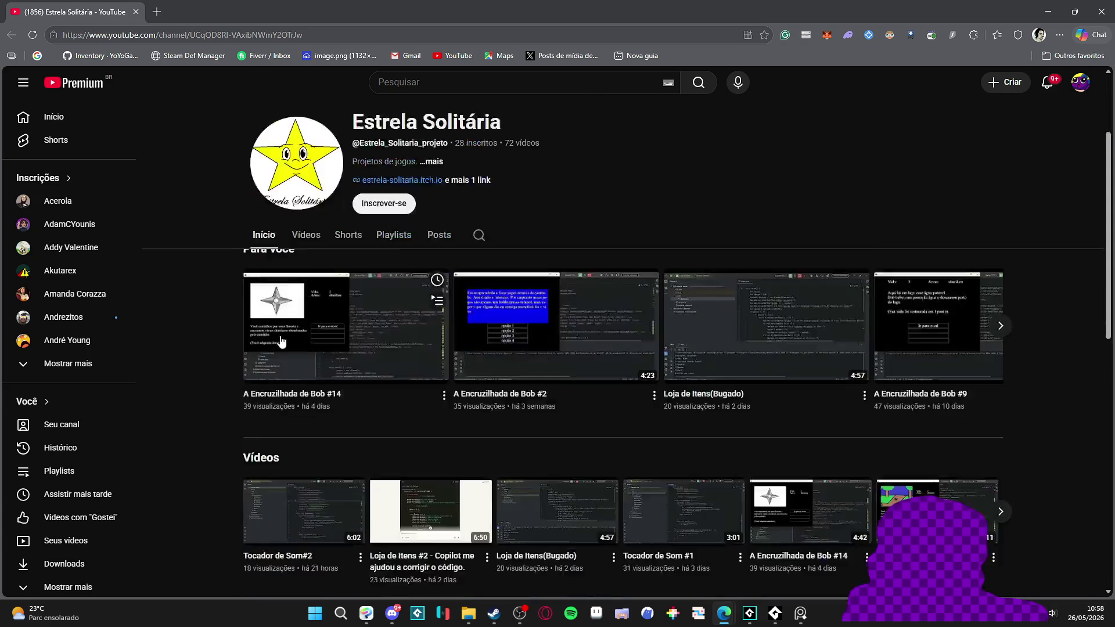
scroll(313, 331, "up", 3)
left_click(313, 369)
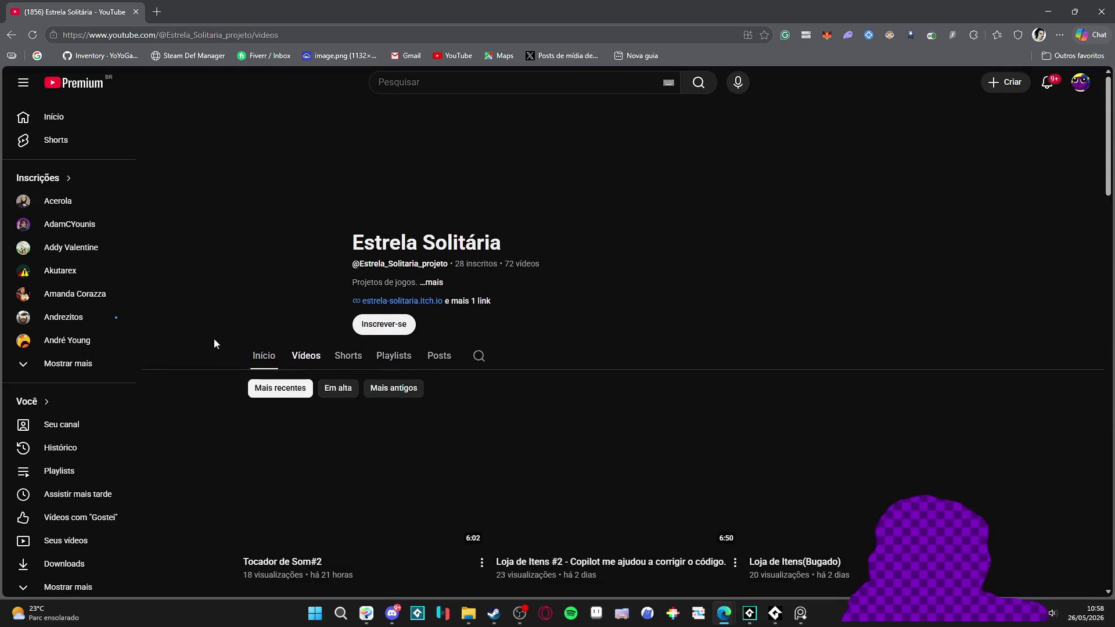
scroll(179, 310, "down", 3)
scroll(181, 304, "down", 3)
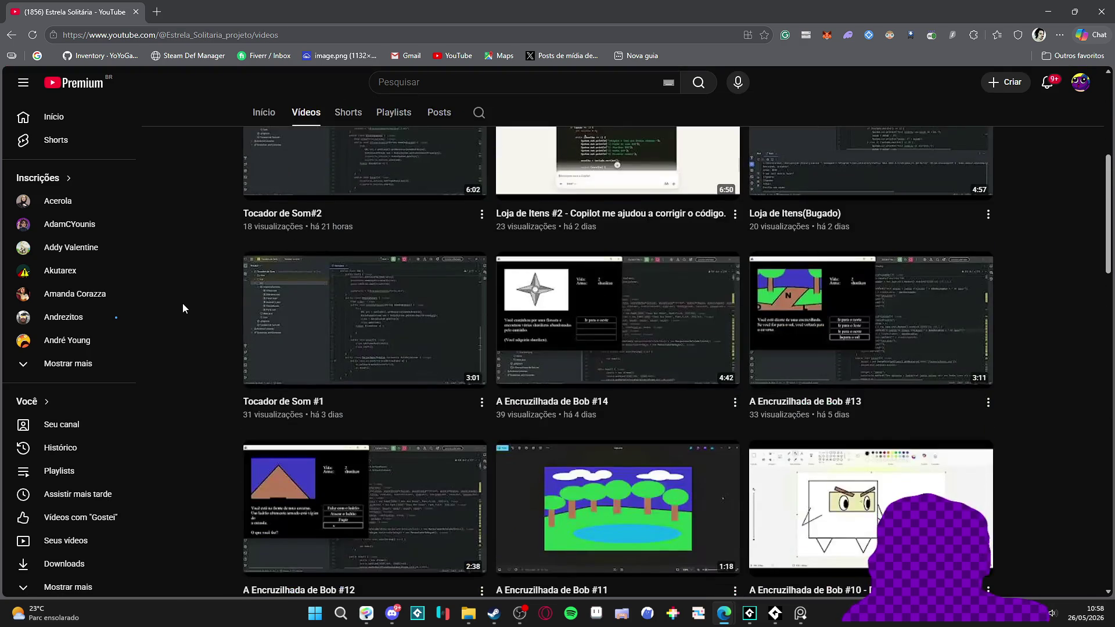
scroll(183, 302, "down", 3)
scroll(183, 302, "down", 4)
scroll(183, 302, "up", 4)
scroll(183, 301, "down", 5)
scroll(183, 301, "down", 10)
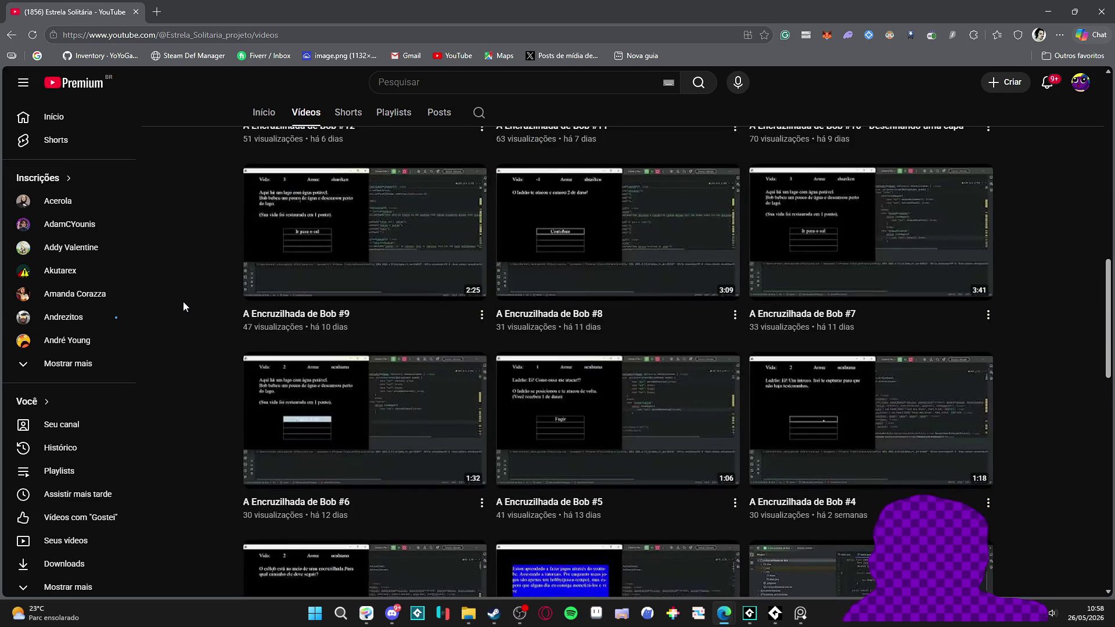
scroll(183, 302, "down", 5)
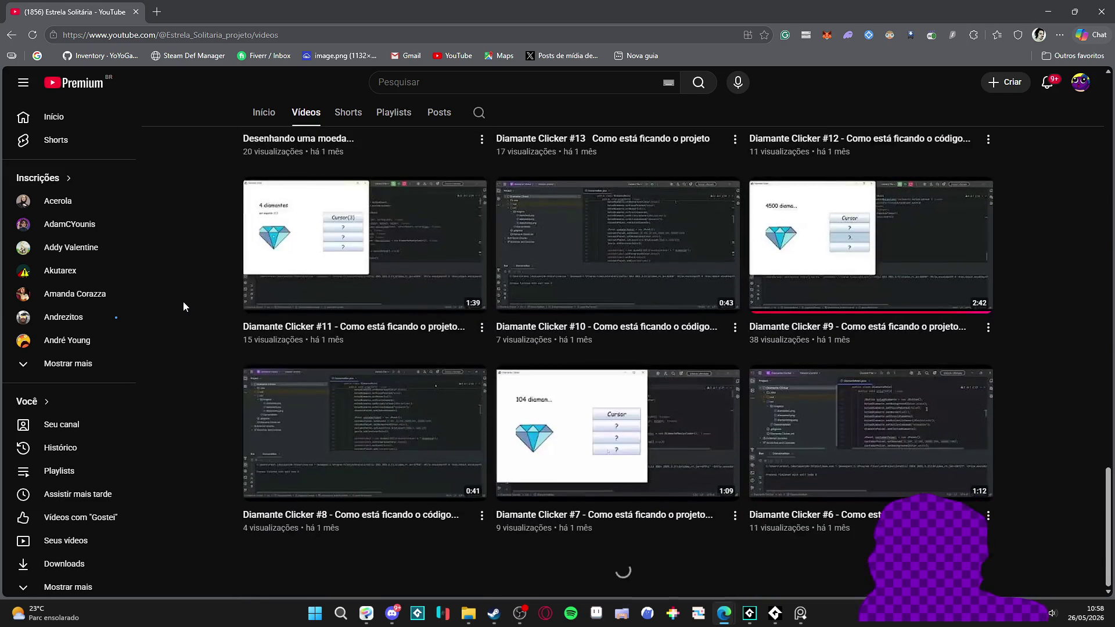
scroll(182, 301, "down", 12)
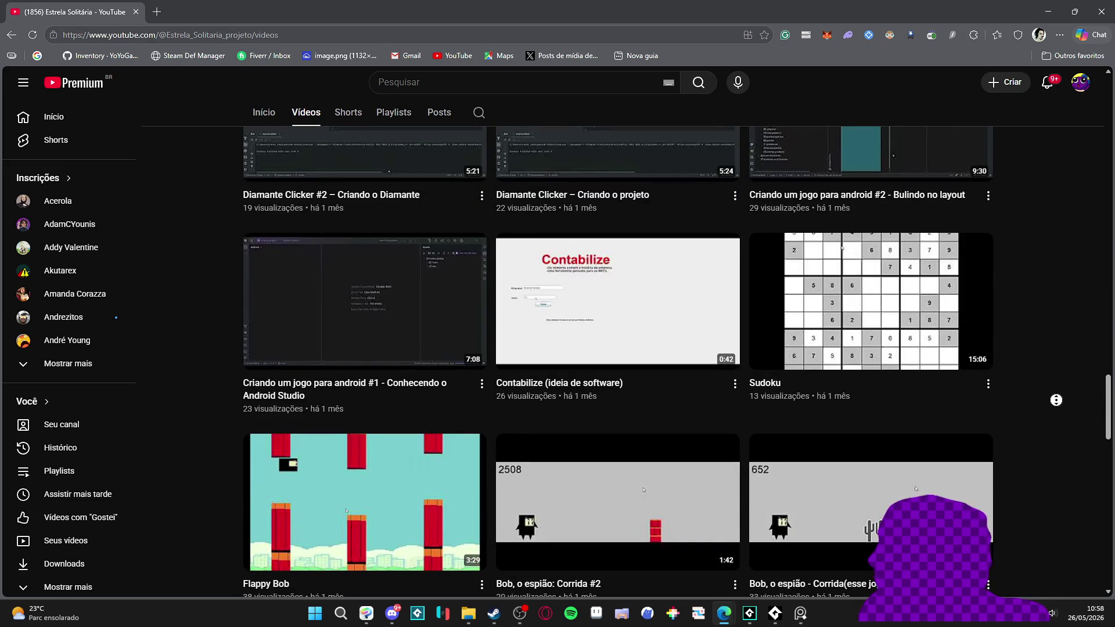
scroll(950, 158, "up", 20)
View the channel's Shorts
left_click(348, 355)
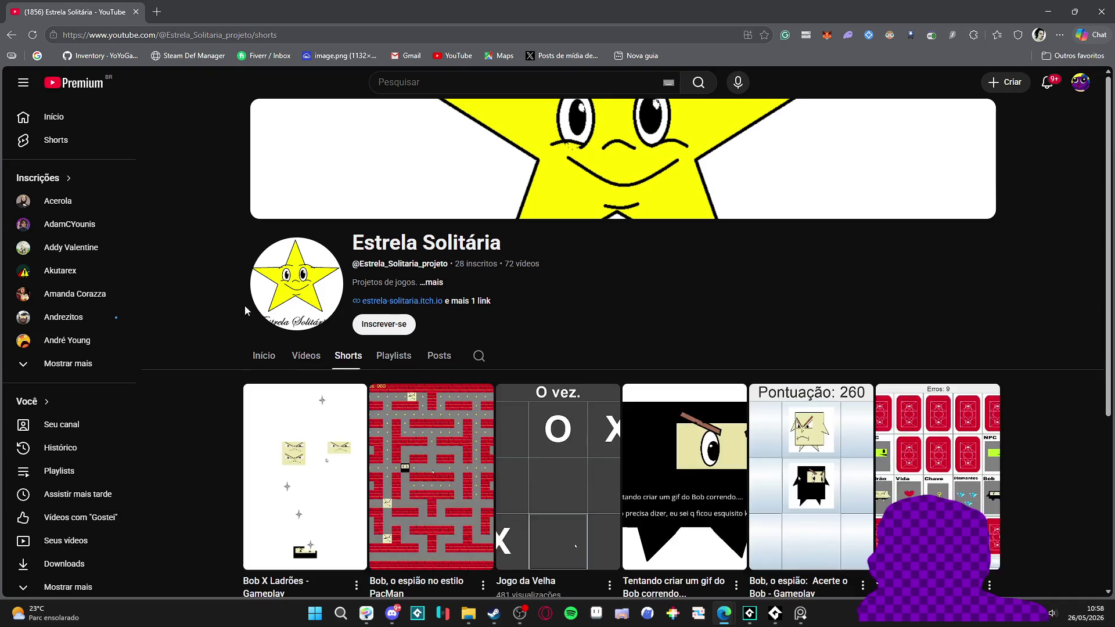
scroll(210, 282, "down", 3)
scroll(211, 280, "up", 3)
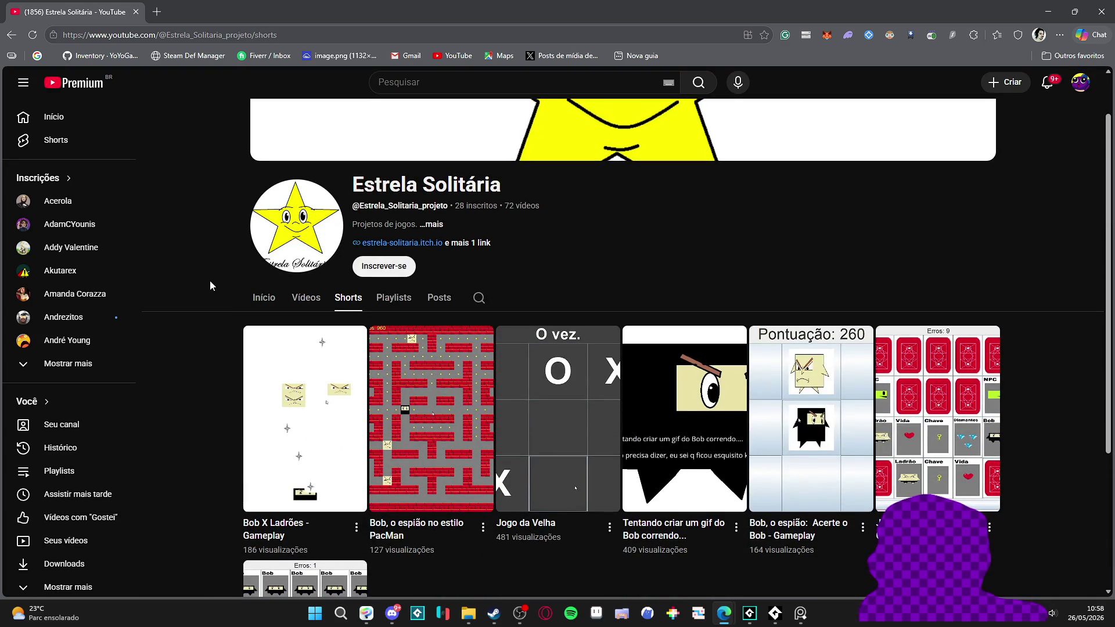
Return to the channel's full video list and scroll through the uploads
left_click(306, 298)
scroll(198, 249, "down", 3)
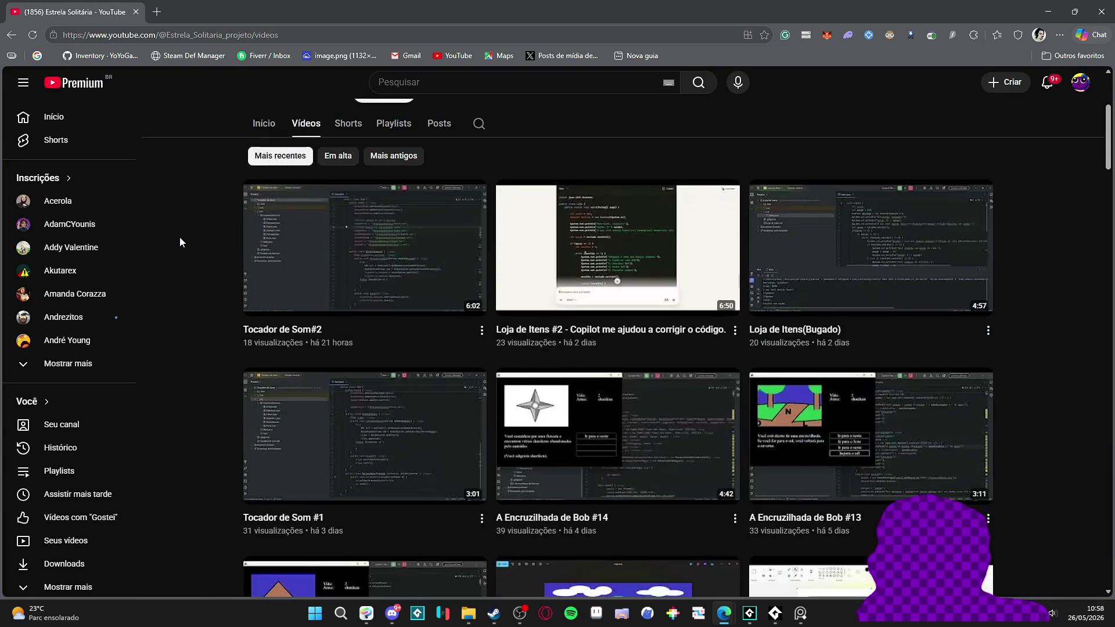
scroll(176, 238, "down", 15)
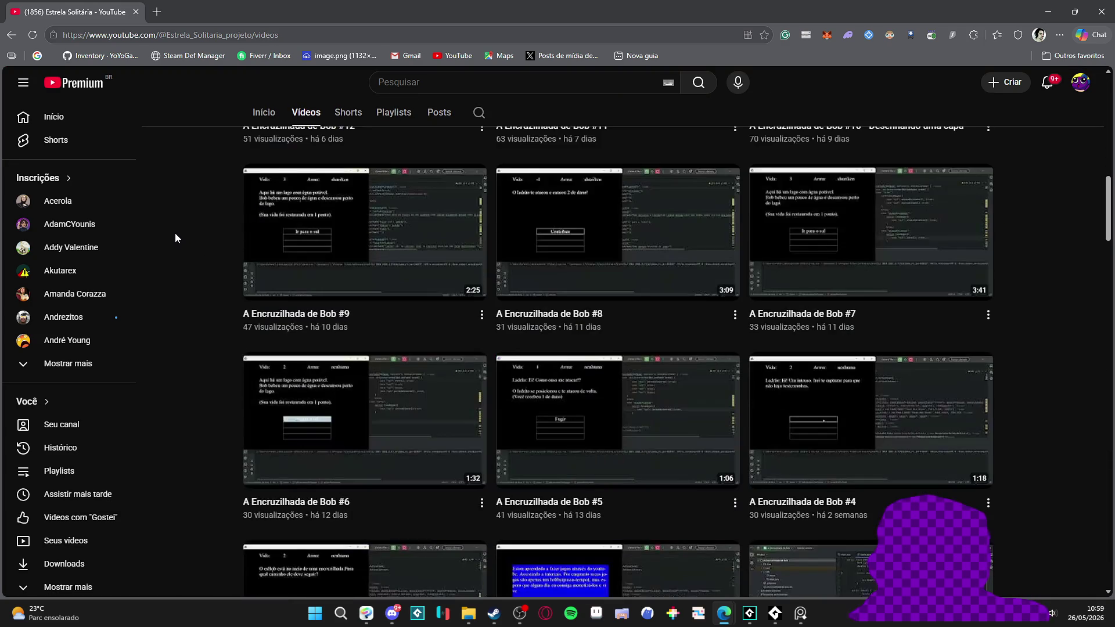
scroll(176, 234, "down", 10)
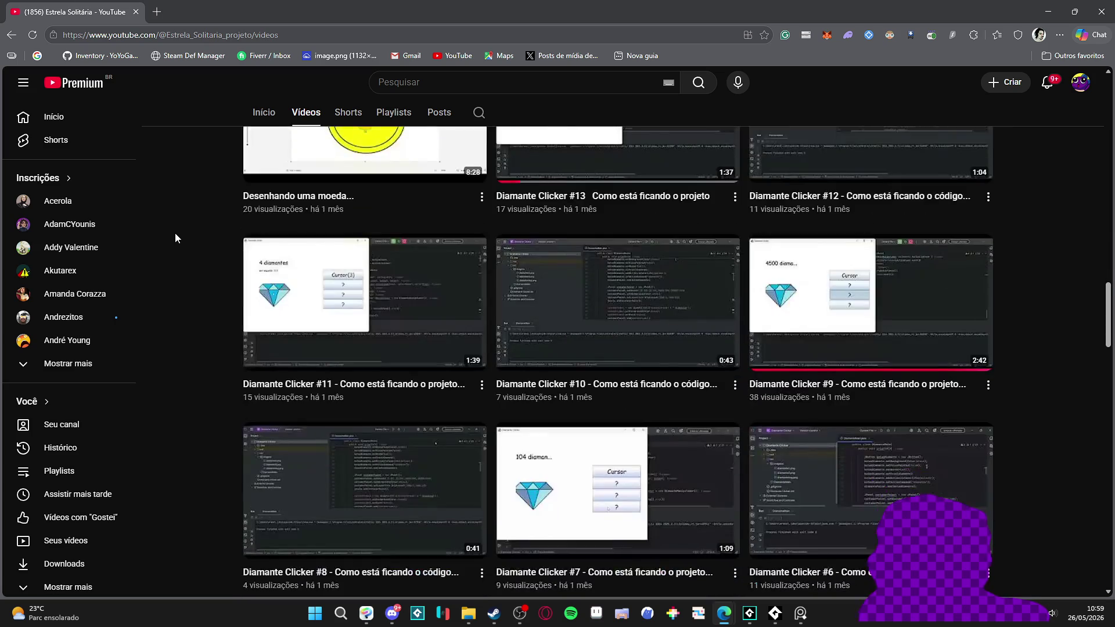
scroll(175, 234, "up", 6)
scroll(175, 237, "up", 20)
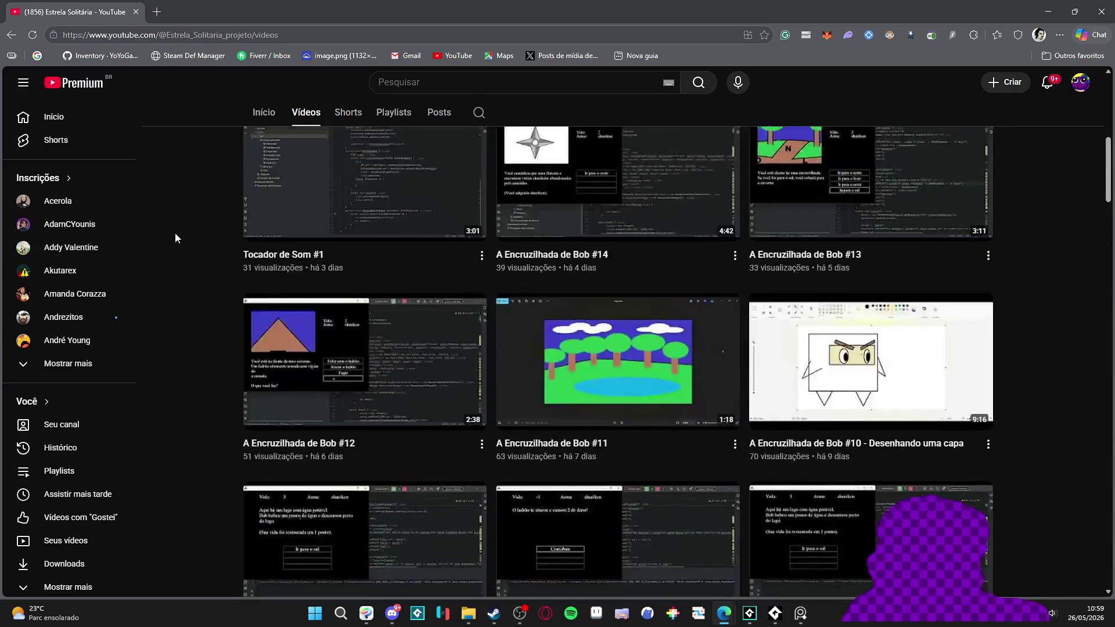
scroll(175, 238, "up", 3)
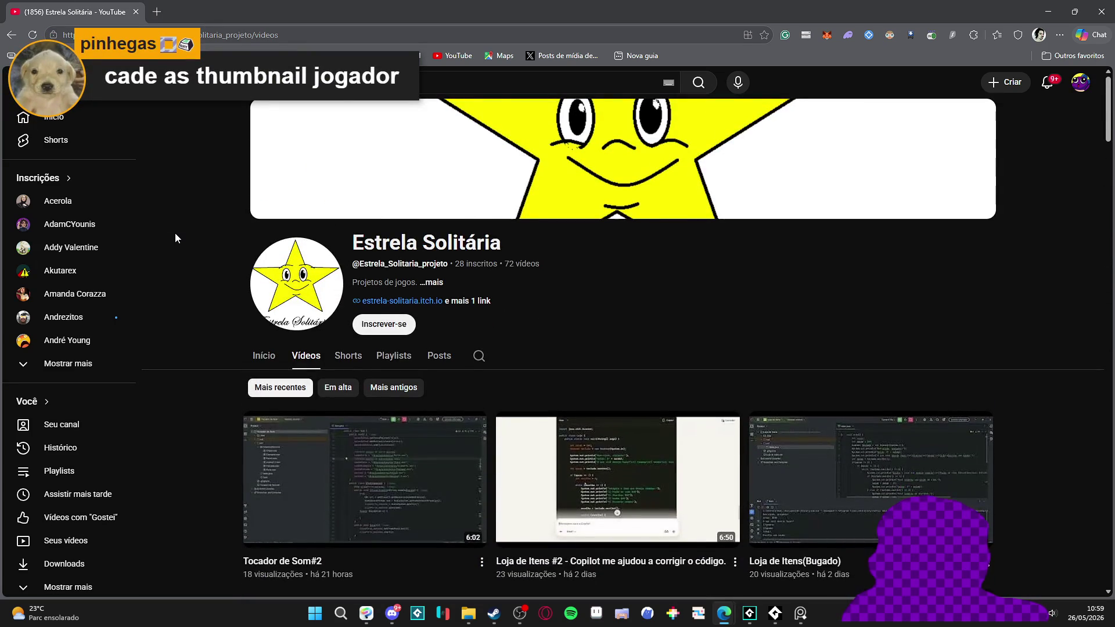
scroll(176, 238, "down", 5)
scroll(176, 238, "up", 4)
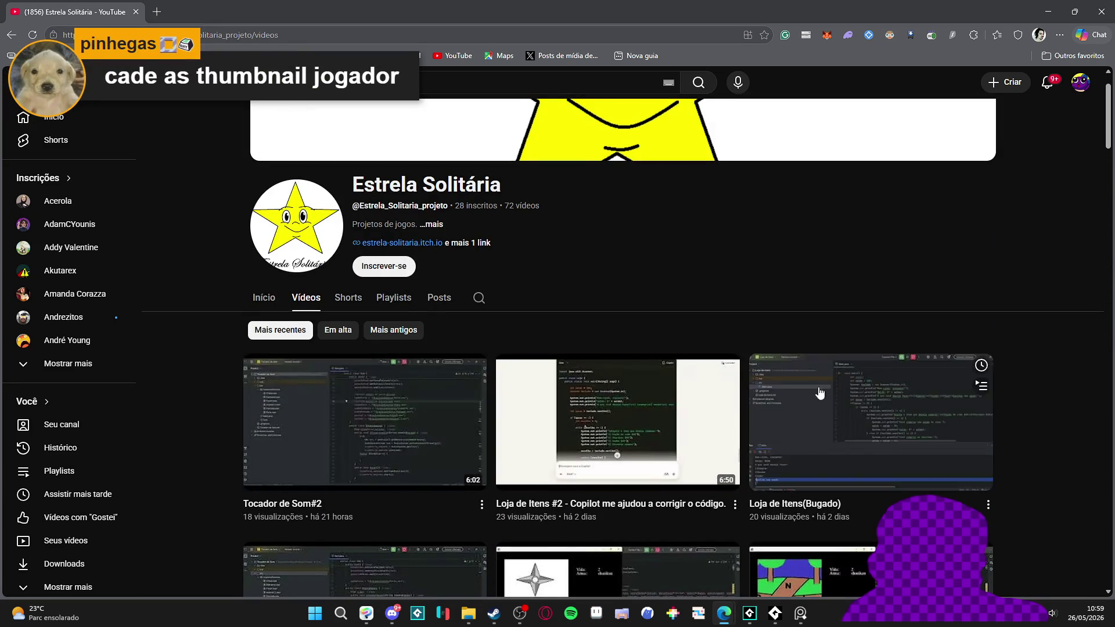
scroll(866, 412, "down", 3)
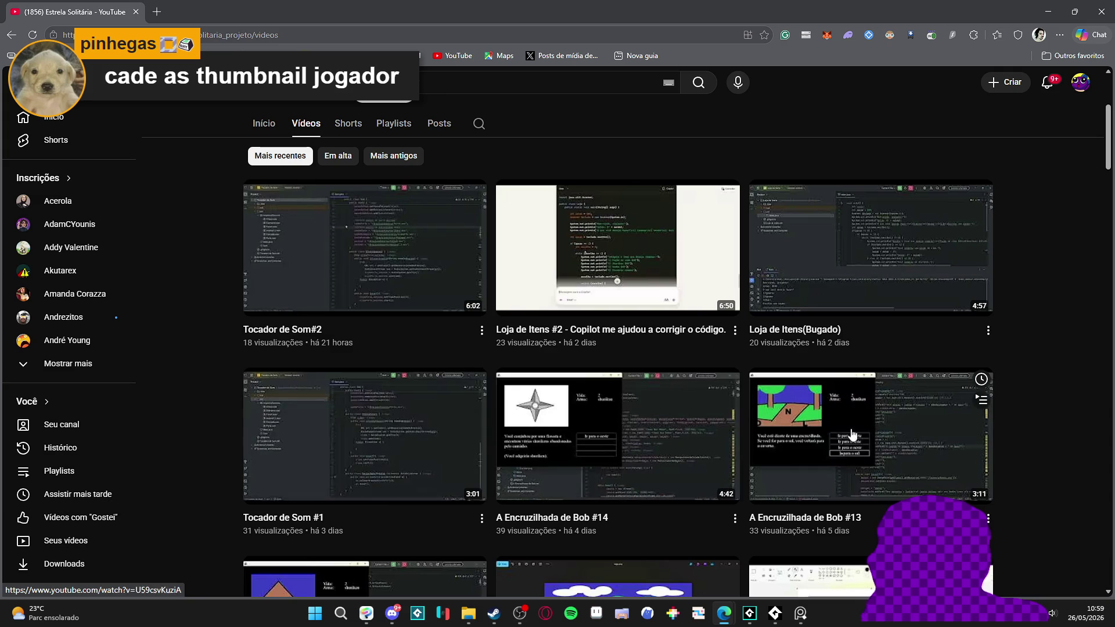
scroll(367, 426, "down", 3)
scroll(406, 428, "up", 1)
scroll(775, 382, "down", 3)
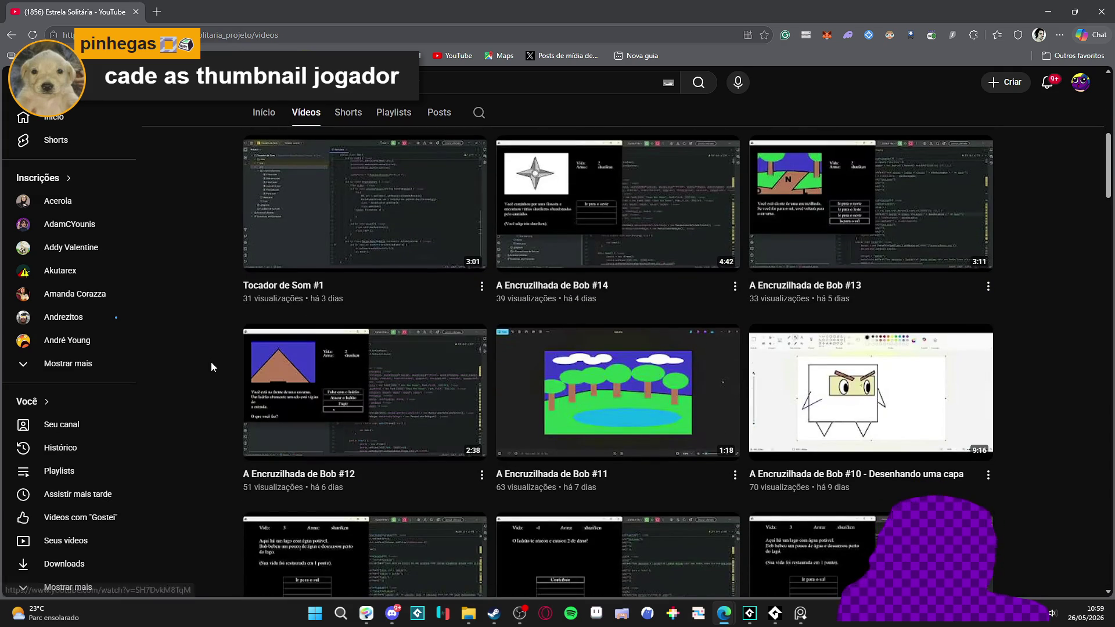
scroll(212, 353, "up", 3)
scroll(210, 351, "up", 5)
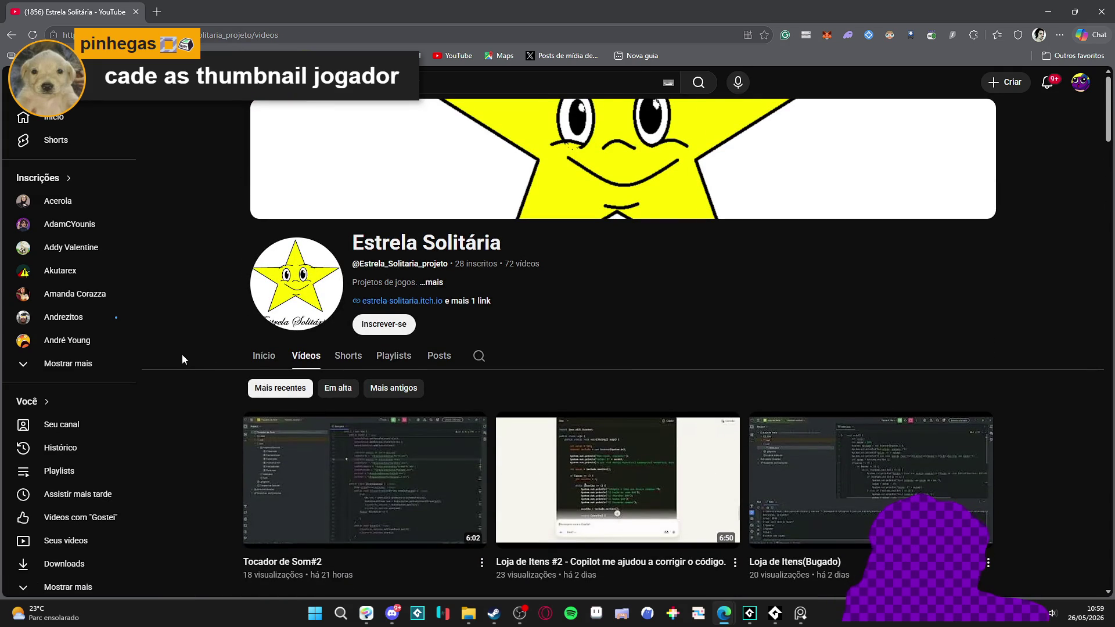
scroll(182, 353, "down", 4)
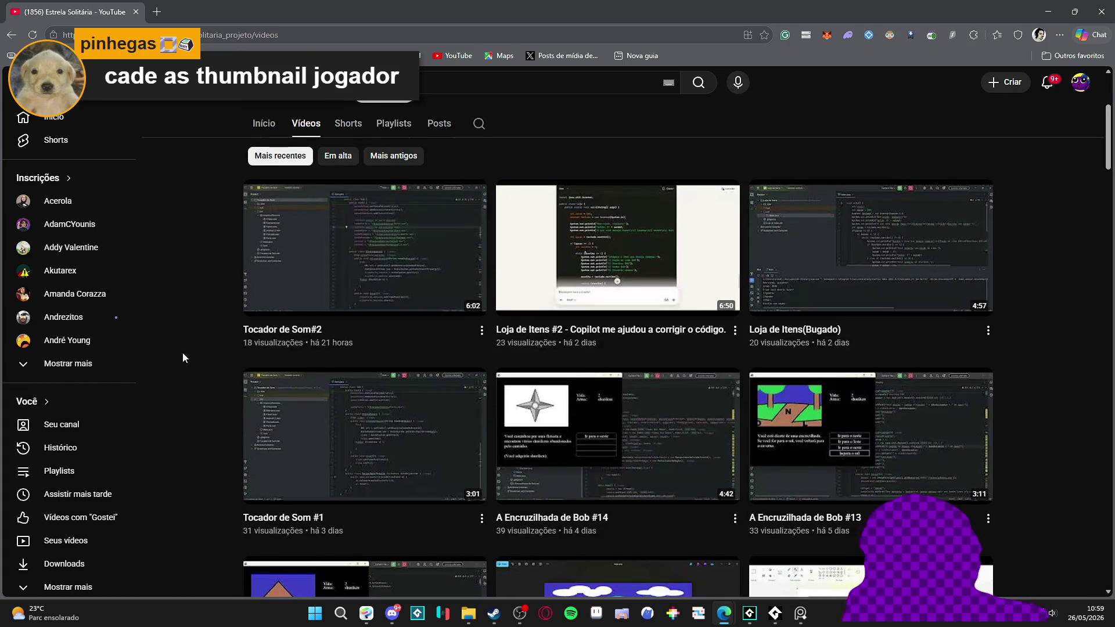
scroll(183, 357, "up", 3)
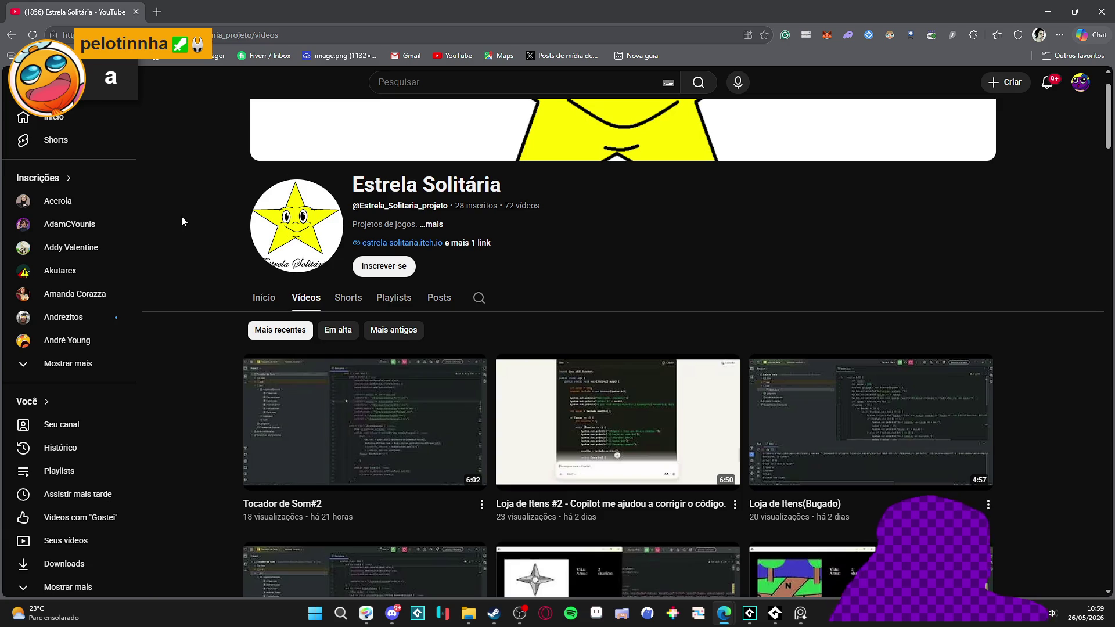
Locate and open the A Encruzilhada de Bob #11 video
scroll(181, 217, "down", 4)
scroll(181, 219, "down", 8)
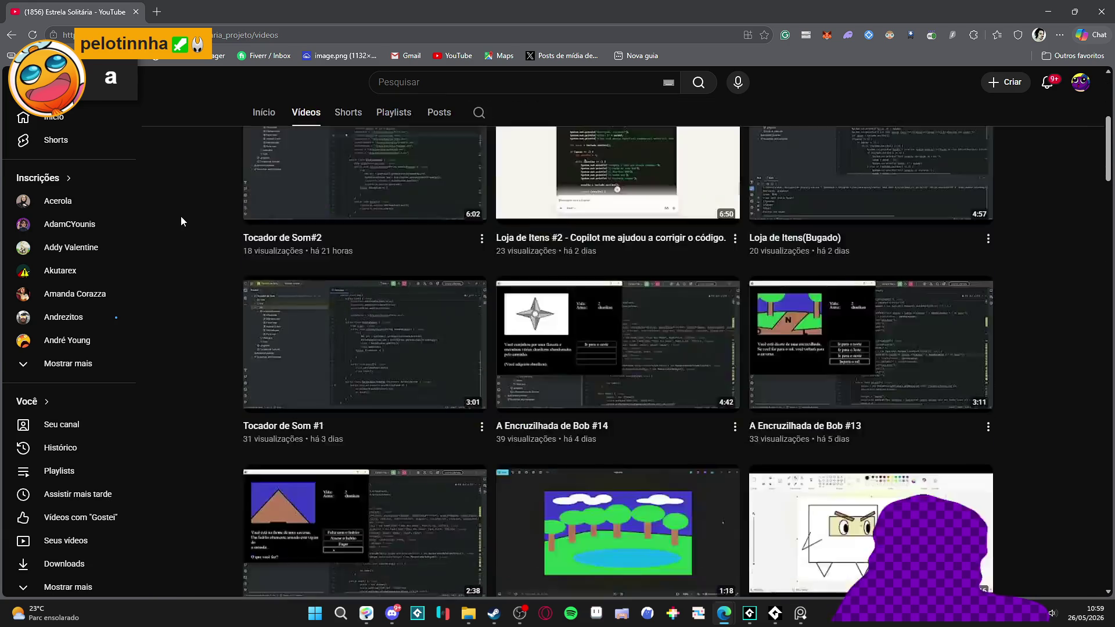
scroll(180, 215, "up", 4)
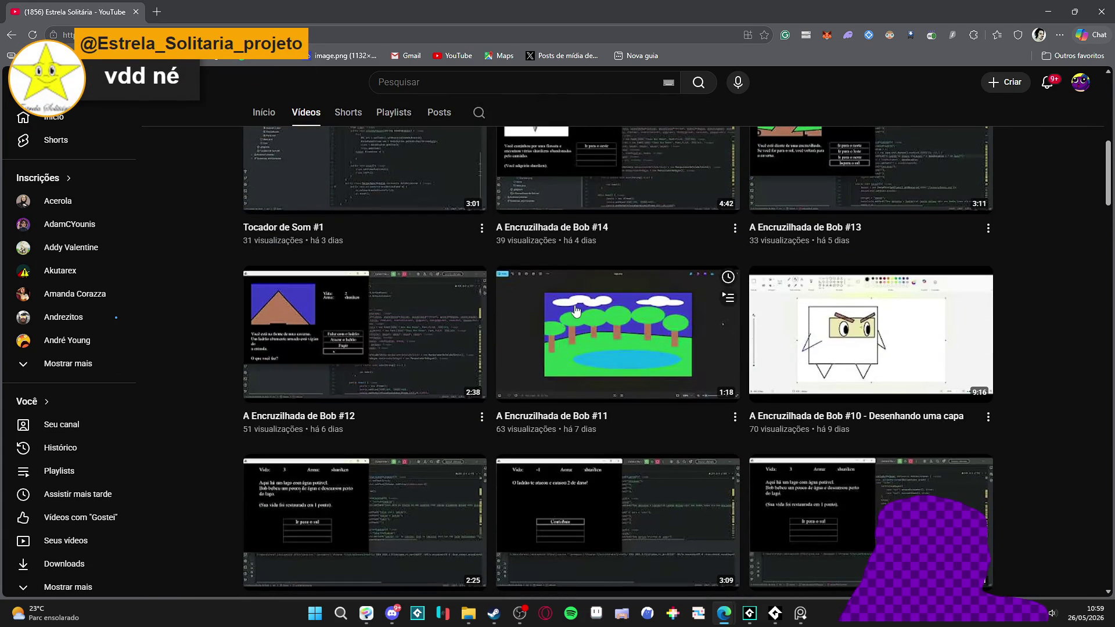
mouse_move(627, 334)
left_click(619, 359)
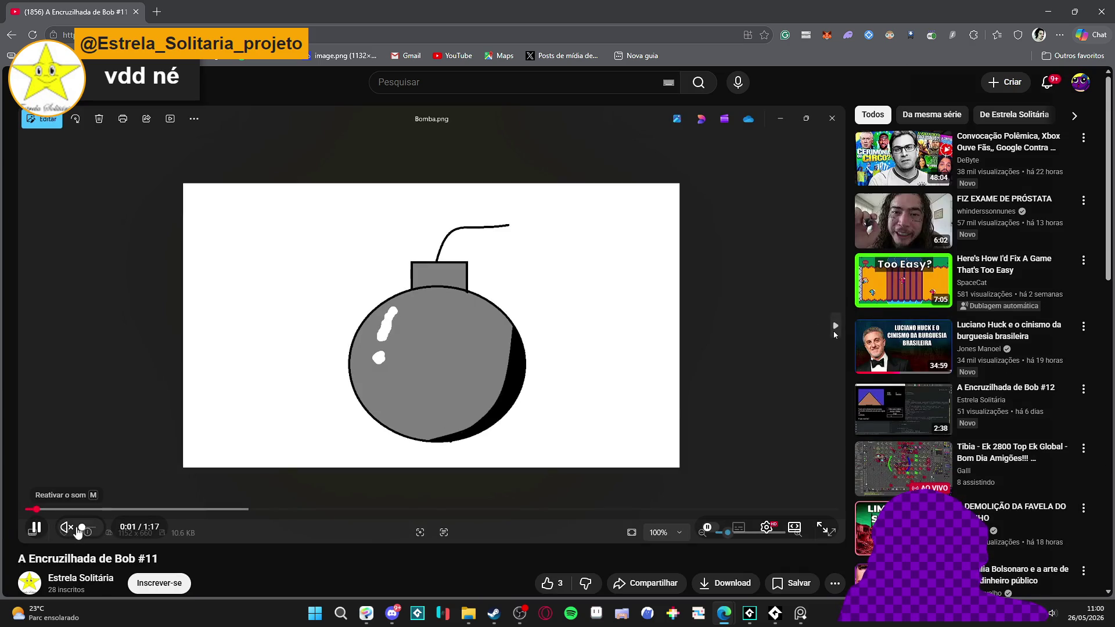
Unmute Bob #11, raise the system volume, and pause the video at 1:15
left_click(67, 527)
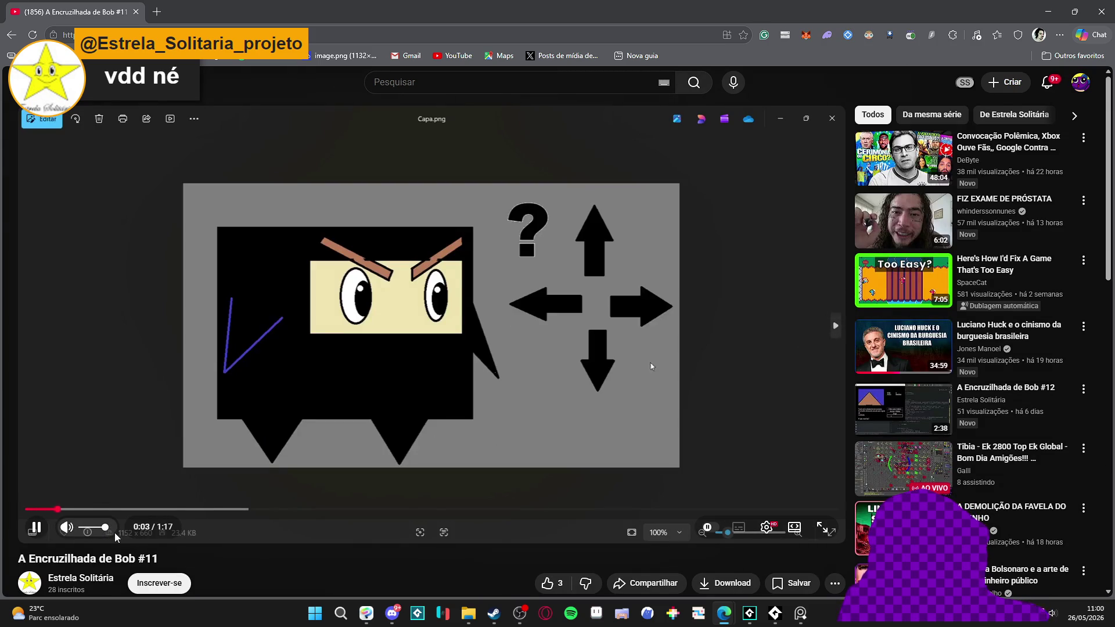
key("XF86AudioLowerVolume")
key("XF86AudioRaiseVolume")
key("XF86AudioRaiseVolume")
key("XF86AudioRaiseVolume")
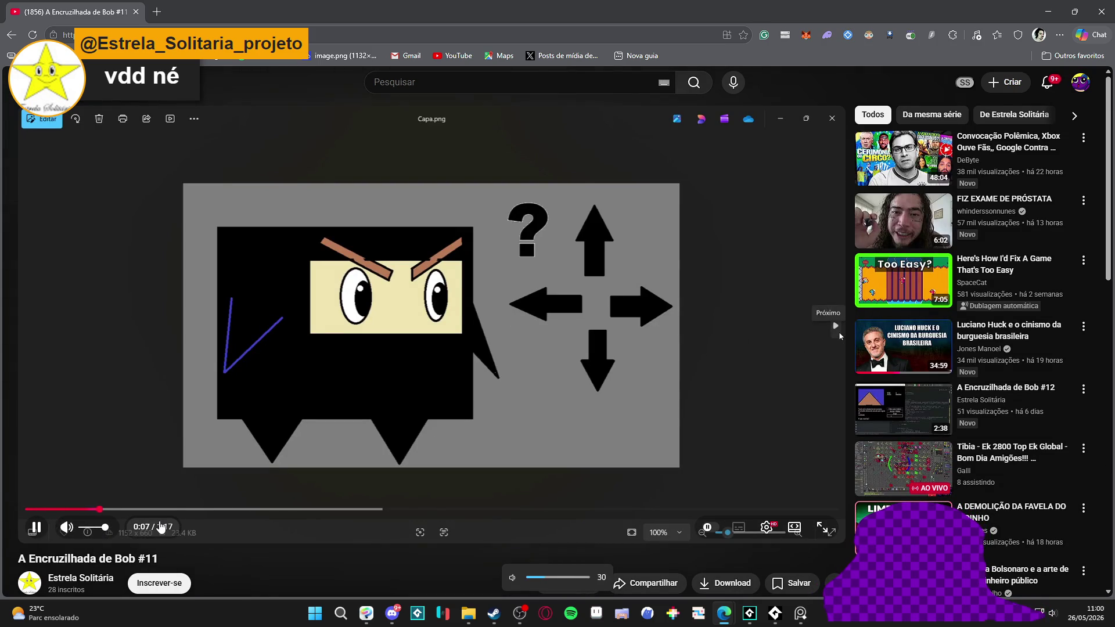
key("XF86AudioRaiseVolume")
key("XF86AudioRaiseVolume")
key("XF86AudioRaiseVolume")
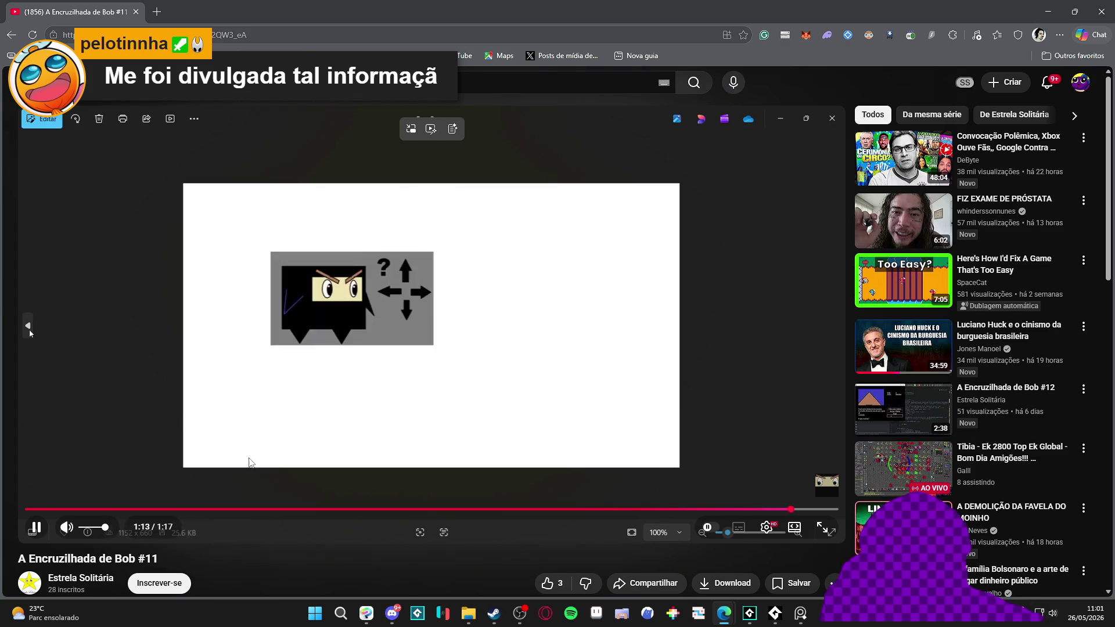
left_click(36, 530)
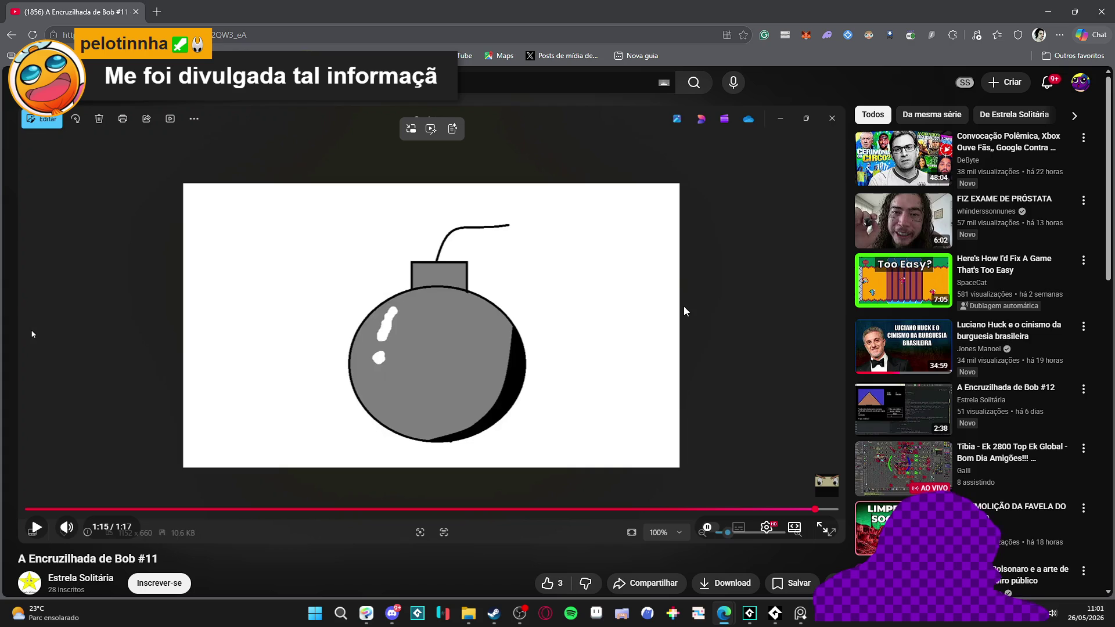
scroll(497, 387, "down", 1)
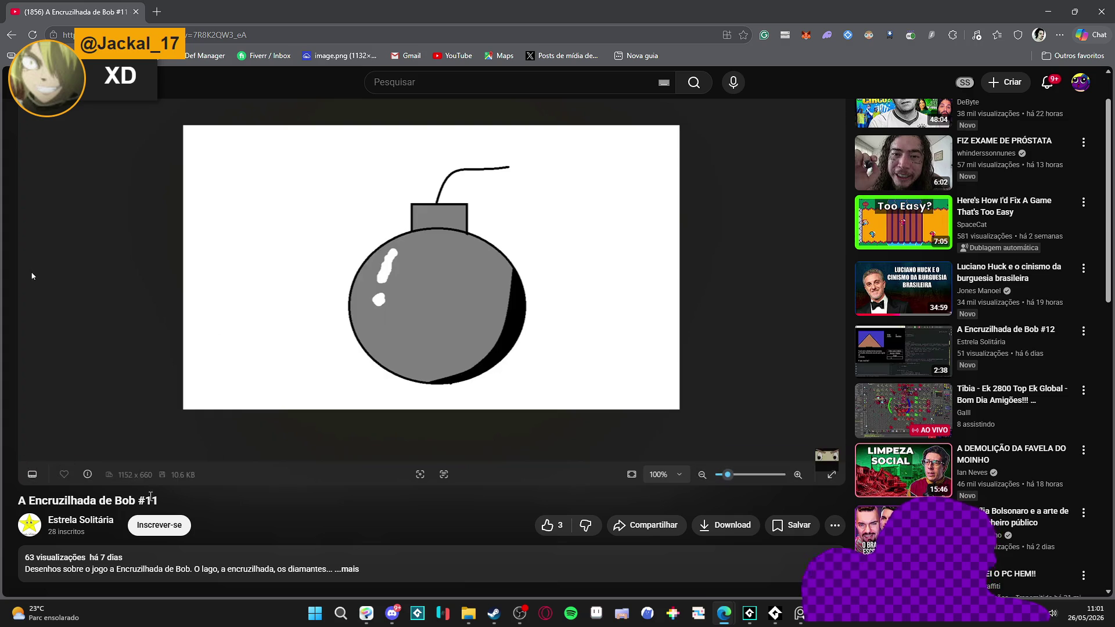
mouse_move(136, 500)
left_mouse_down()
mouse_move(40, 499)
mouse_move(41, 443)
left_mouse_up()
left_click(44, 442)
left_click(345, 568)
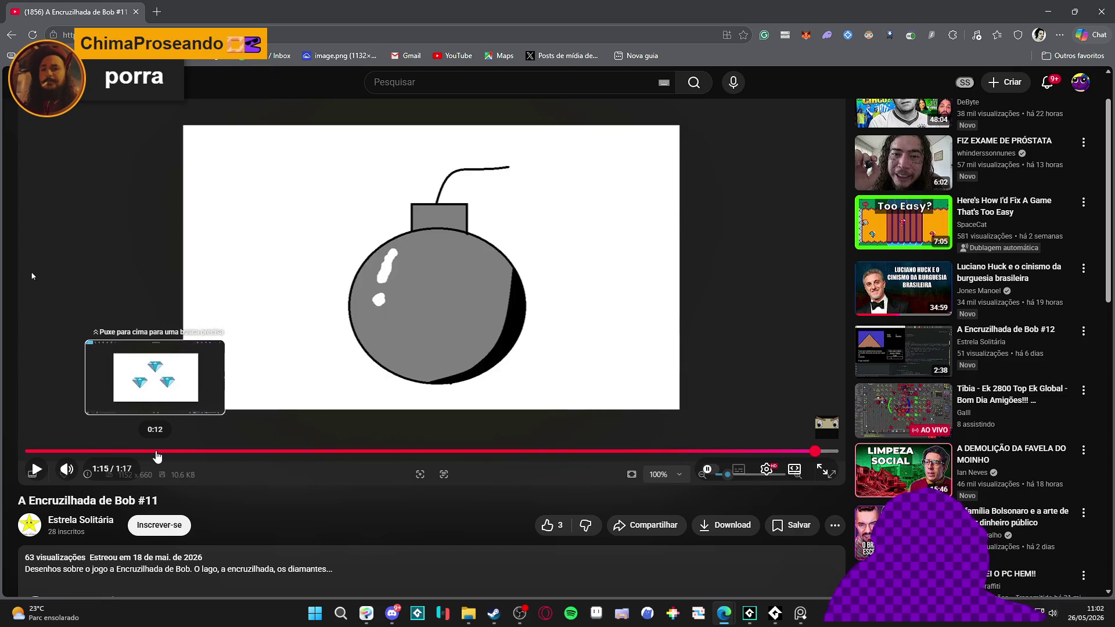
left_click(163, 452)
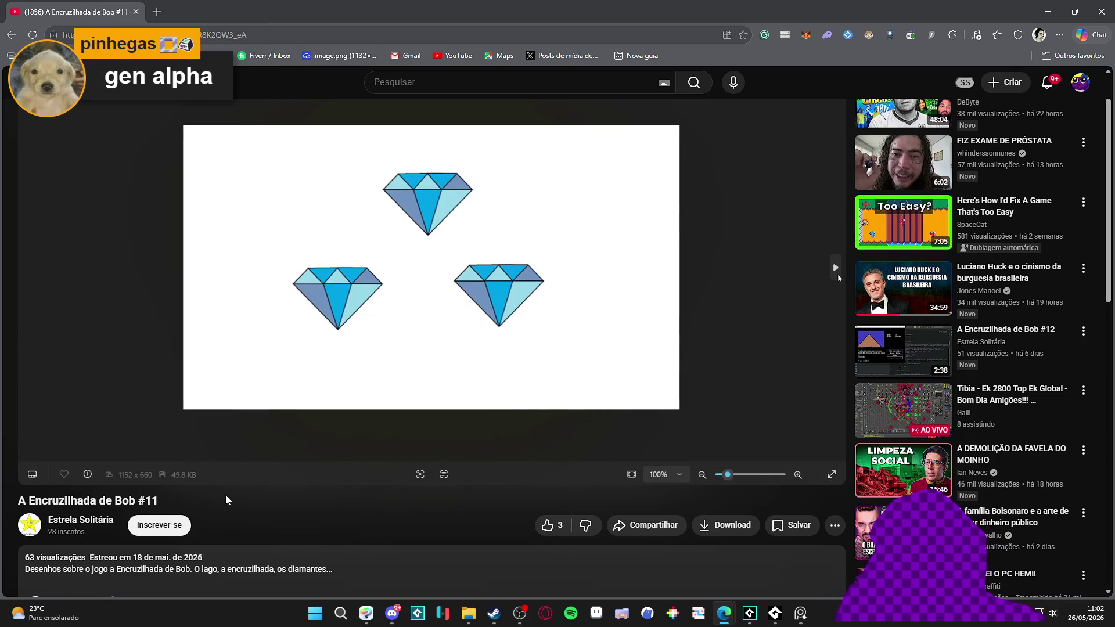
left_click(261, 564)
scroll(261, 508, "down", 2)
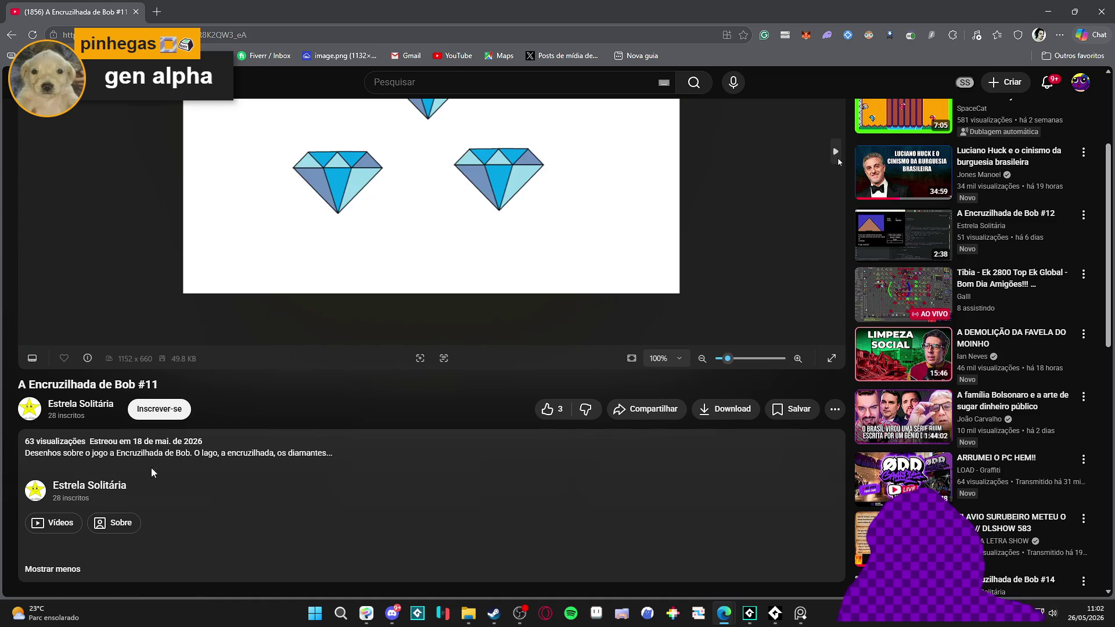
scroll(307, 552, "up", 3)
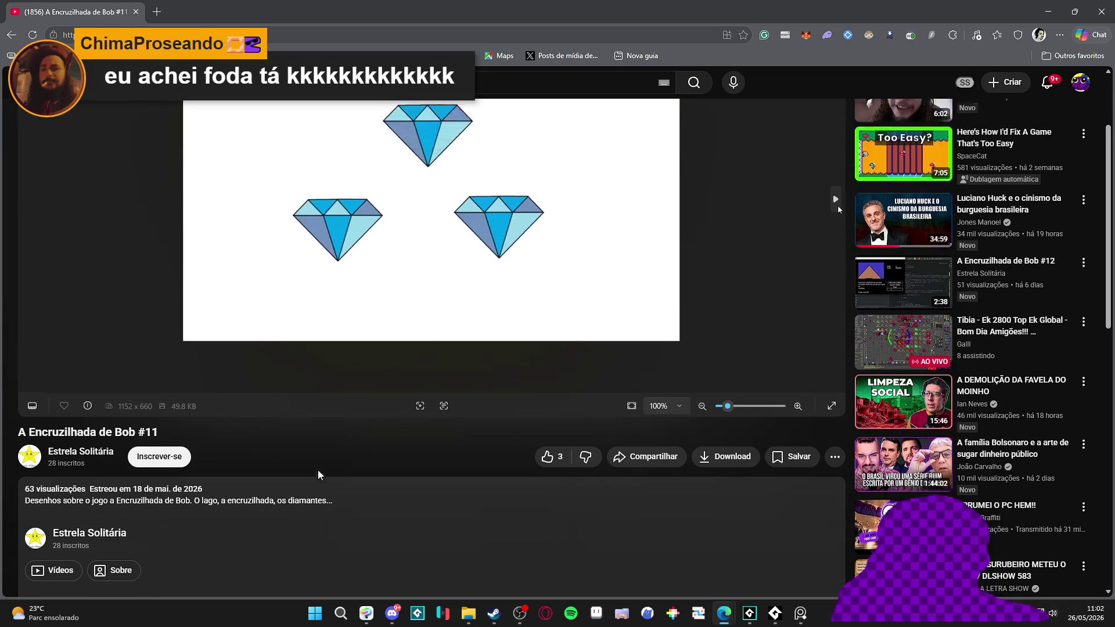
scroll(307, 552, "down", 2)
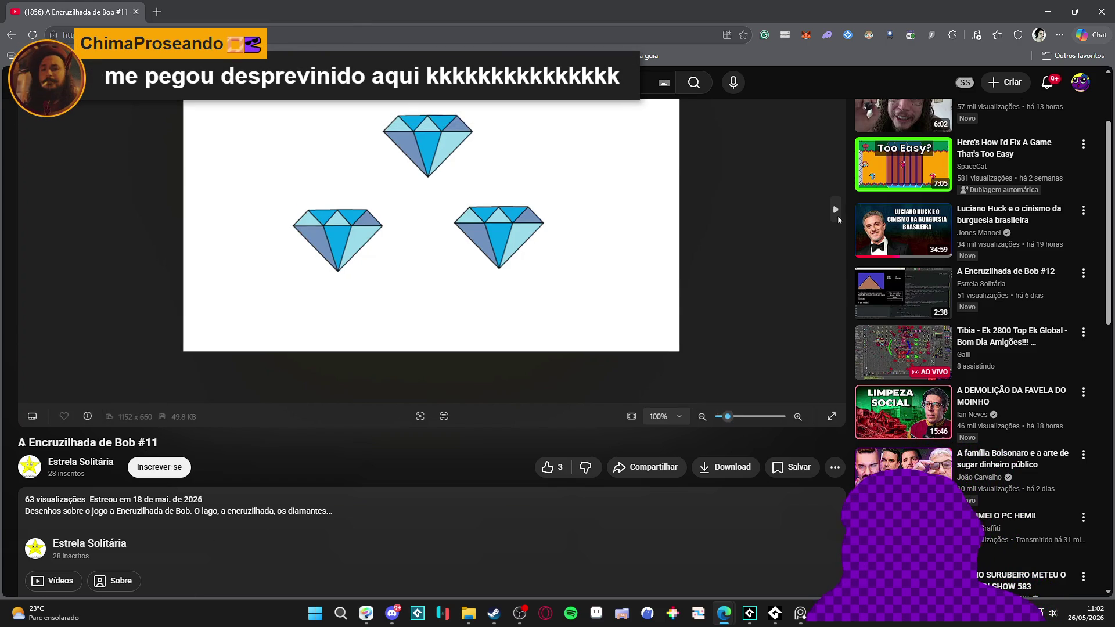
left_click_drag(20, 443, 90, 449)
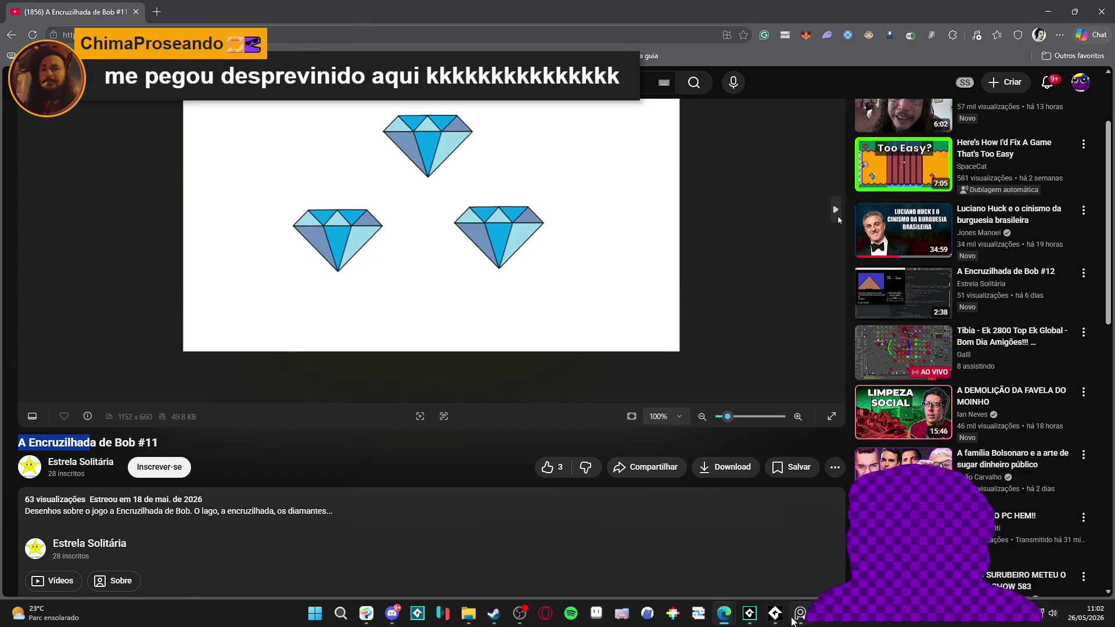
left_click(115, 442)
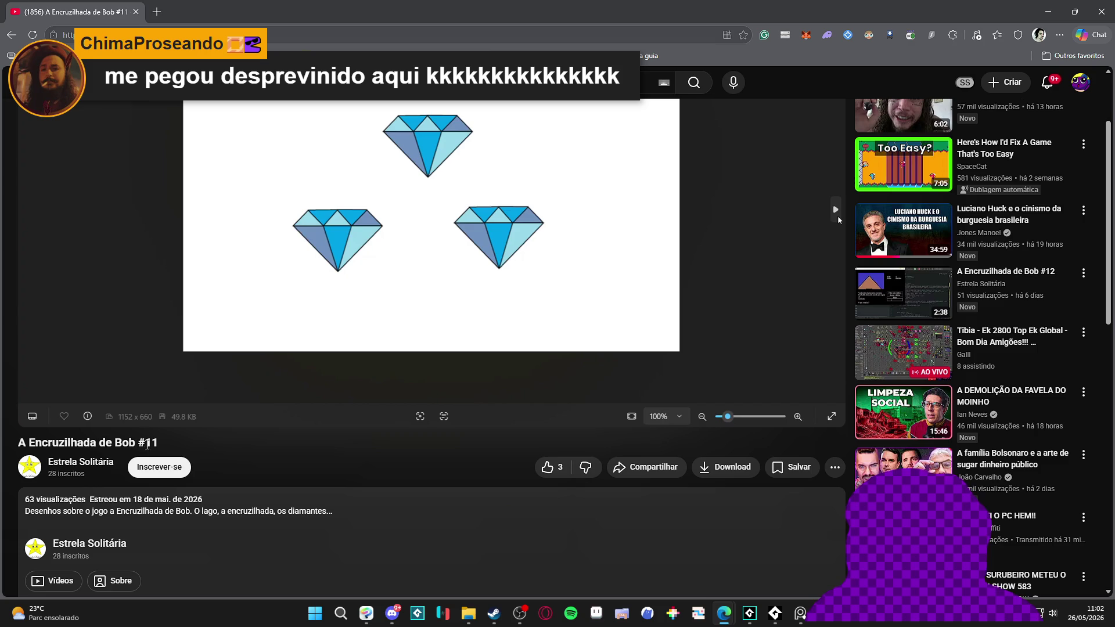
left_click_drag(159, 442, 140, 443)
left_click(196, 453)
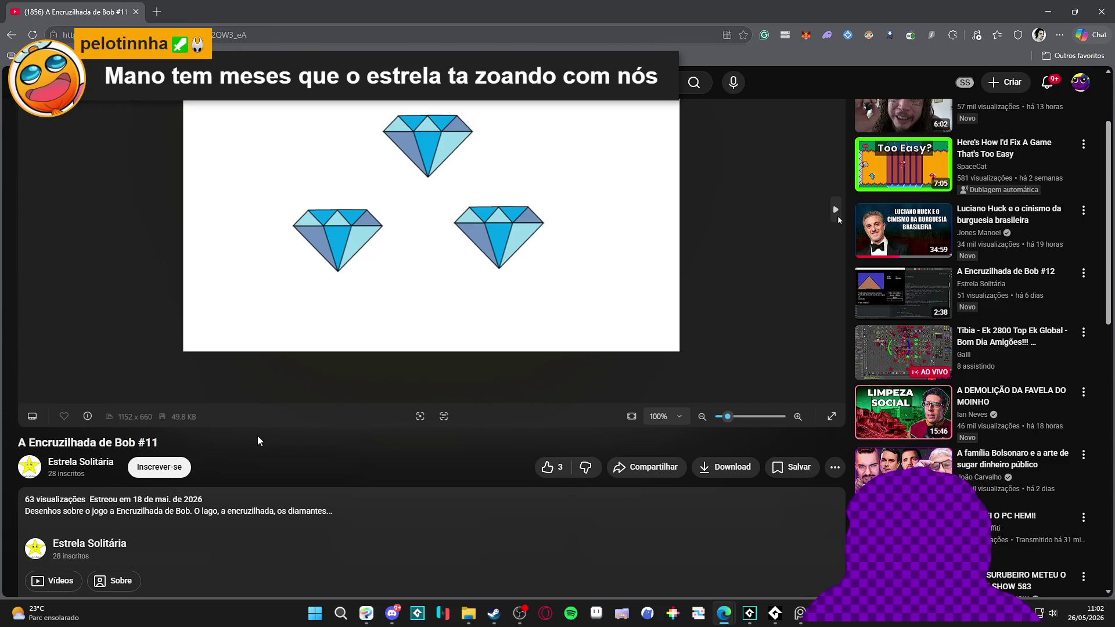
scroll(260, 441, "up", 1)
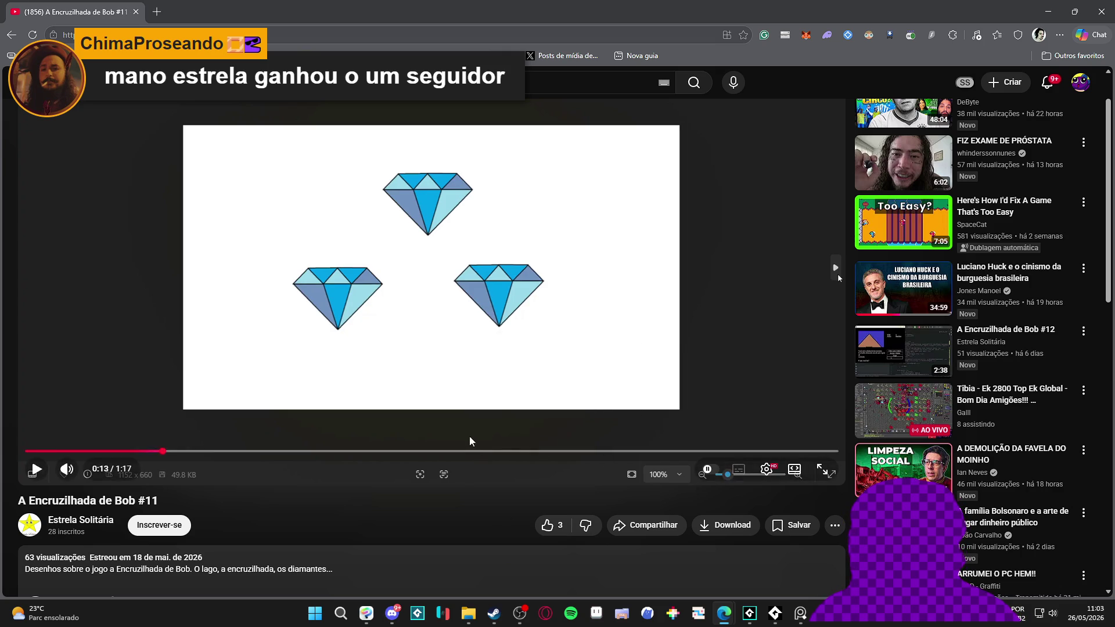
Seek between the shuriken, diamonds, bomb and dagger-face drawings, pausing at 0:54
left_click_drag(426, 459, 592, 459)
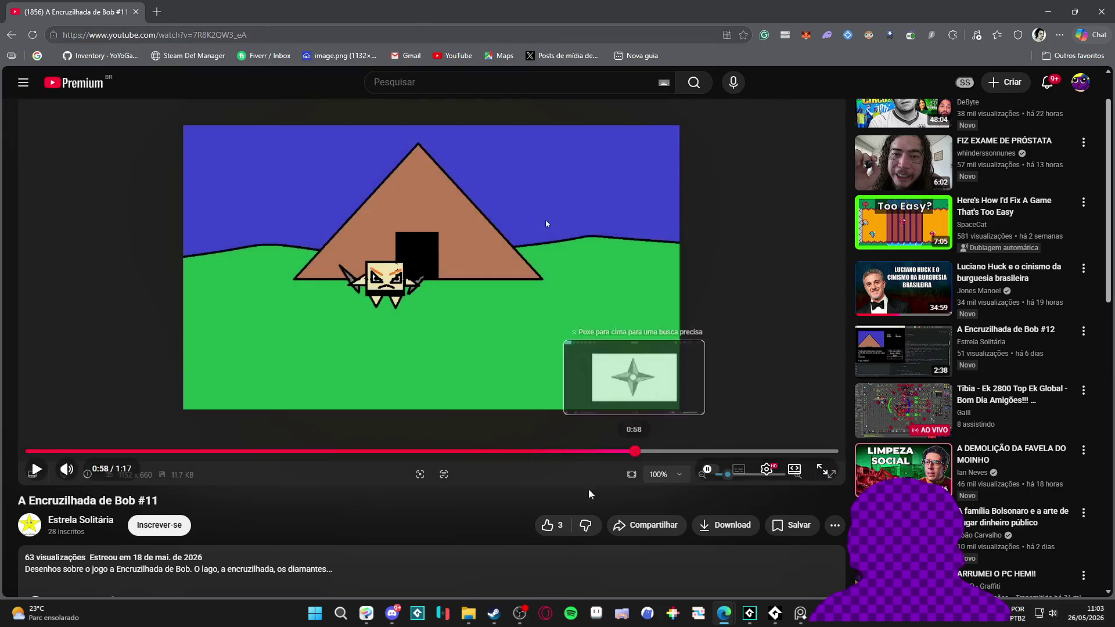
left_click(635, 452)
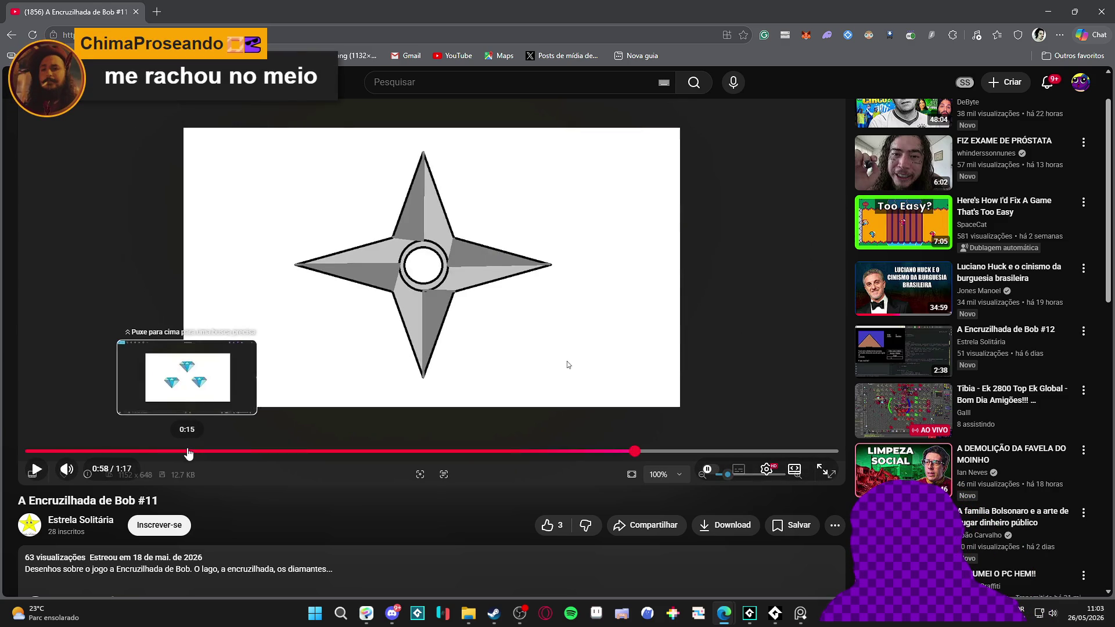
left_click(187, 452)
left_click_drag(188, 452, 33, 452)
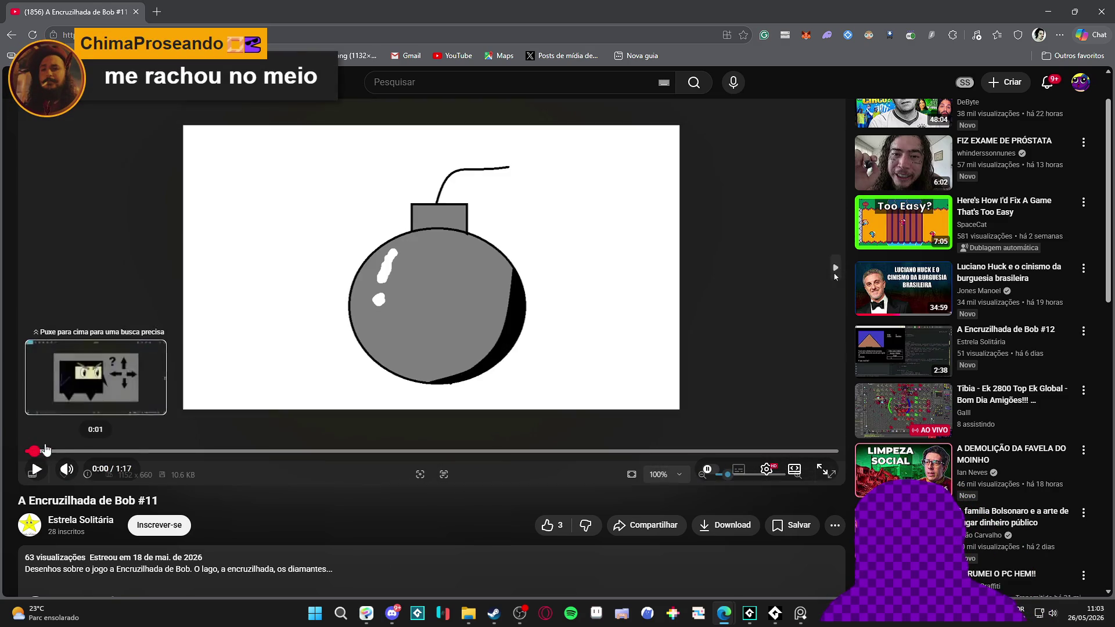
left_click_drag(308, 453, 528, 454)
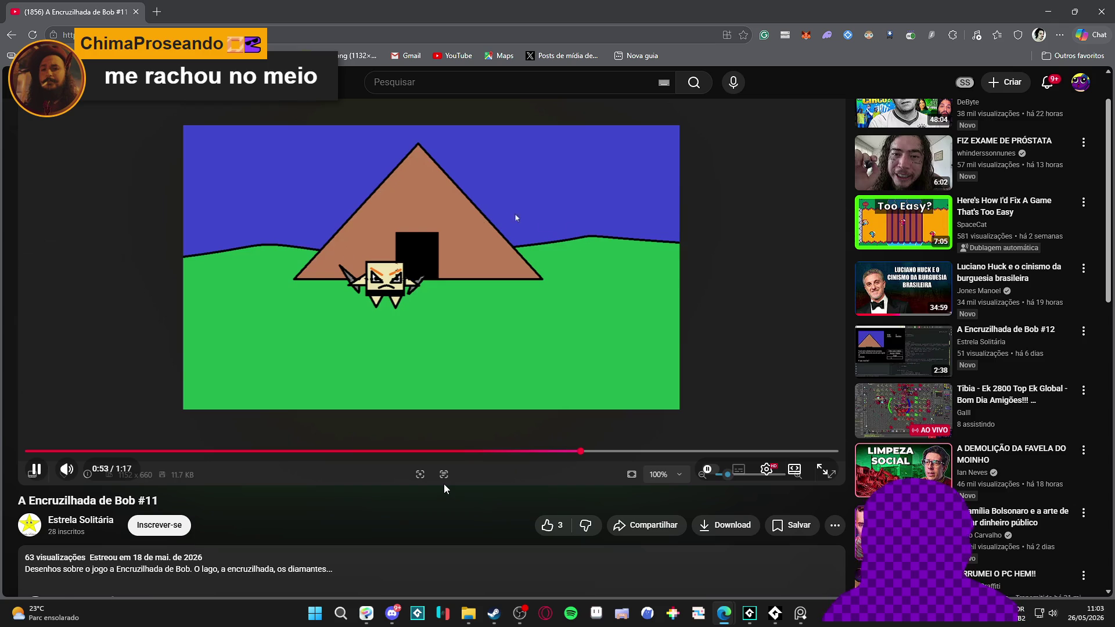
left_click(36, 470)
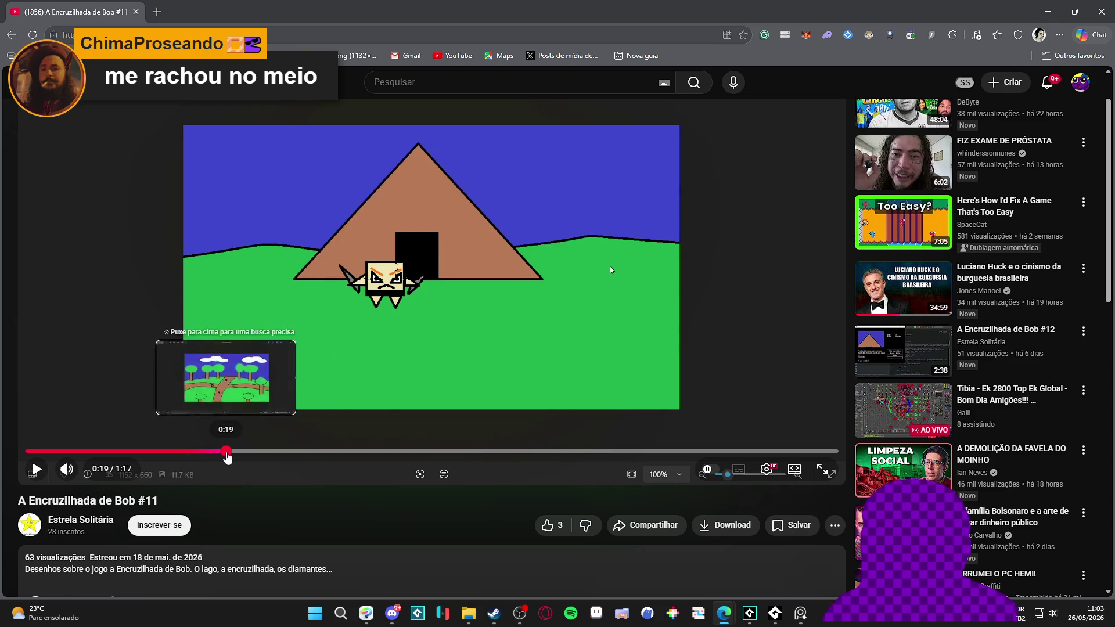
Jump back to 0:24 and 0:15, resume, then pause around 0:20
left_click(277, 451)
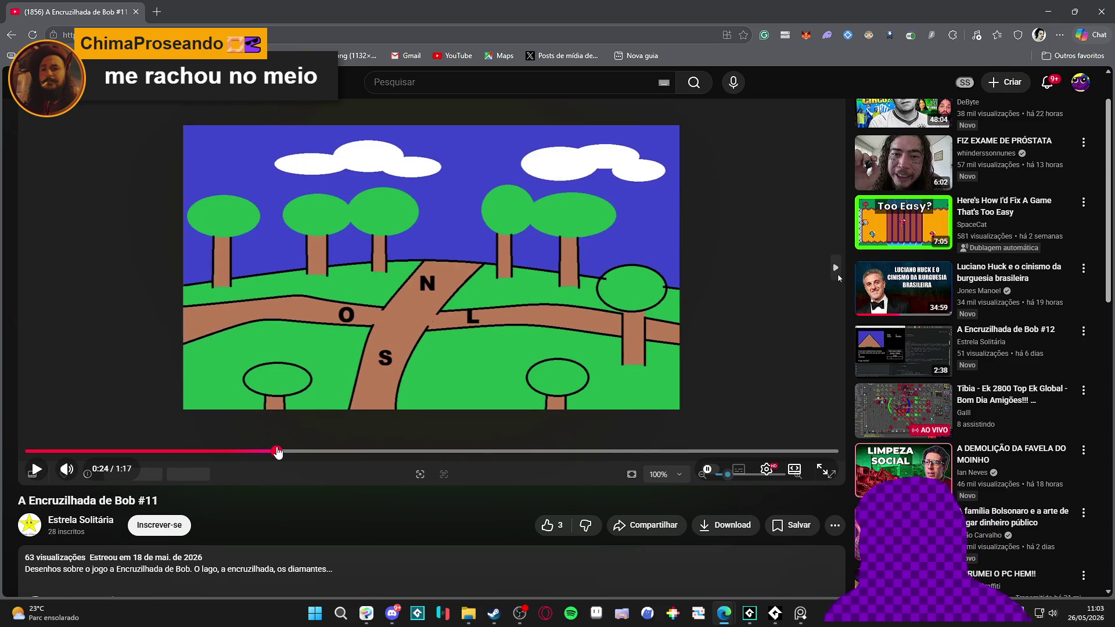
left_click(185, 451)
key("space")
left_click_drag(155, 452, 127, 451)
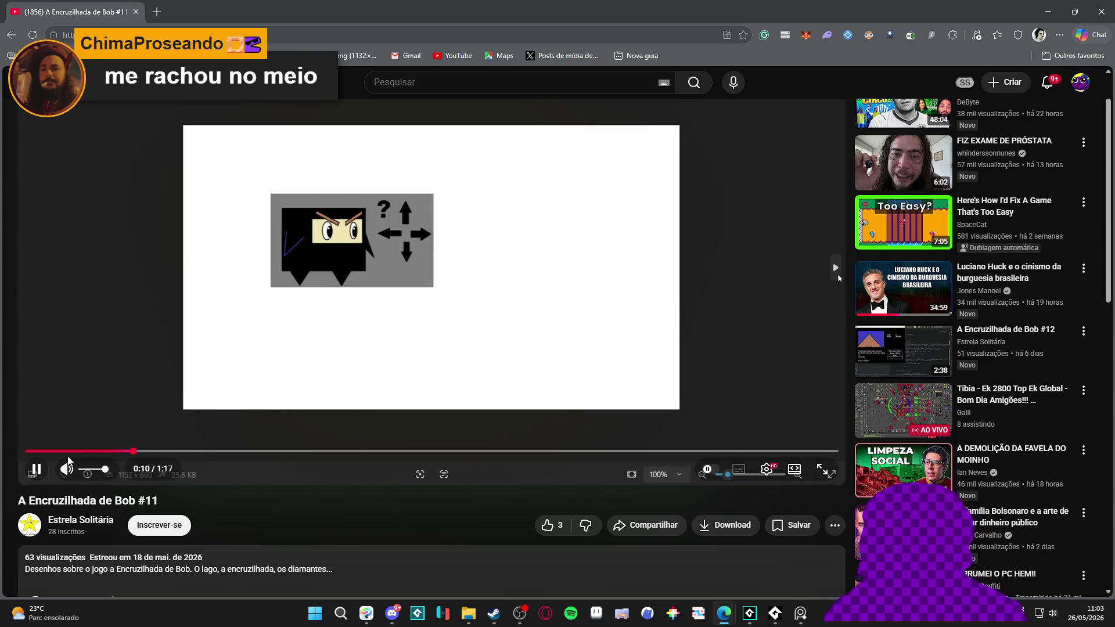
left_click(246, 451)
left_click(35, 470)
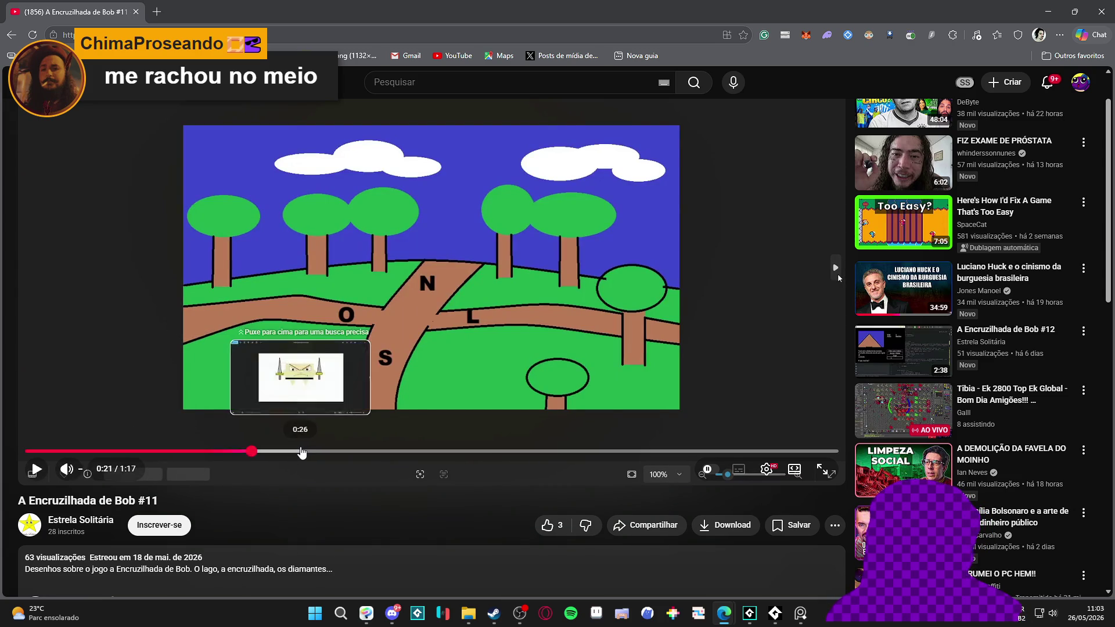
Seek to 0:26, rewind to the crossroads, resume, then pause on the angry face at 0:46
left_click(300, 452)
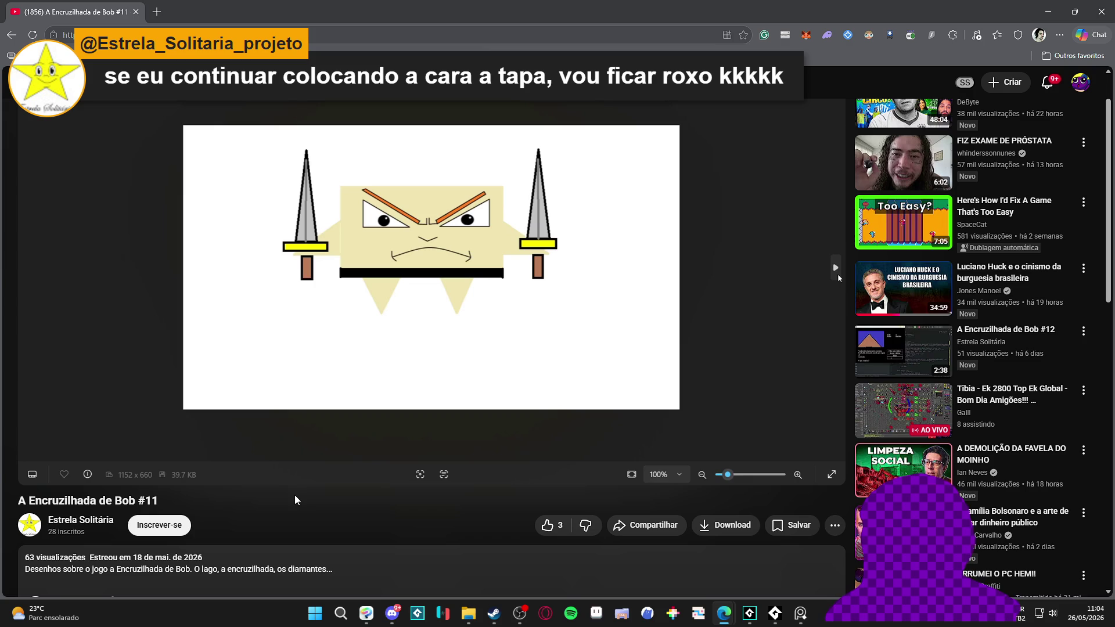
left_click_drag(291, 451, 62, 458)
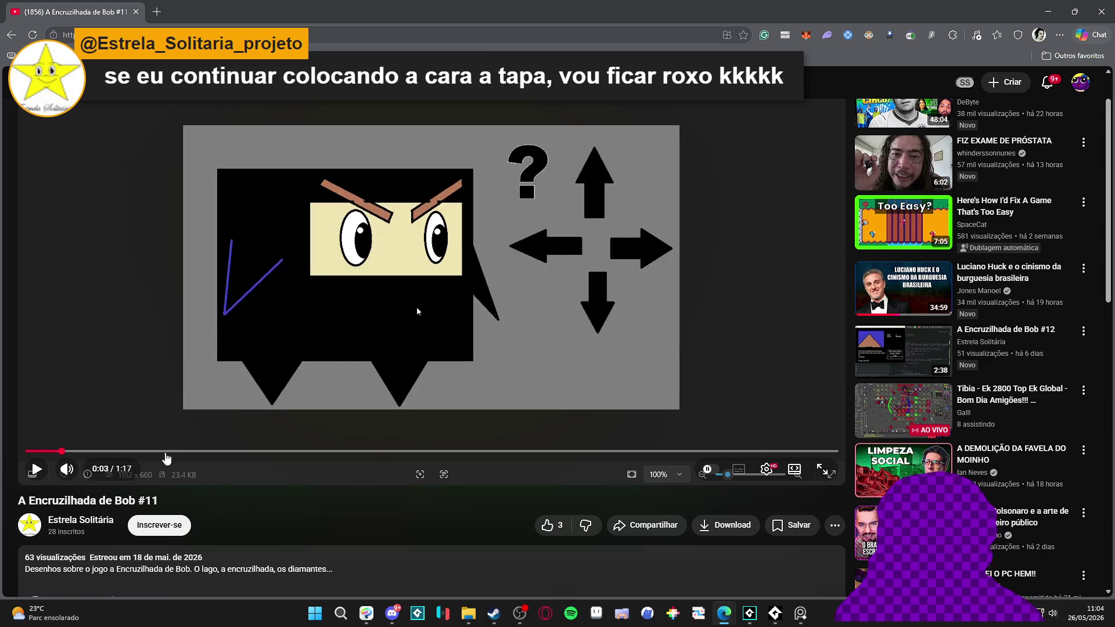
left_click_drag(167, 452, 275, 451)
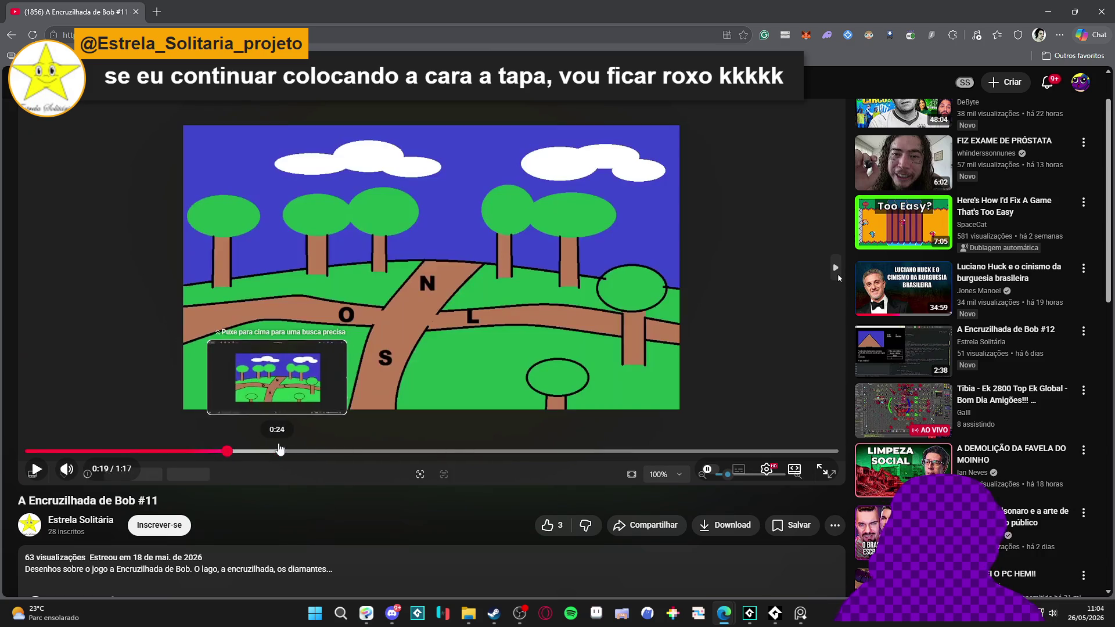
key("space")
left_click(511, 451)
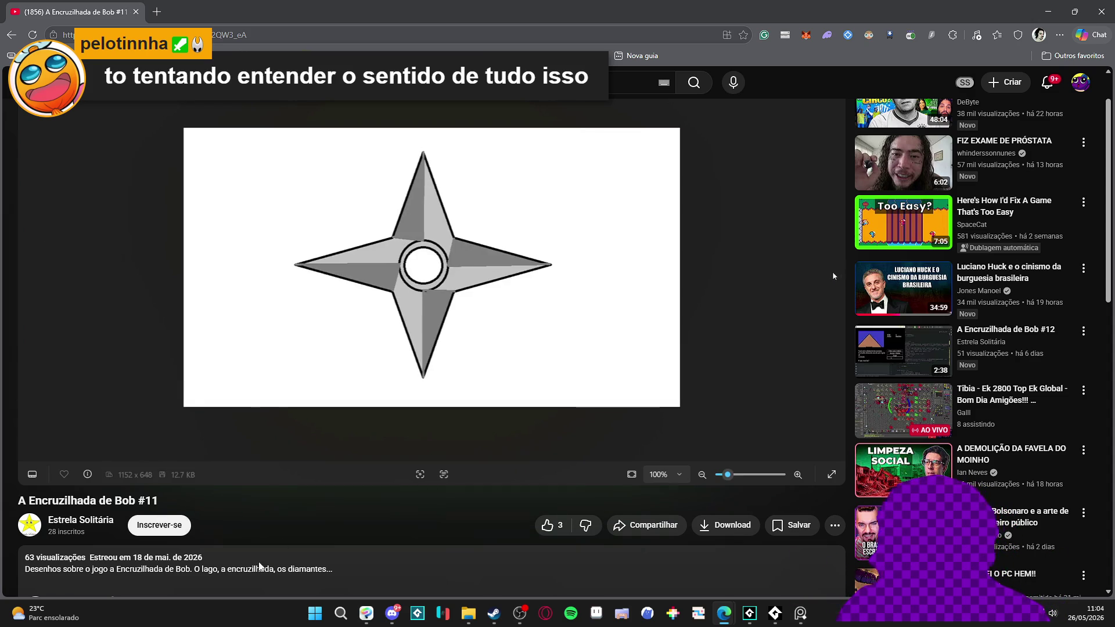
left_click(367, 349)
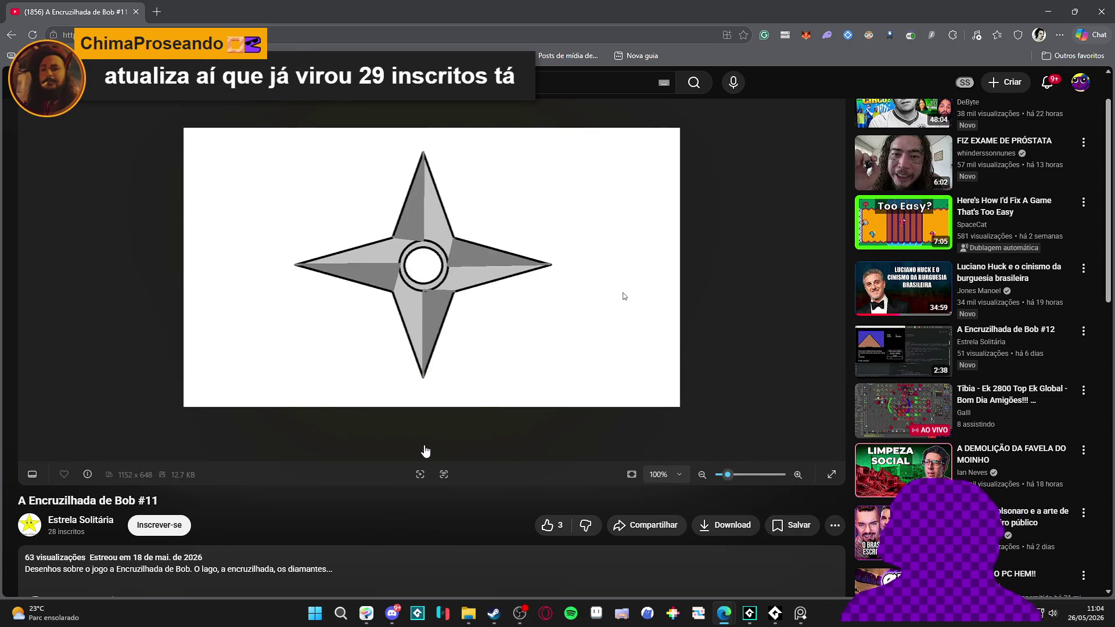
Jump between 1:00, 0:34, 1:07, 1:12, 0:49, 0:57 and the ninja near the end
left_click(654, 452)
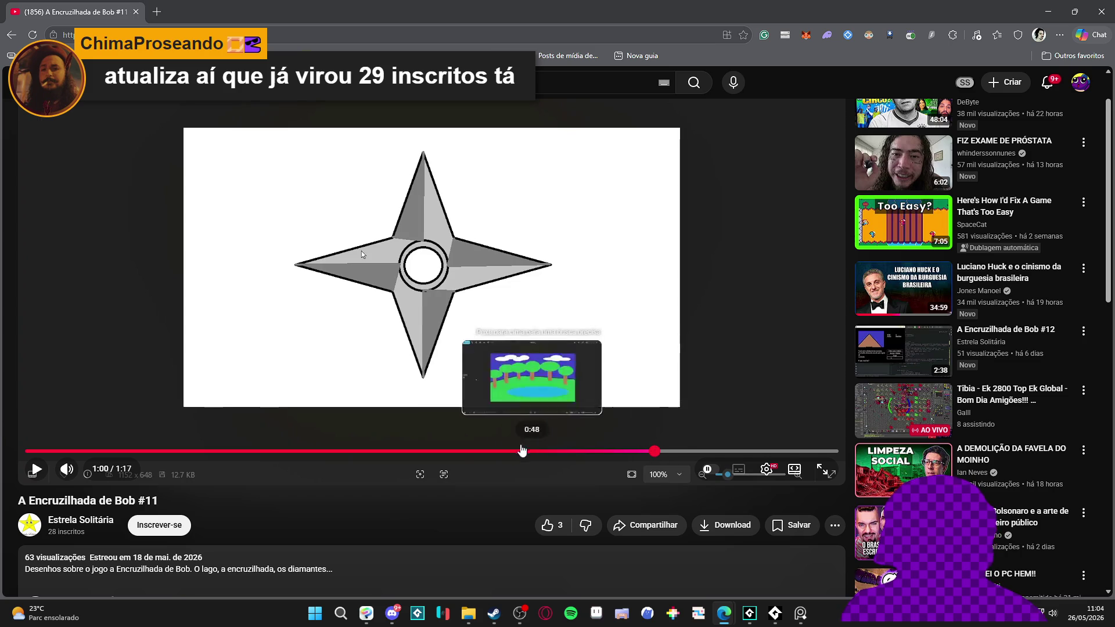
left_click(387, 451)
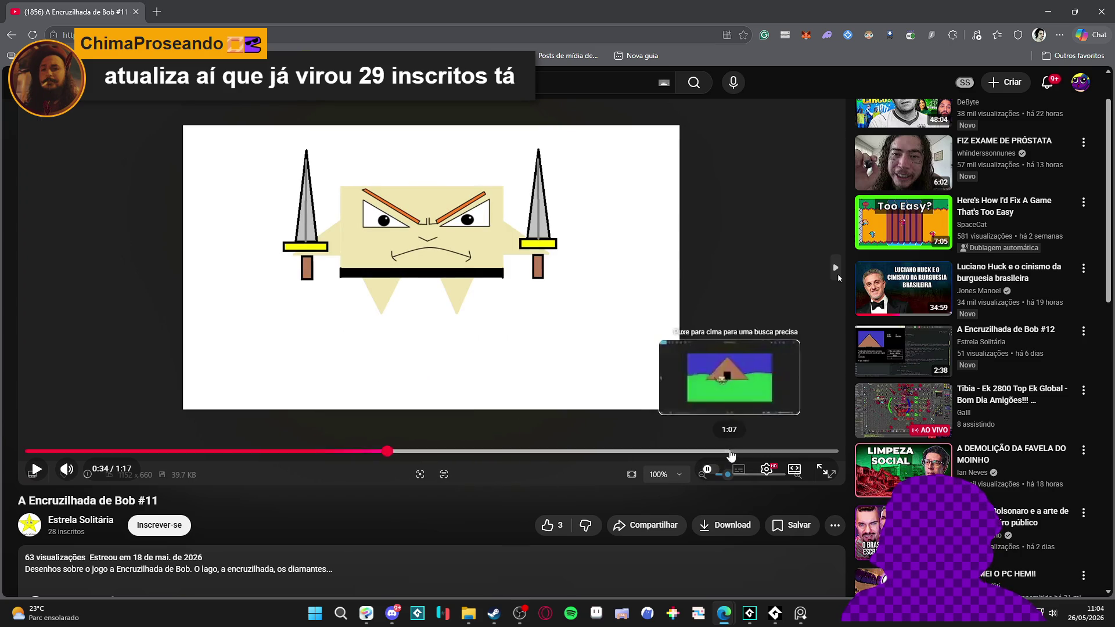
left_click(731, 451)
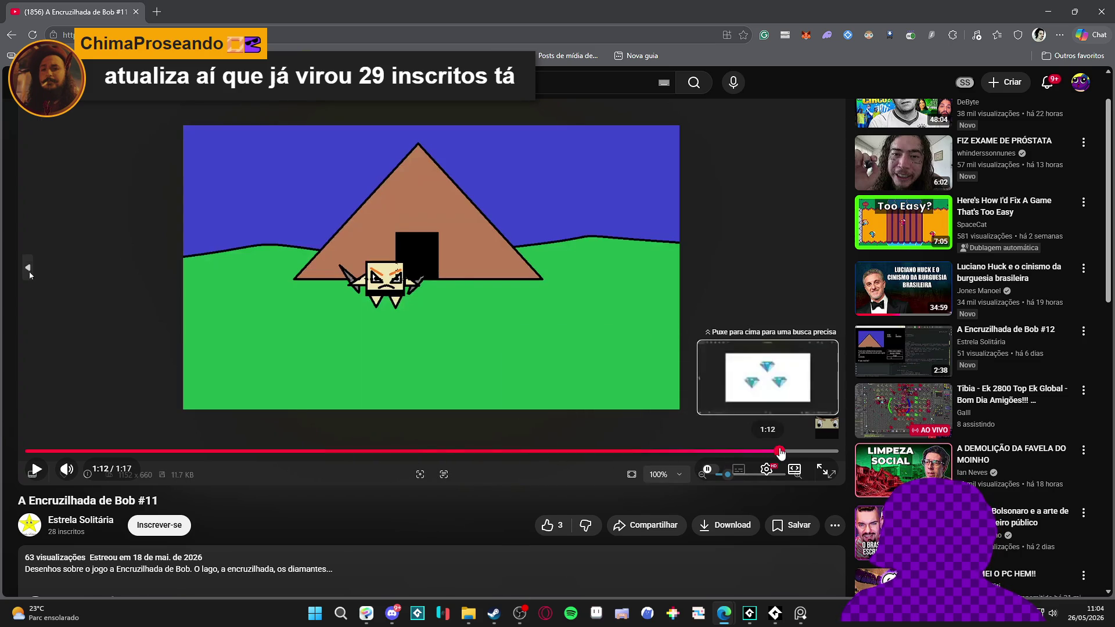
left_click(781, 451)
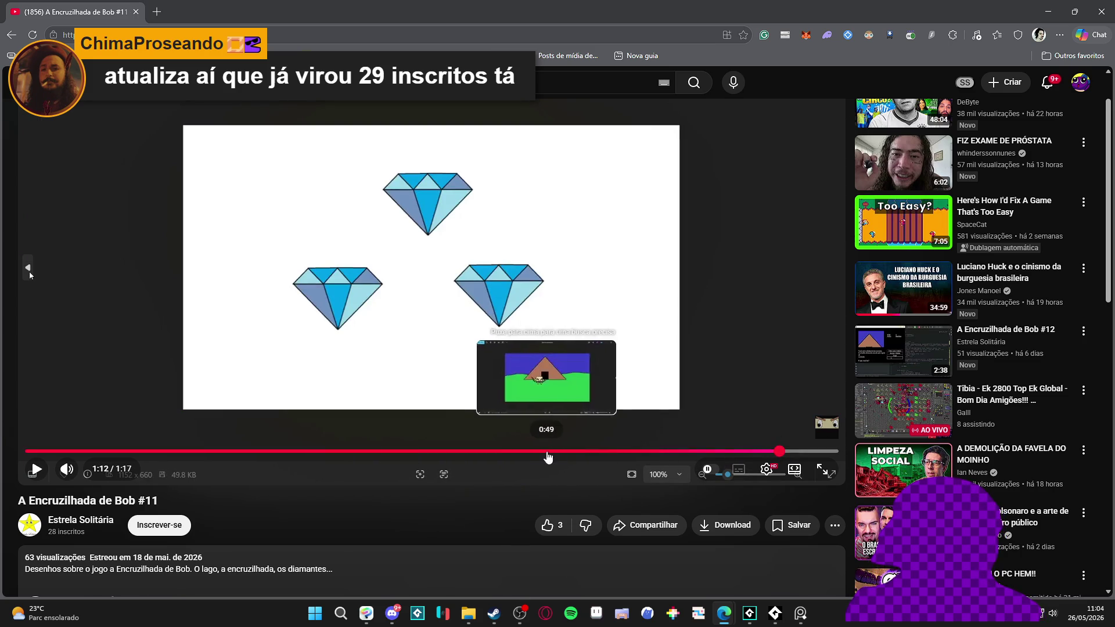
left_click(548, 451)
left_click(626, 451)
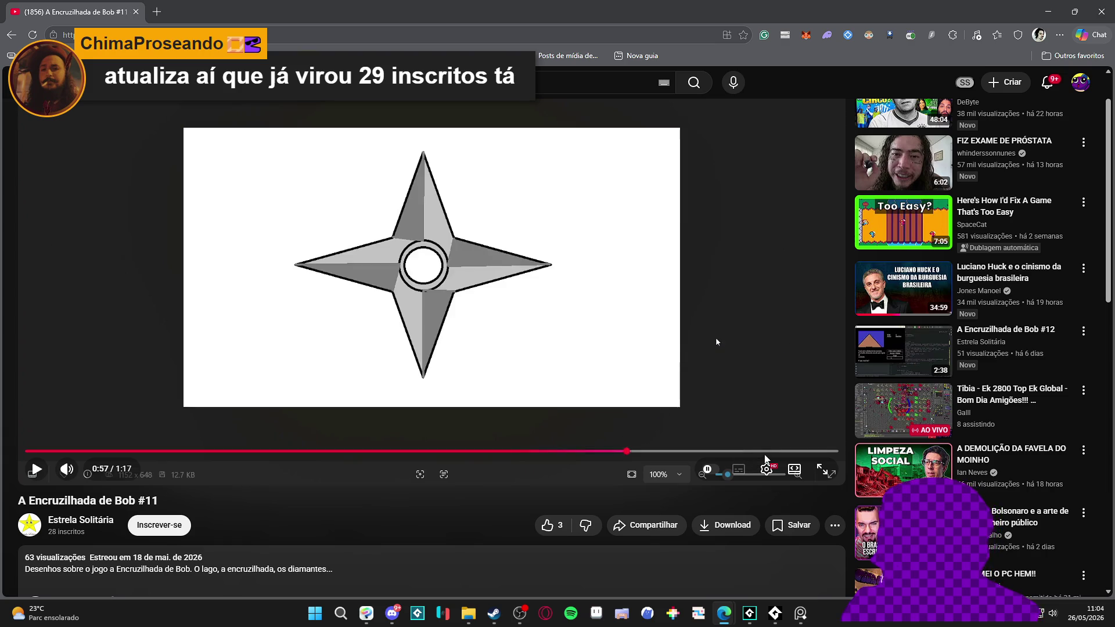
left_click(805, 452)
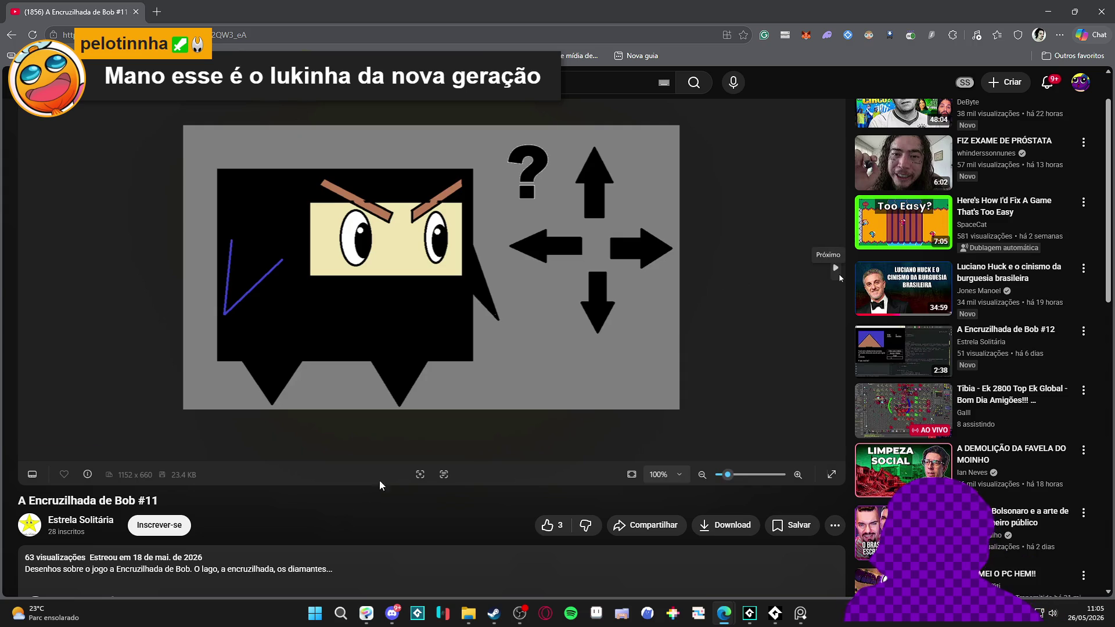
Seek to the sword-holding character, 0:12 and 0:02, ending on the angry knight face
mouse_move(349, 390)
left_click(293, 452)
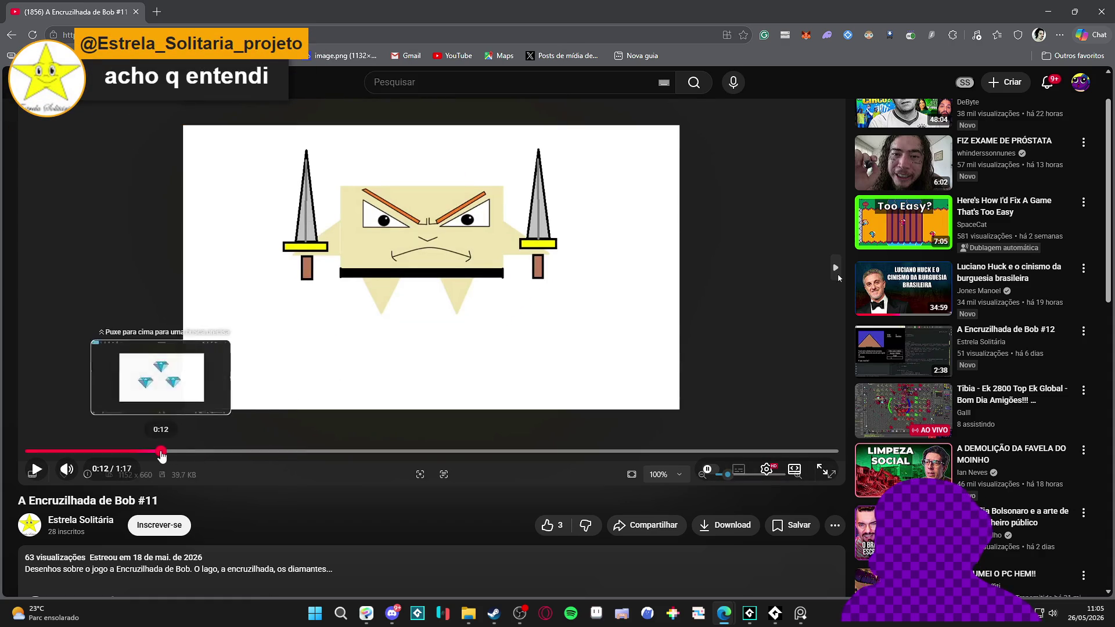
left_click(161, 451)
left_click(54, 451)
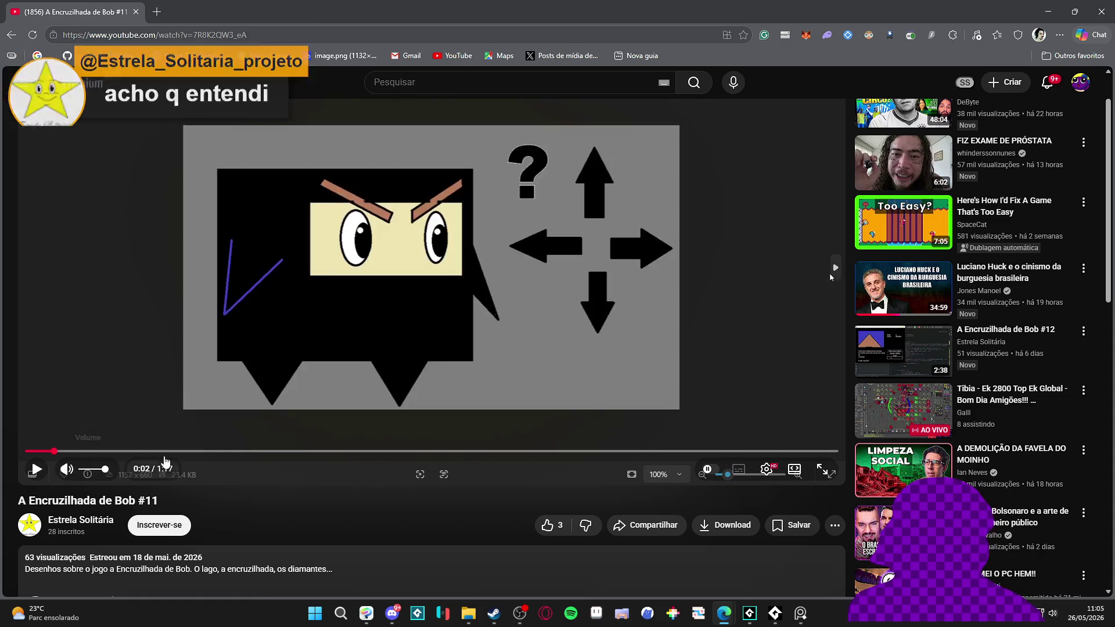
left_click_drag(213, 452, 427, 452)
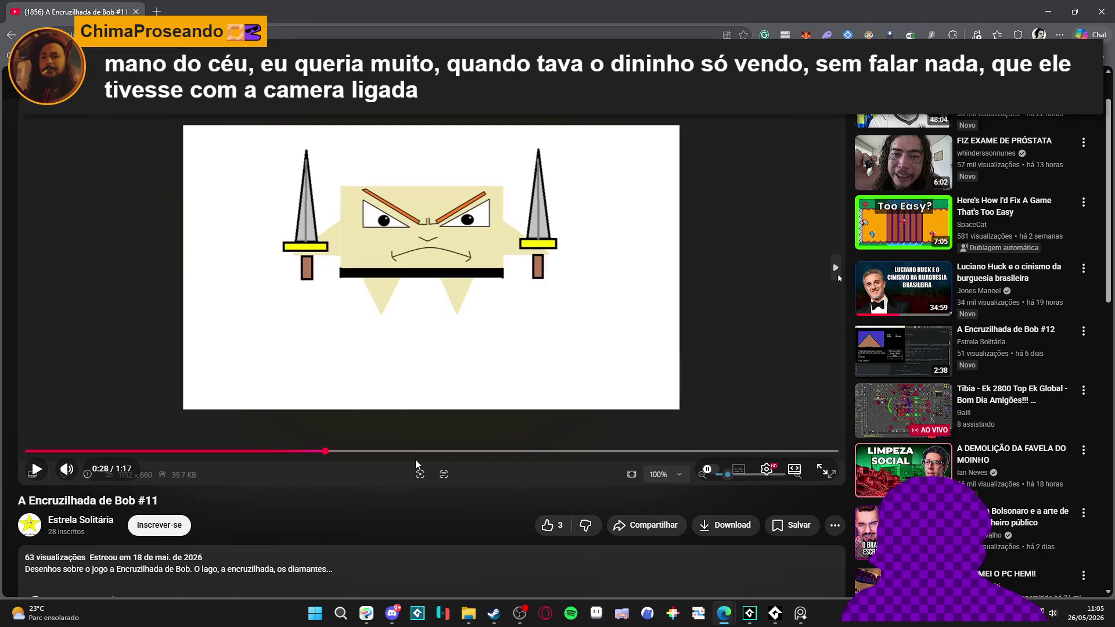
scroll(373, 486, "down", 1)
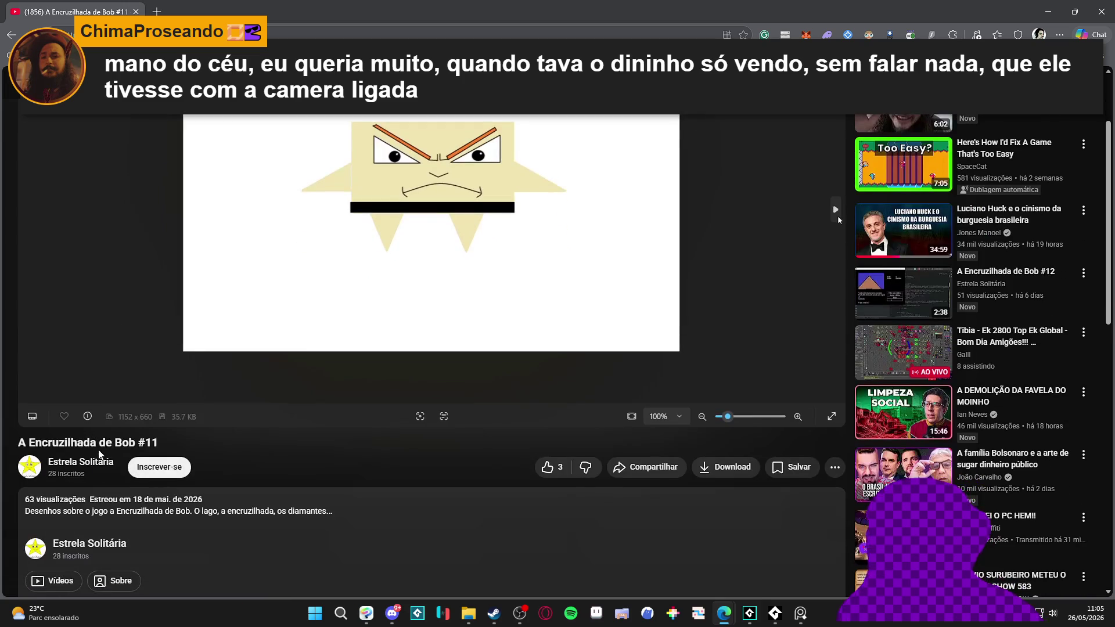
Clear the title selection and go back to the Estrela Solitária Videos tab
left_click_drag(160, 442, 29, 442)
left_click(235, 456)
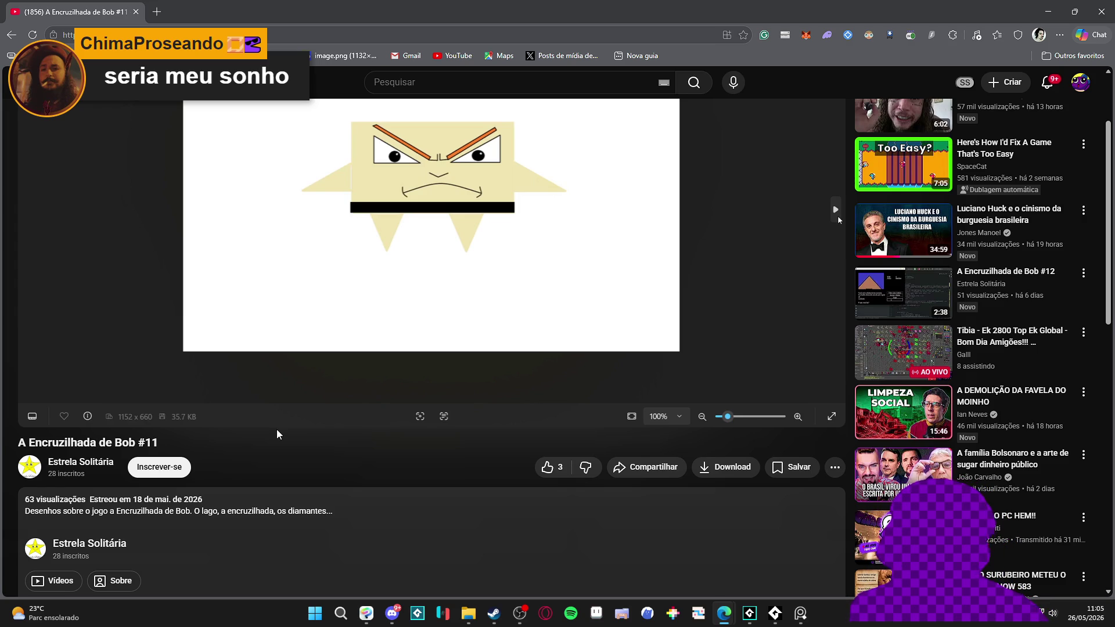
scroll(277, 434, "up", 2)
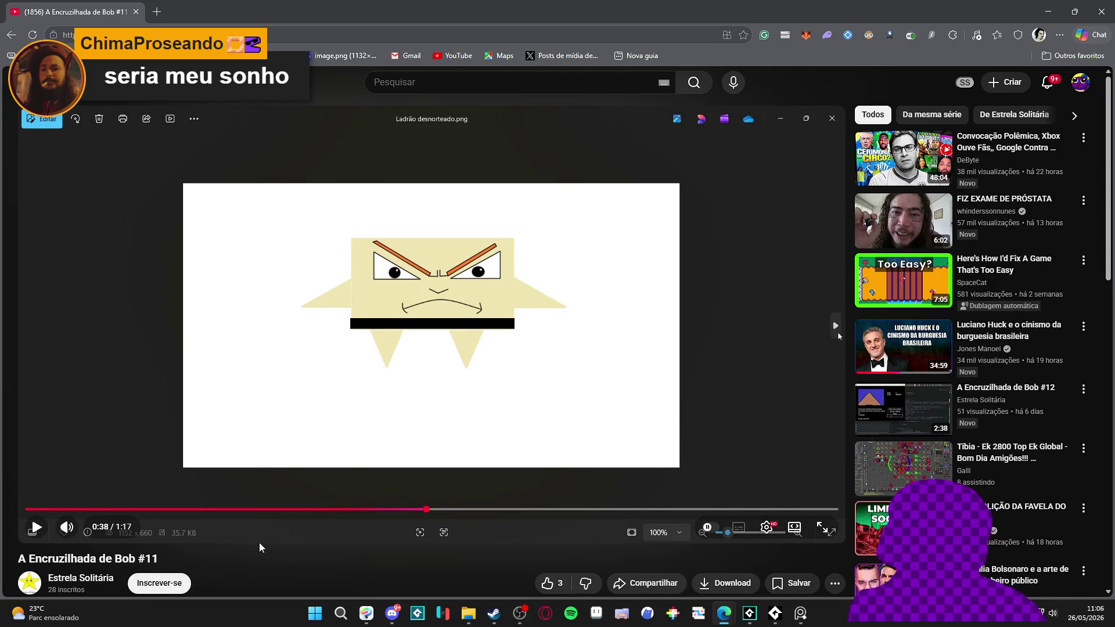
scroll(260, 547, "down", 1)
scroll(838, 302, "up", 1)
key("alt+Left")
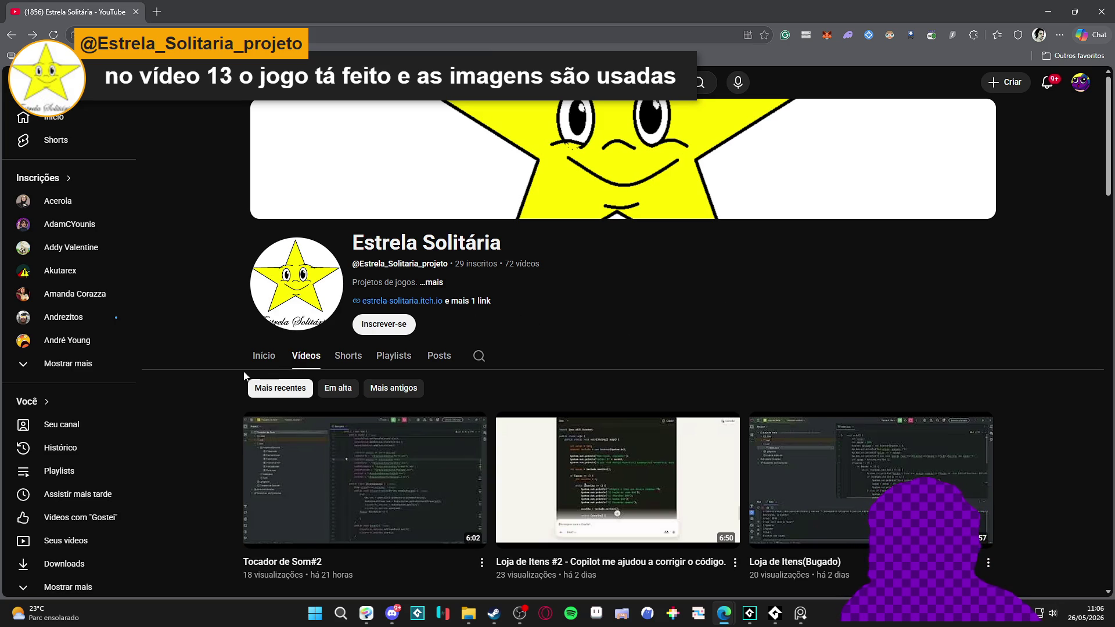
Open Bob #13 from the channel grid, pause and resume it, then stop at 0:33
scroll(271, 388, "down", 3)
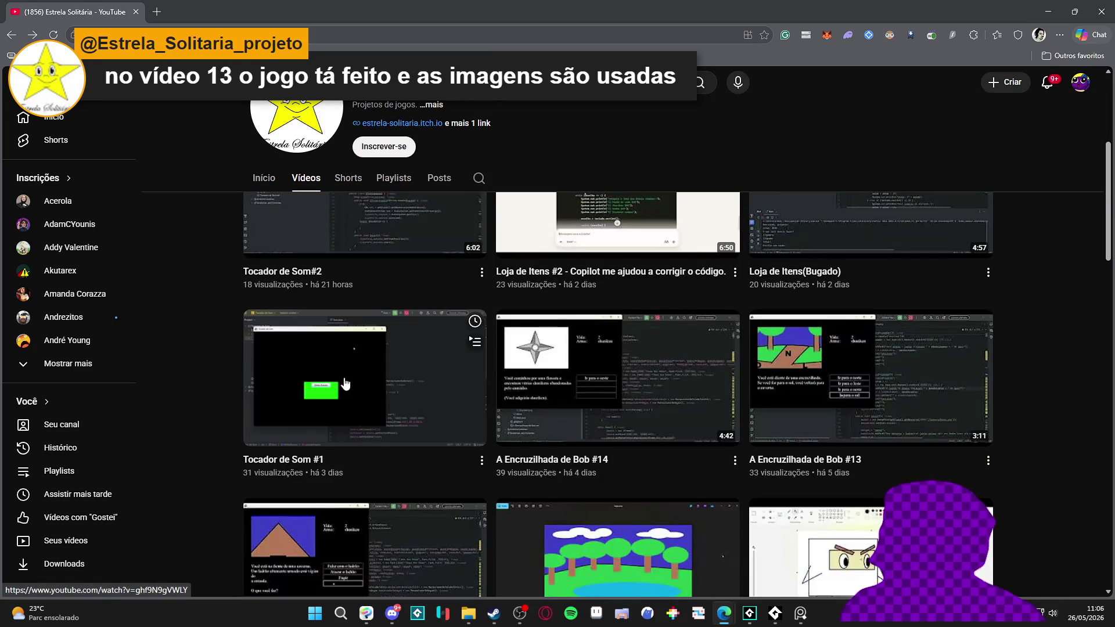
scroll(341, 385, "down", 1)
scroll(520, 386, "down", 2)
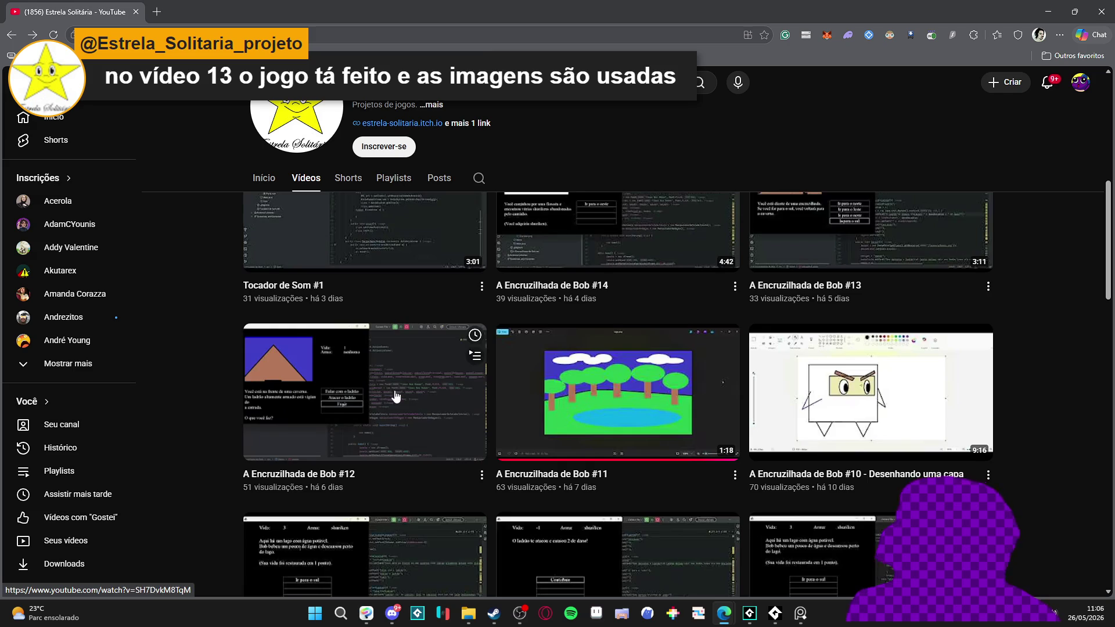
left_click(520, 386)
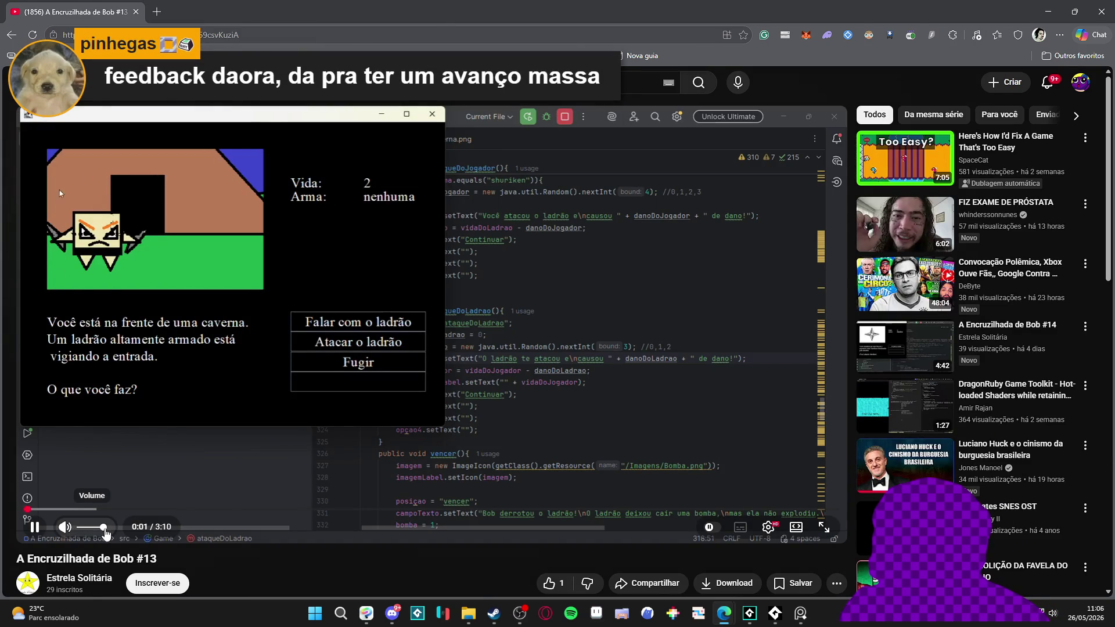
left_click(320, 433)
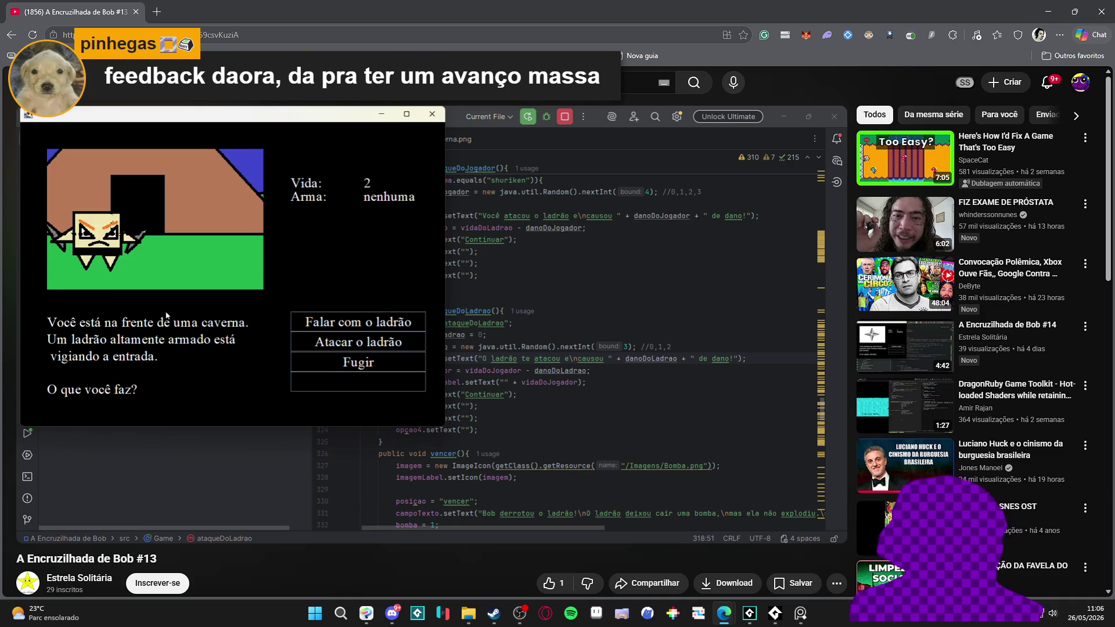
left_click(479, 407)
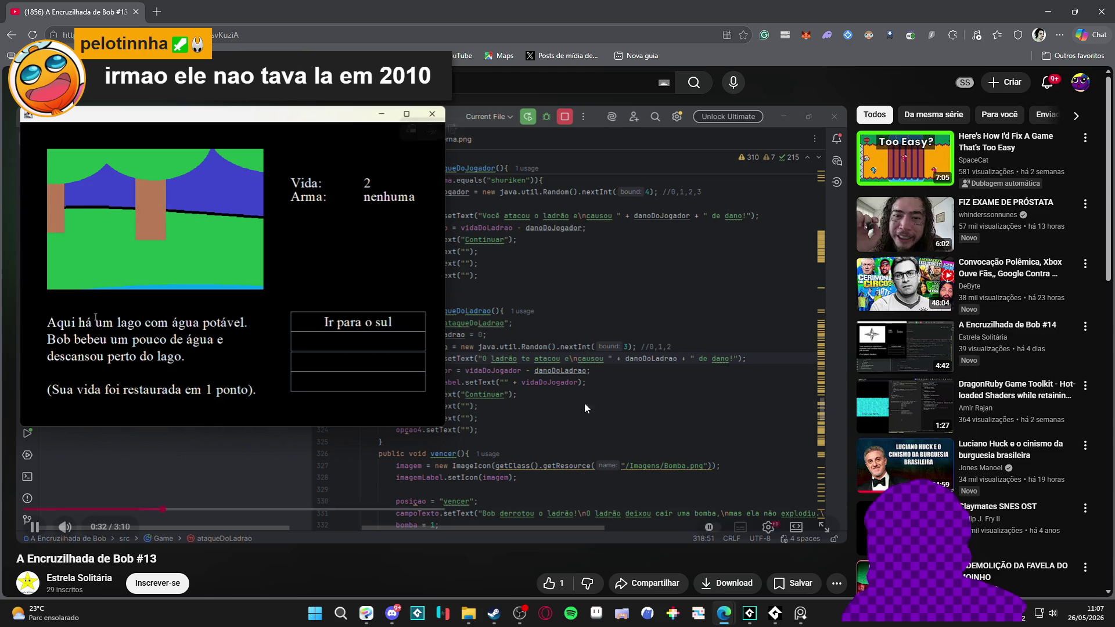
left_click(525, 353)
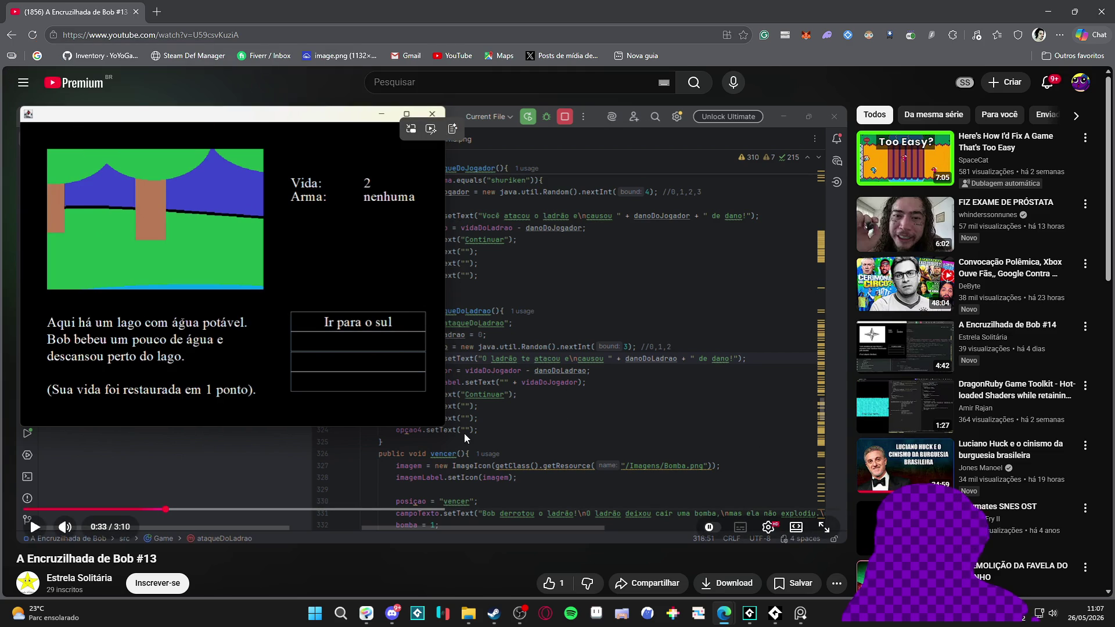
left_click(323, 416)
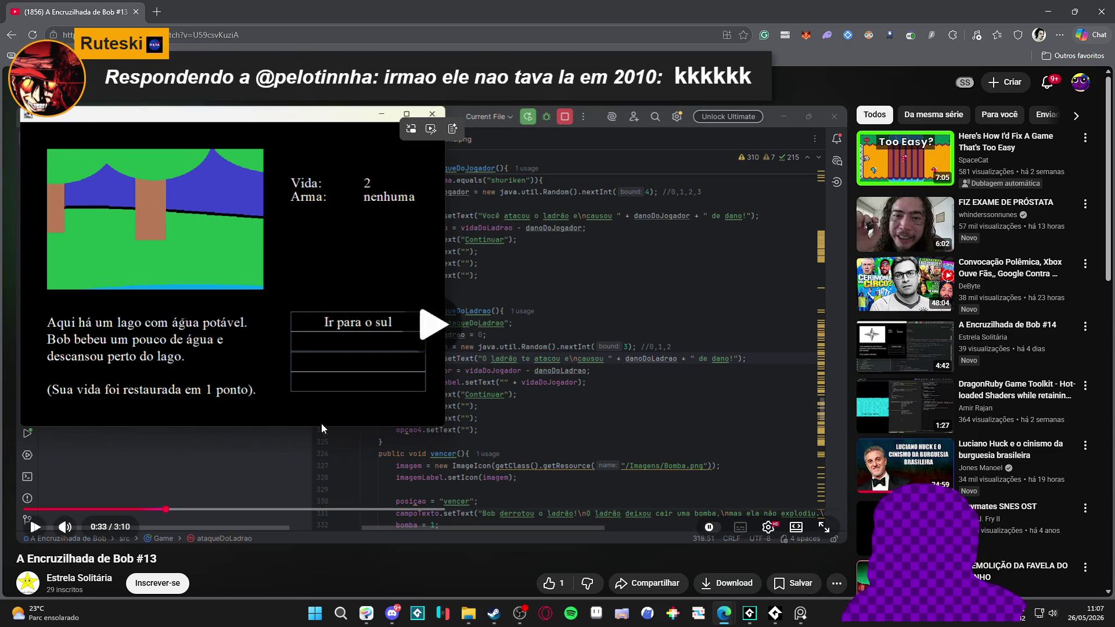
left_click(340, 428)
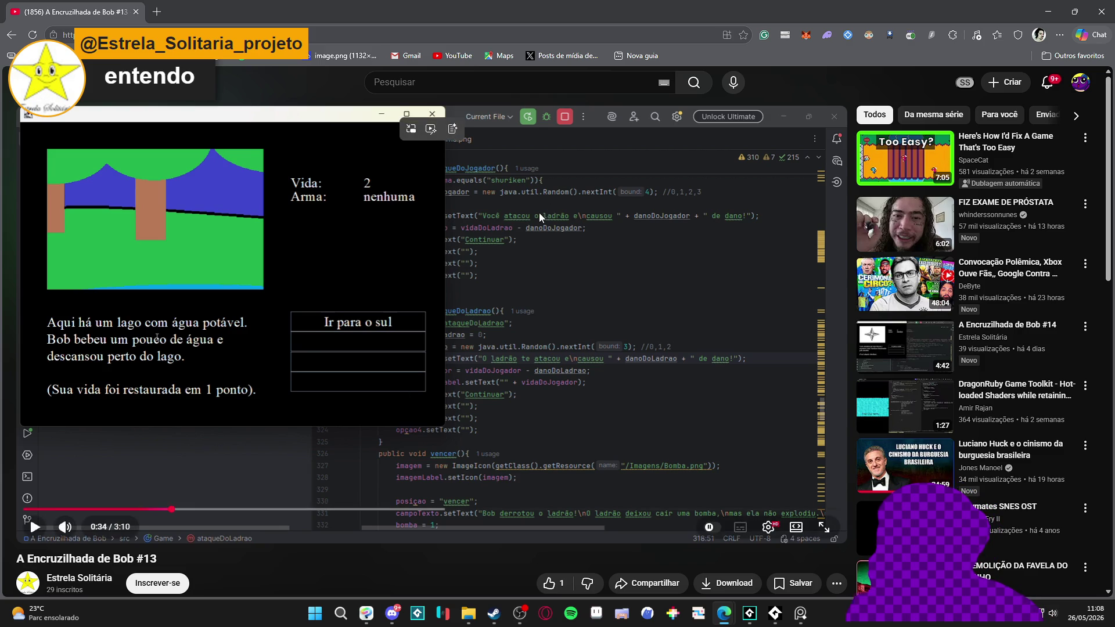
Search YouTube for 'noneclass' and open the NoNeClass channel page
left_click(472, 79)
type("none")
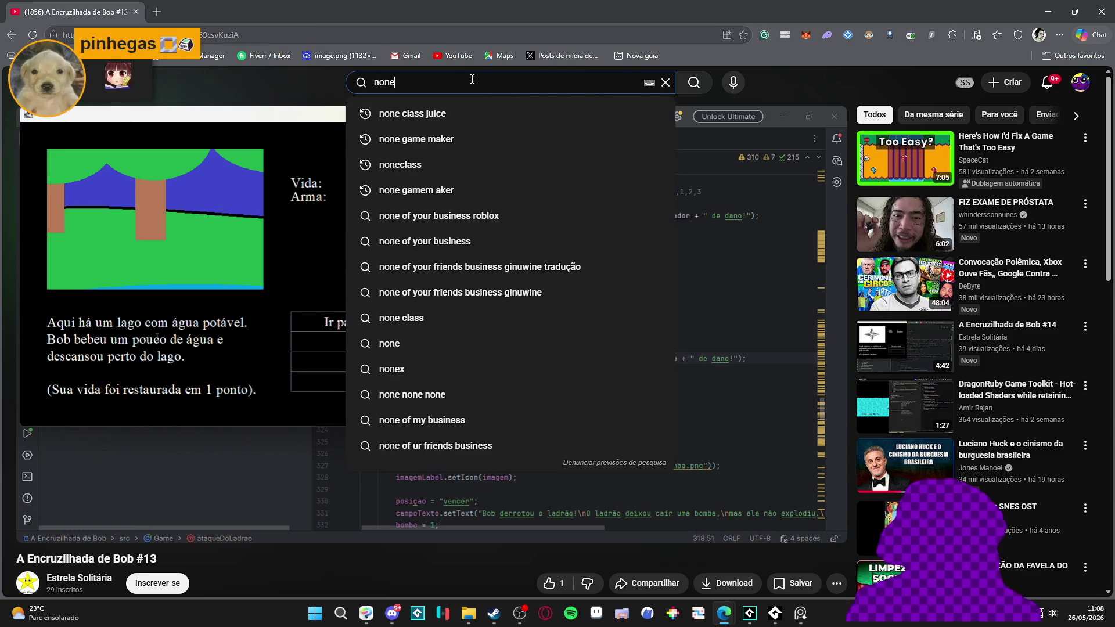
type("class")
key("Return")
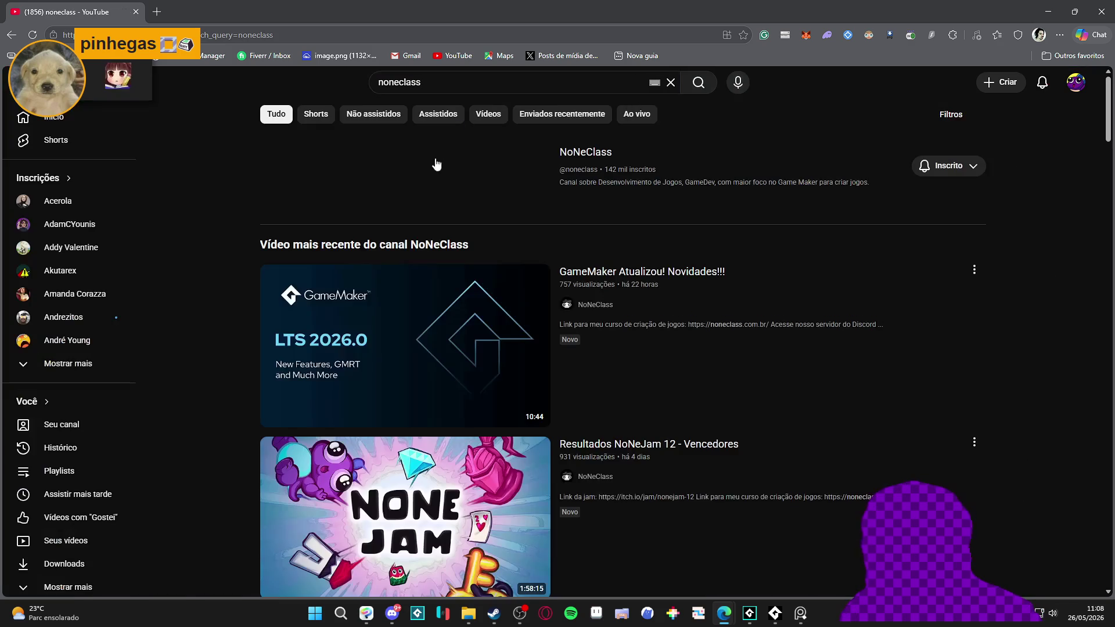
left_click(458, 206)
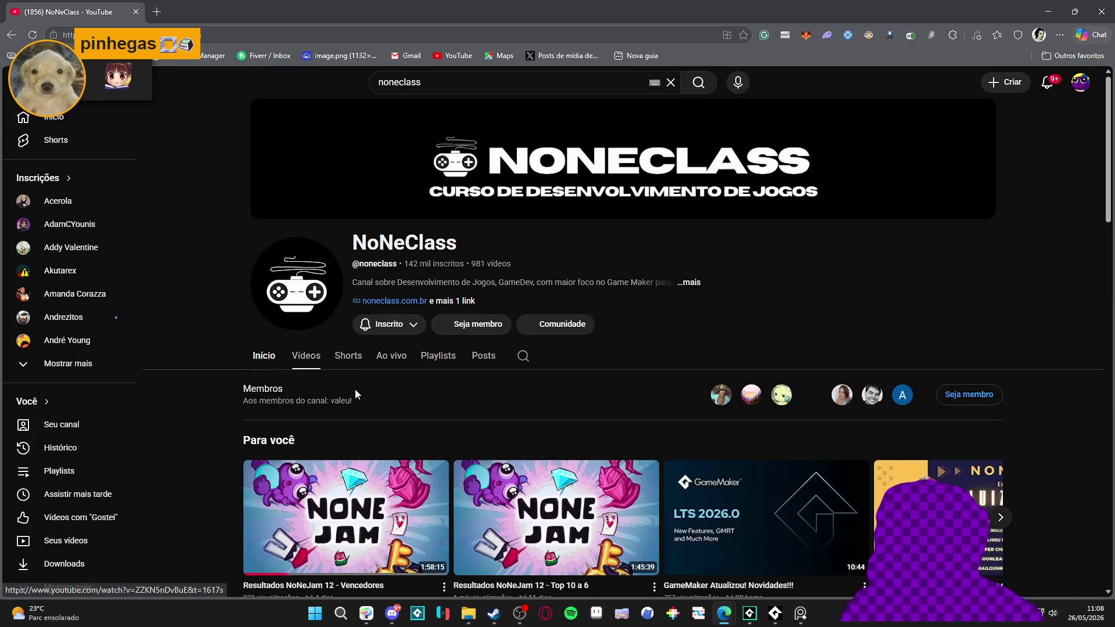
Browse the channel's Vídeos, switch to its Shorts listing, and mute the audio
left_click(315, 355)
scroll(211, 316, "down", 3)
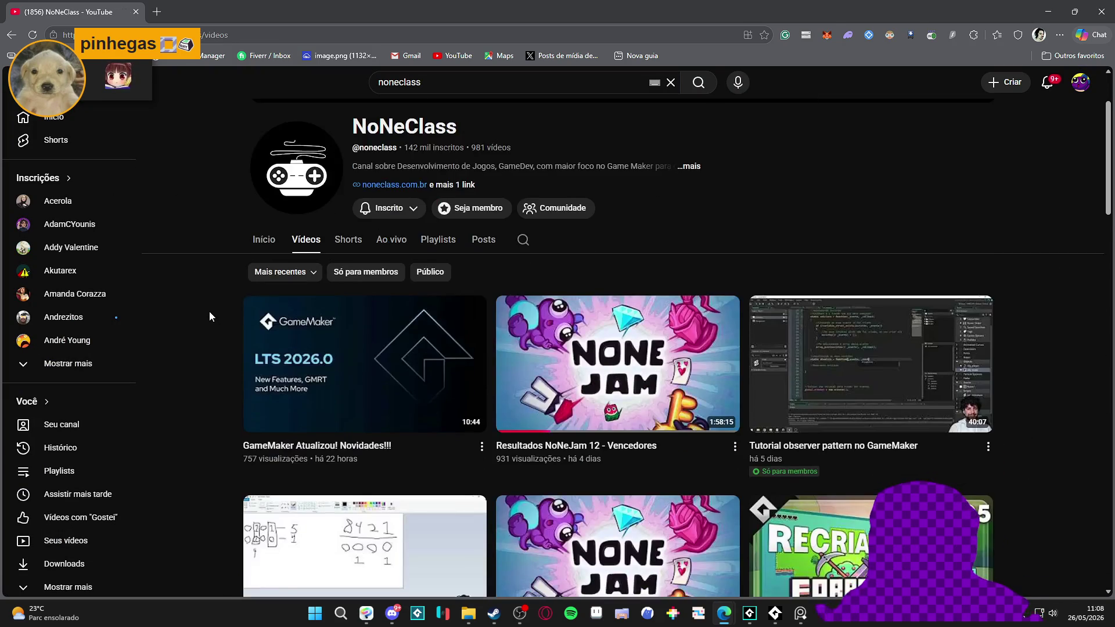
scroll(210, 317, "down", 3)
scroll(210, 314, "up", 5)
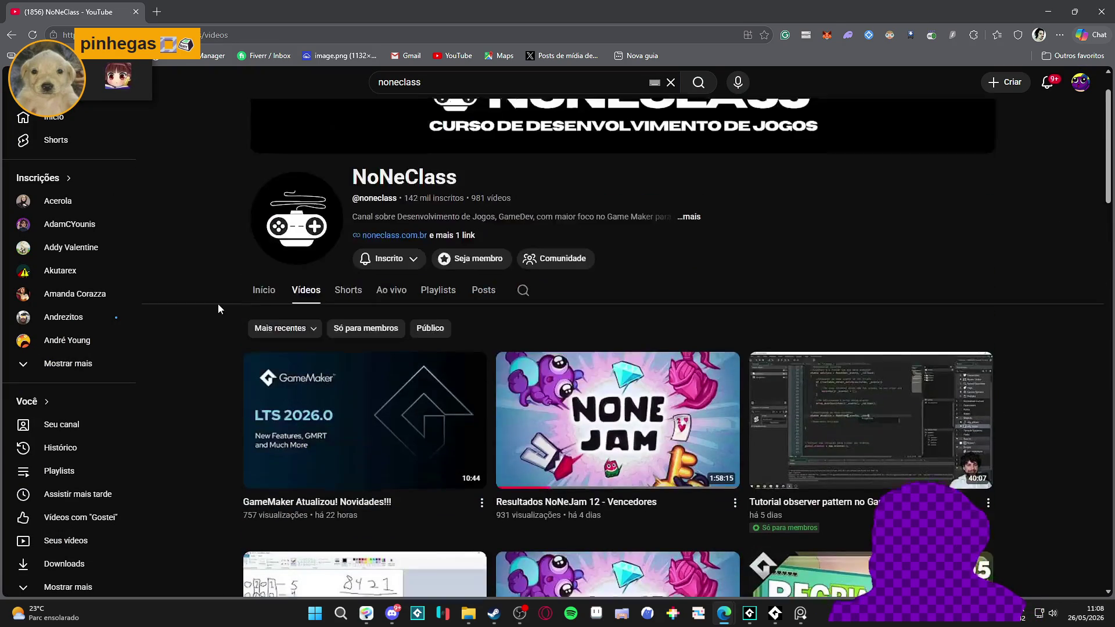
left_click(347, 299)
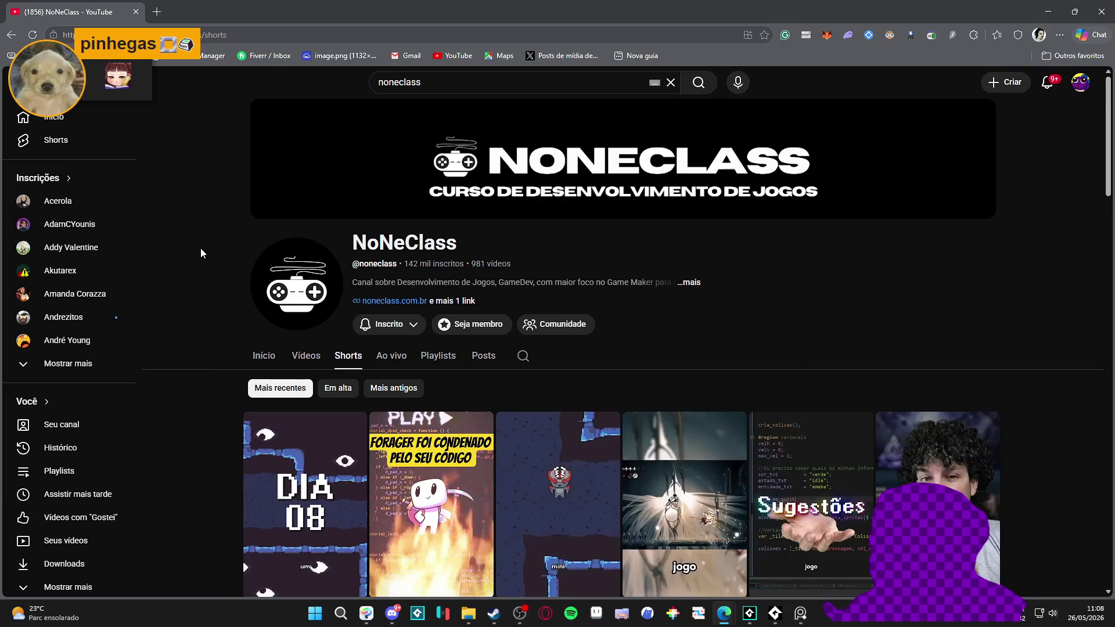
scroll(200, 246, "down", 3)
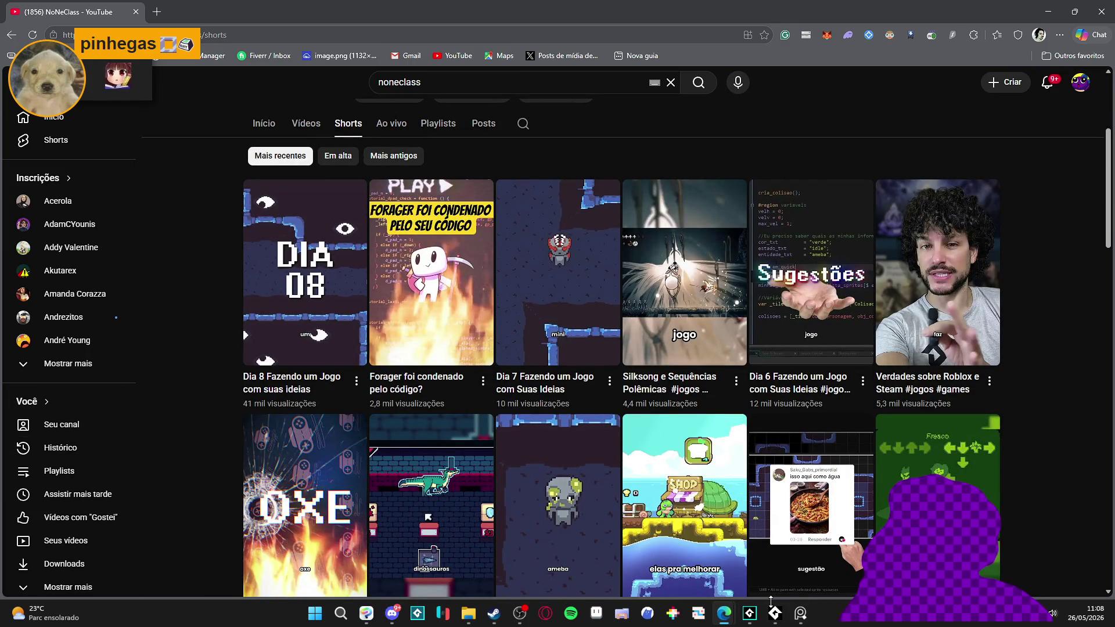
key("XF86AudioMute")
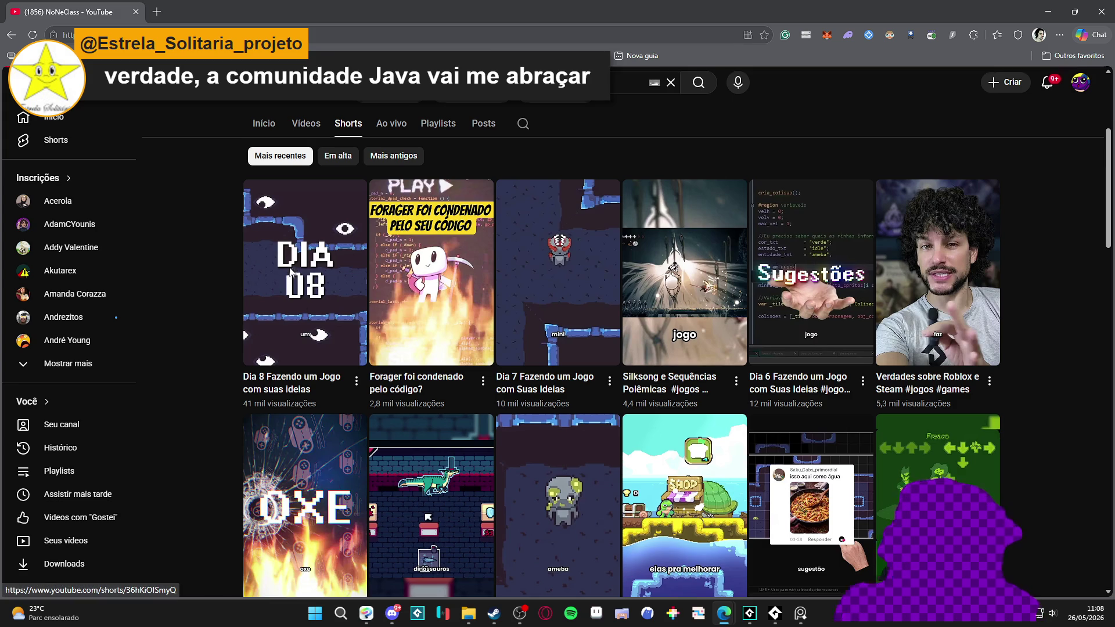
Open the 'Dia 8 Fazendo um Jogo com suas ideias' short and stop the console audio player
left_click(291, 272)
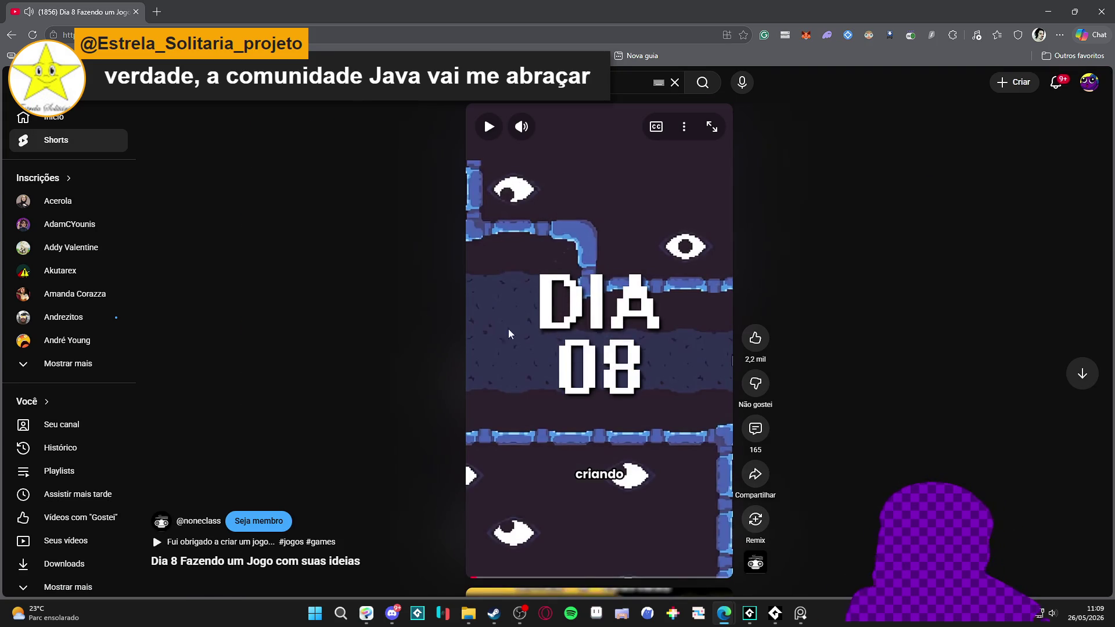
mouse_move(519, 617)
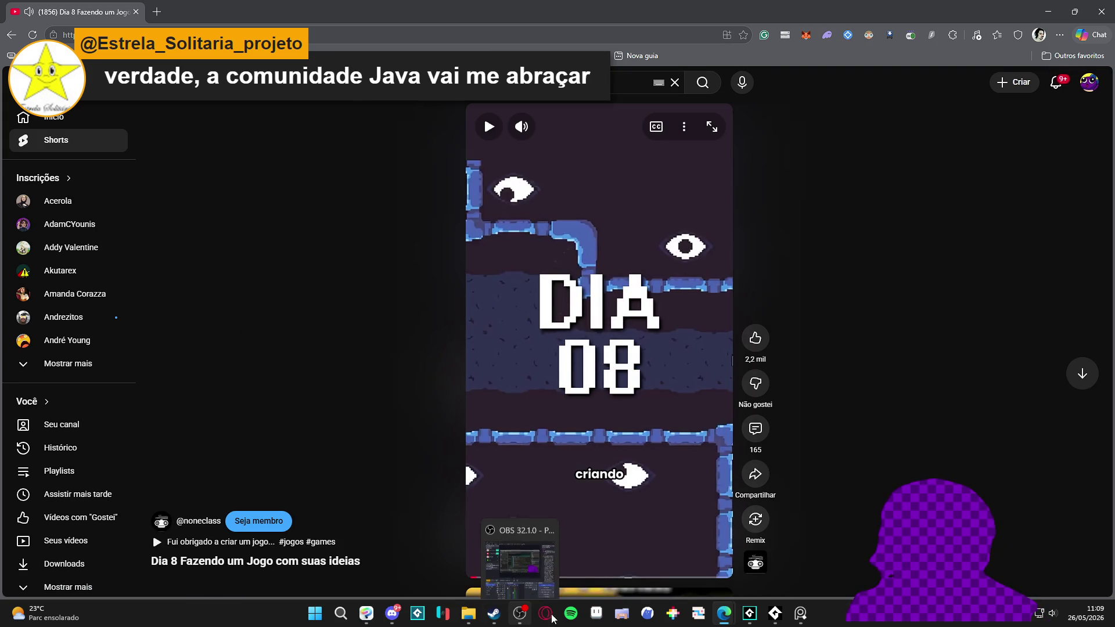
left_click(776, 613)
key("space")
left_click(519, 613)
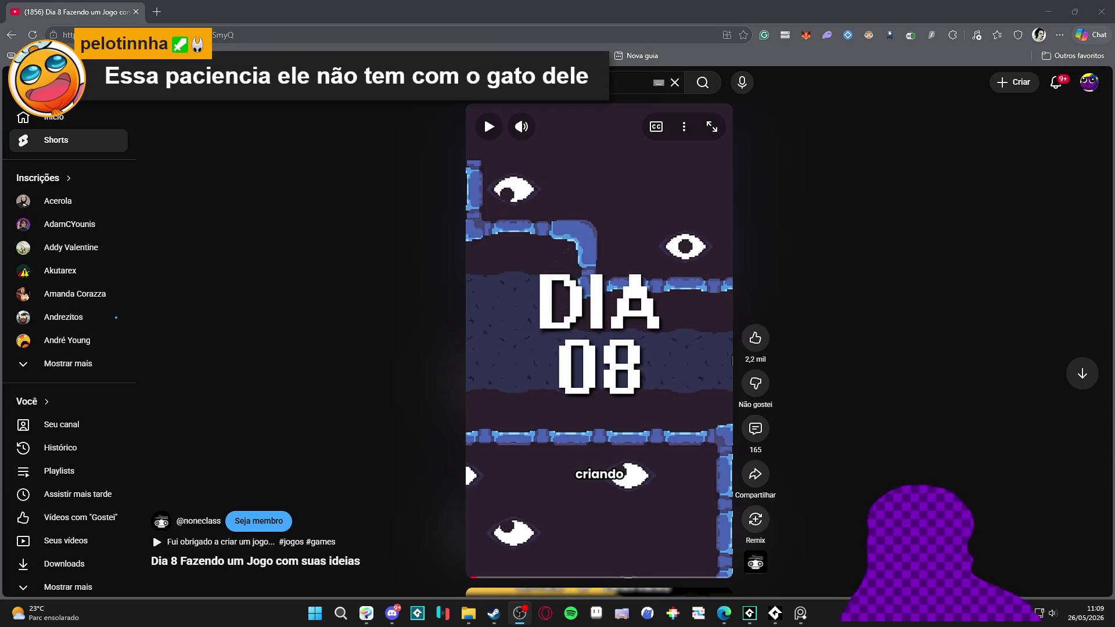
Play the short with the volume turned up, briefly switch apps, then pause it
left_click(477, 574)
mouse_move(482, 572)
left_mouse_down()
mouse_move(609, 410)
mouse_move(736, 406)
left_mouse_up()
key("space")
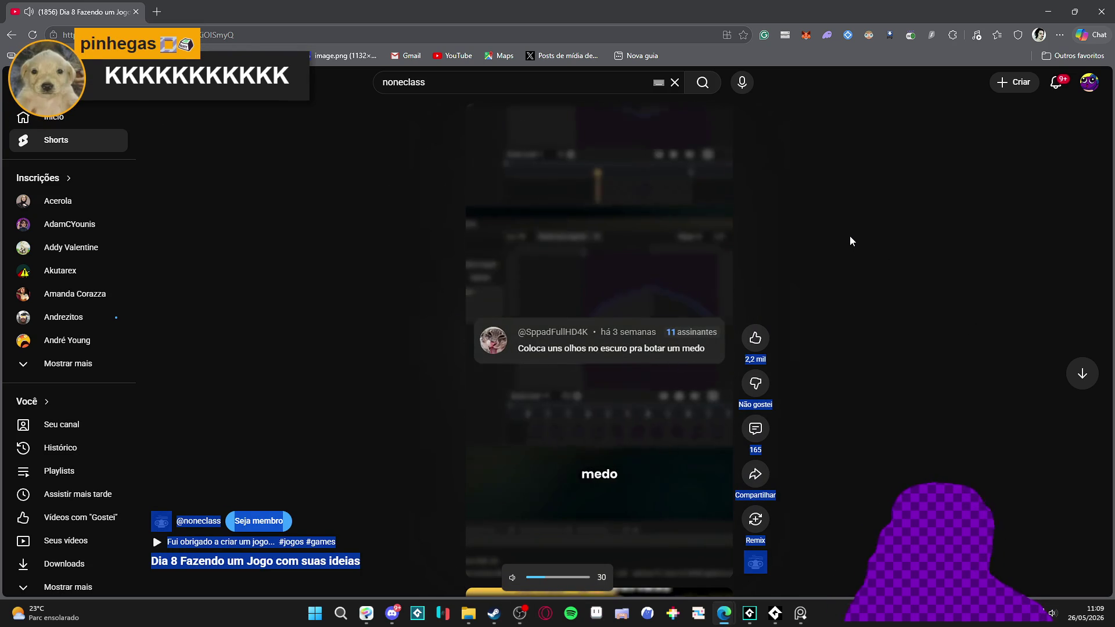
key("alt+Tab")
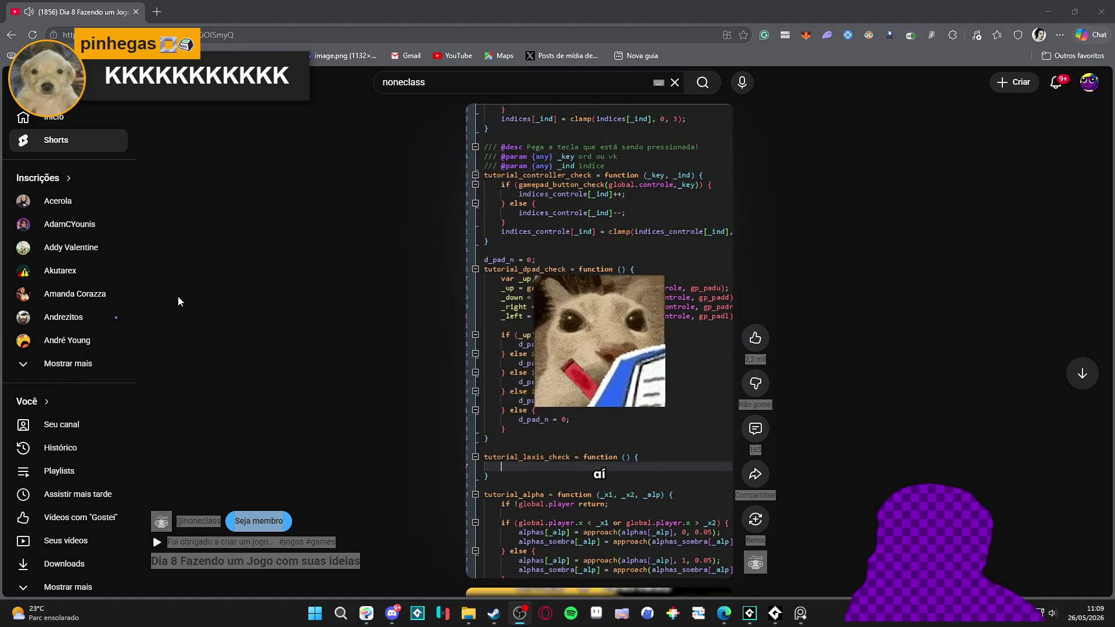
key("alt+Tab")
left_click(640, 375)
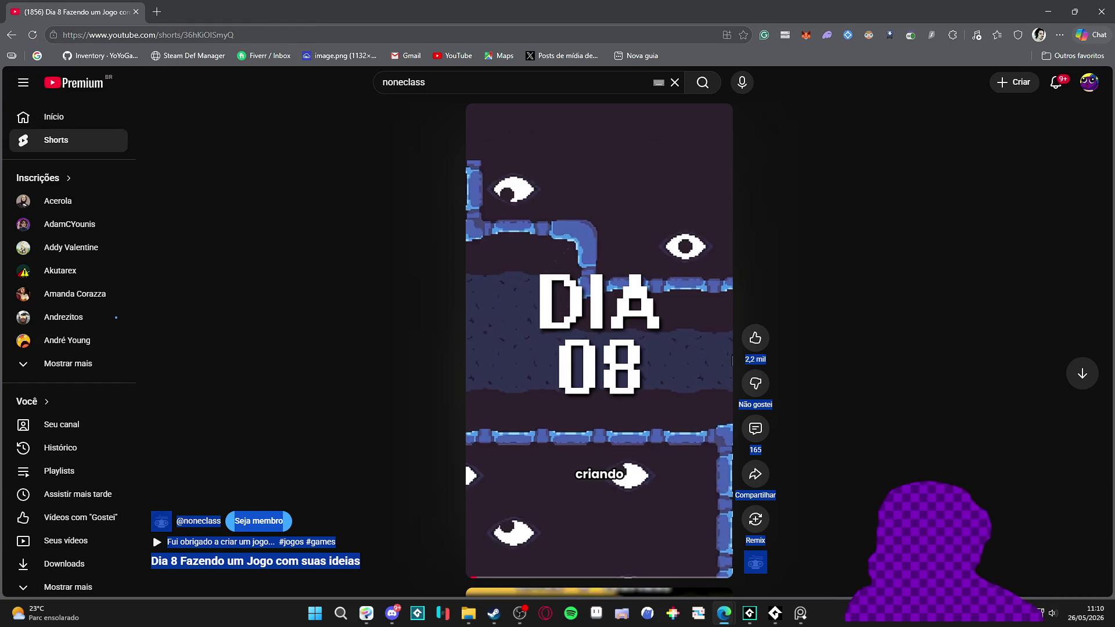
Switch away and back, then bring the GameMaker code editor to the front
mouse_move(549, 325)
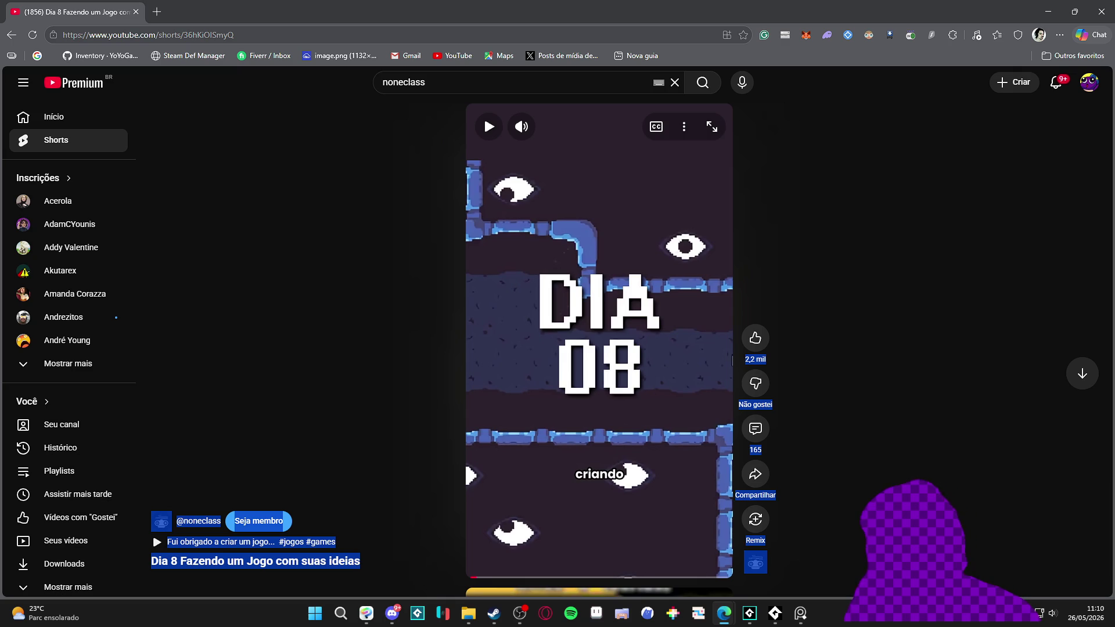
key("alt+Tab")
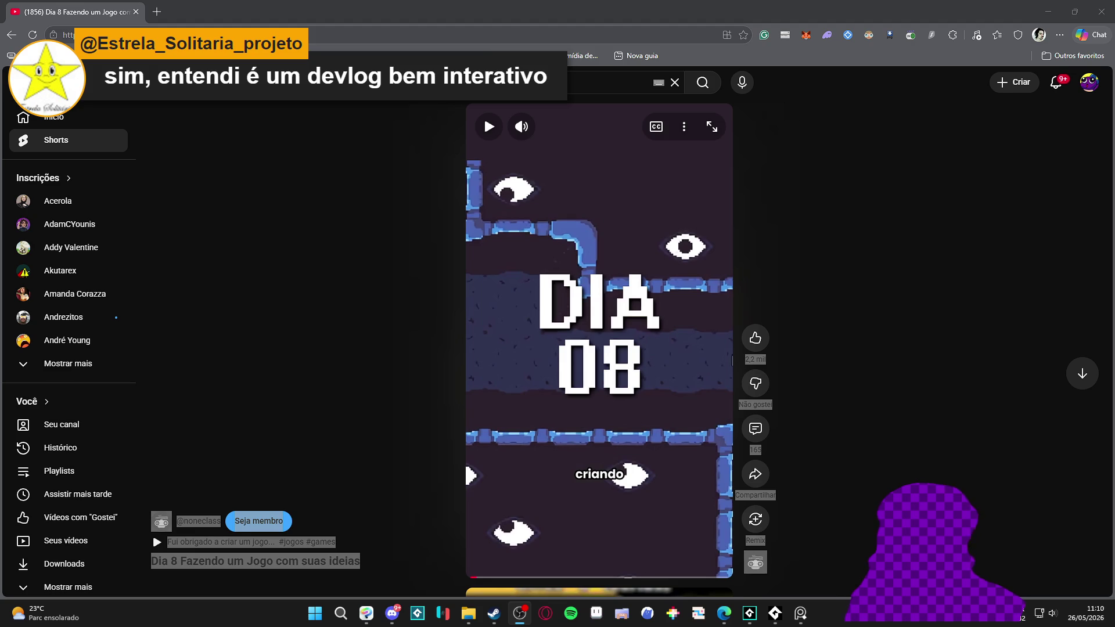
key("alt+Tab")
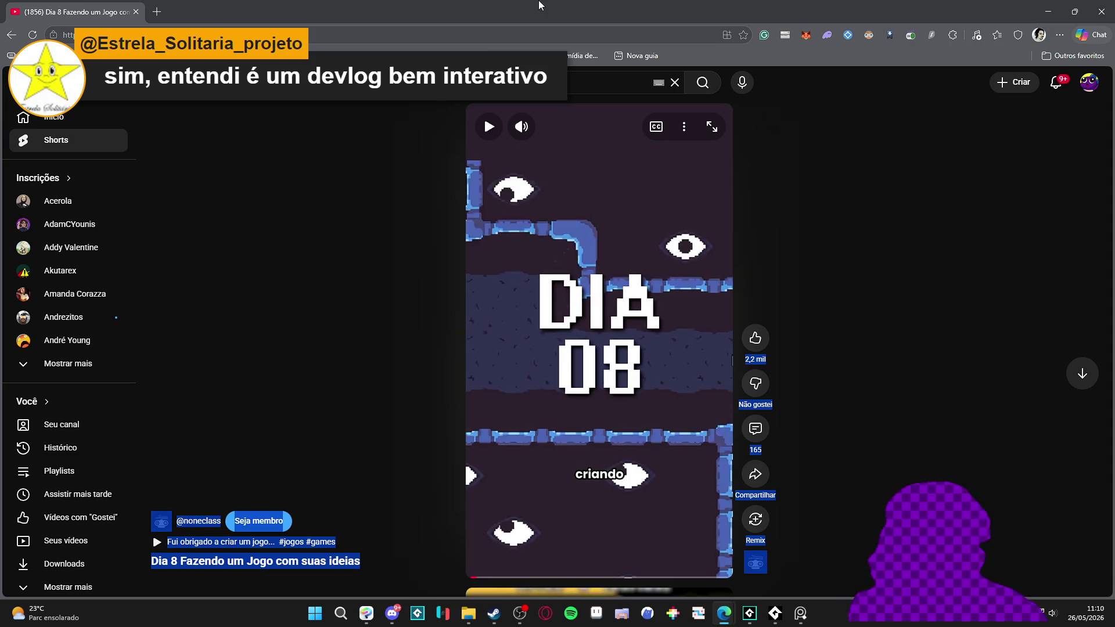
left_click(1101, 11)
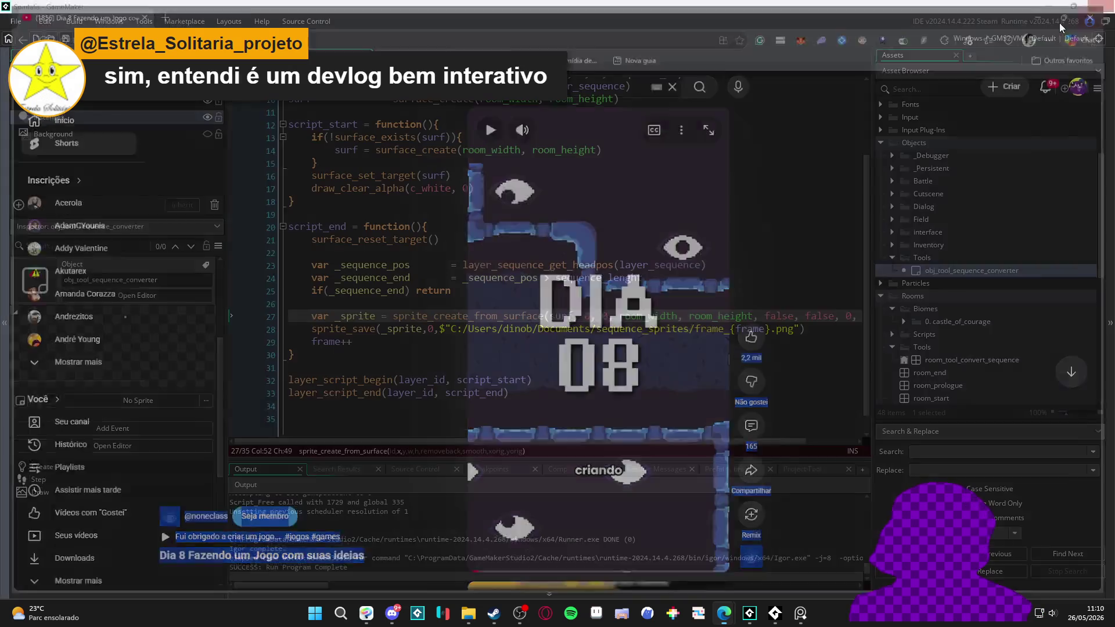
Begin a 'last_headpos =' line on empty line 11, below the surf declaration
left_click(451, 341)
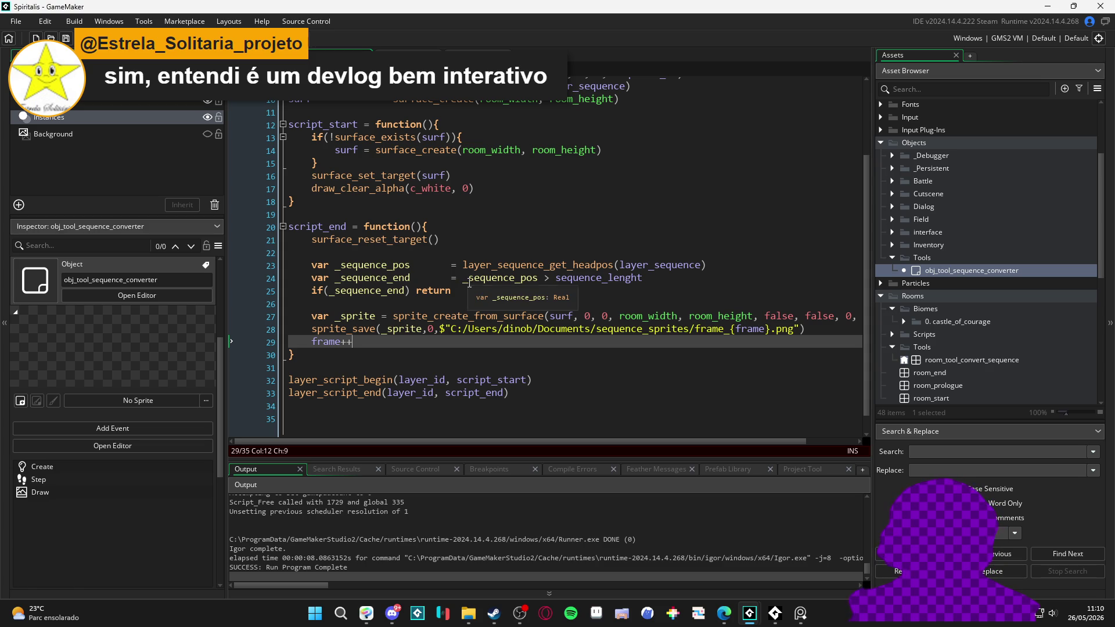
key("Down")
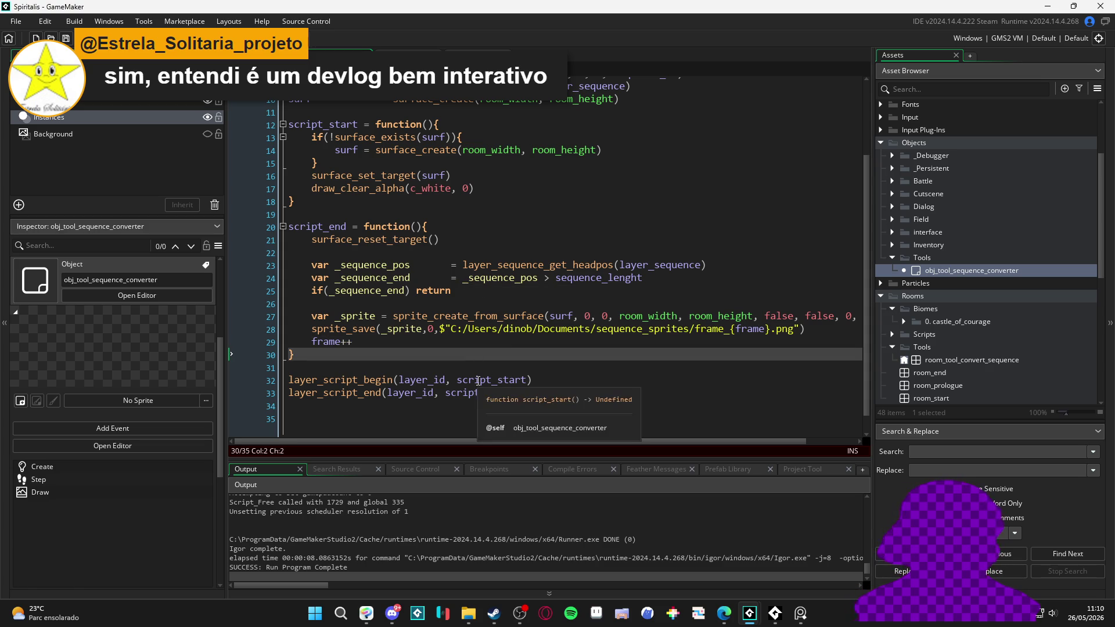
left_click(591, 347)
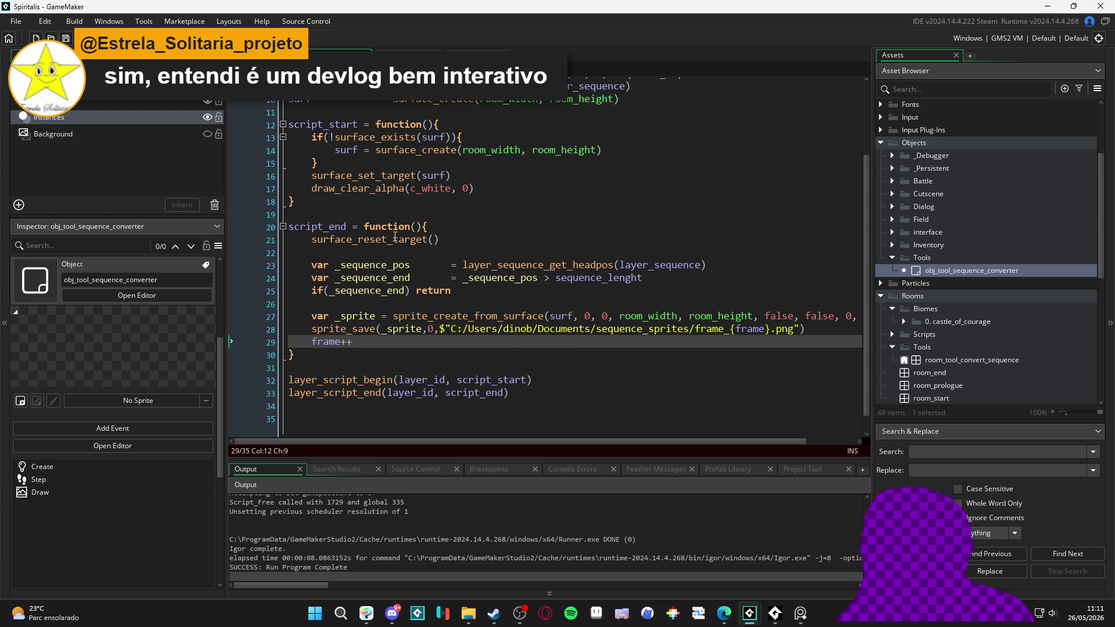
scroll(361, 203, "up", 2)
left_click(334, 176)
type("la")
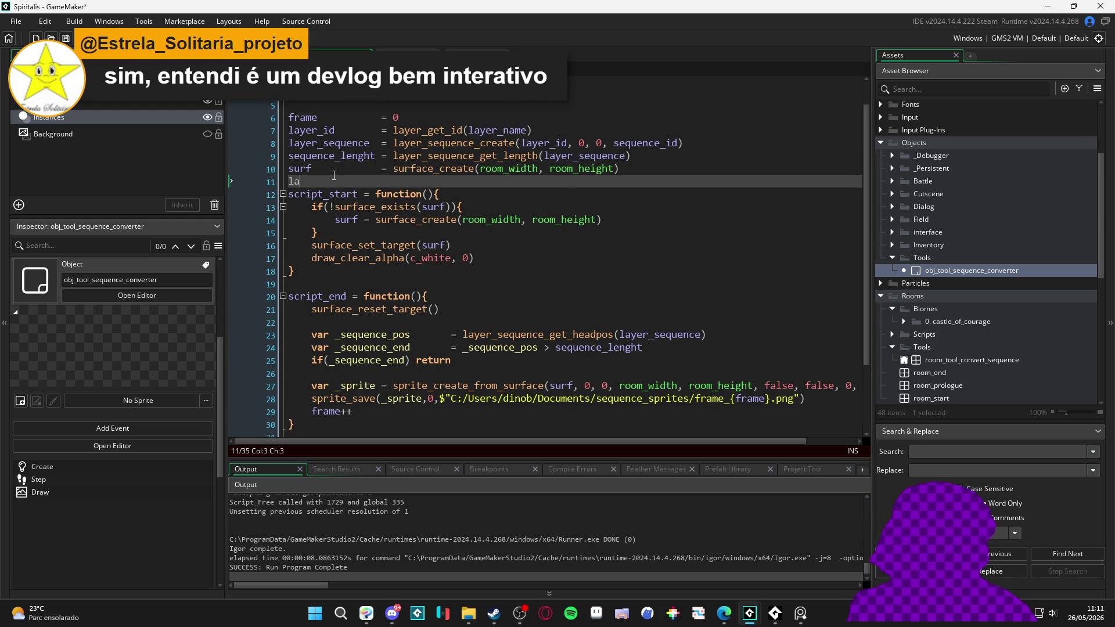
type("st_headpos   ")
type(" = 0")
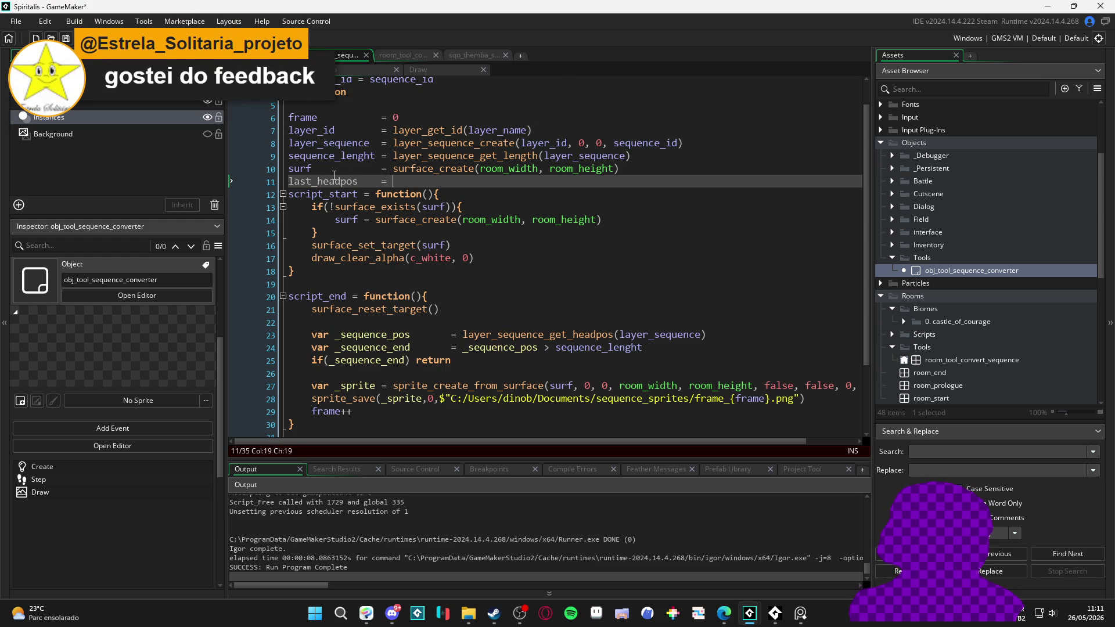
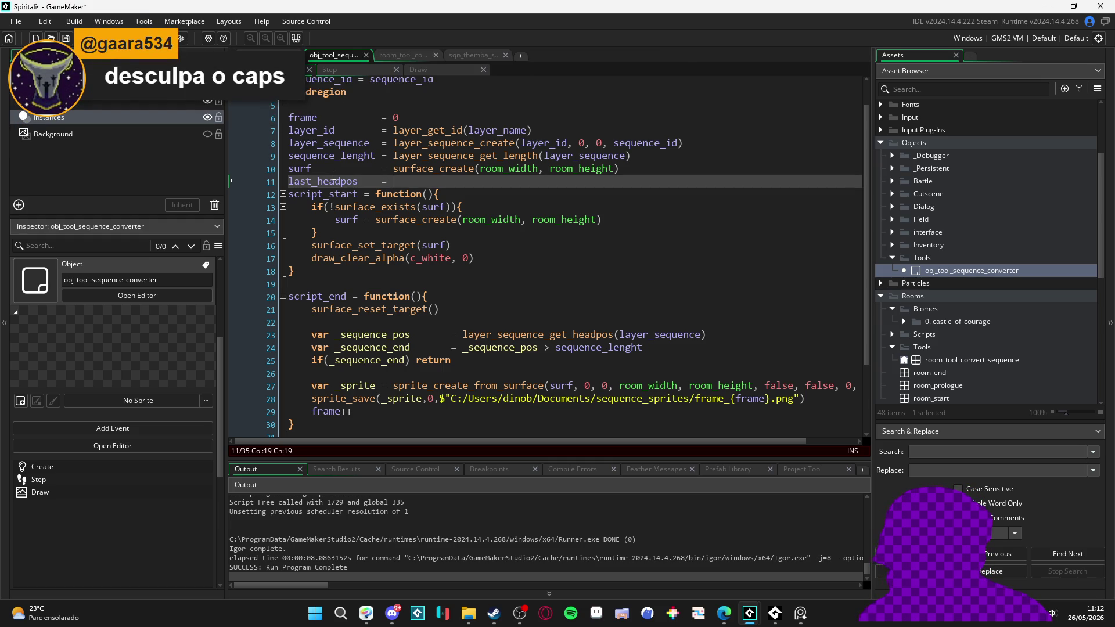
Initialize last_headpos to -1 in the Create event code
type("0")
scroll(459, 240, "down", 3)
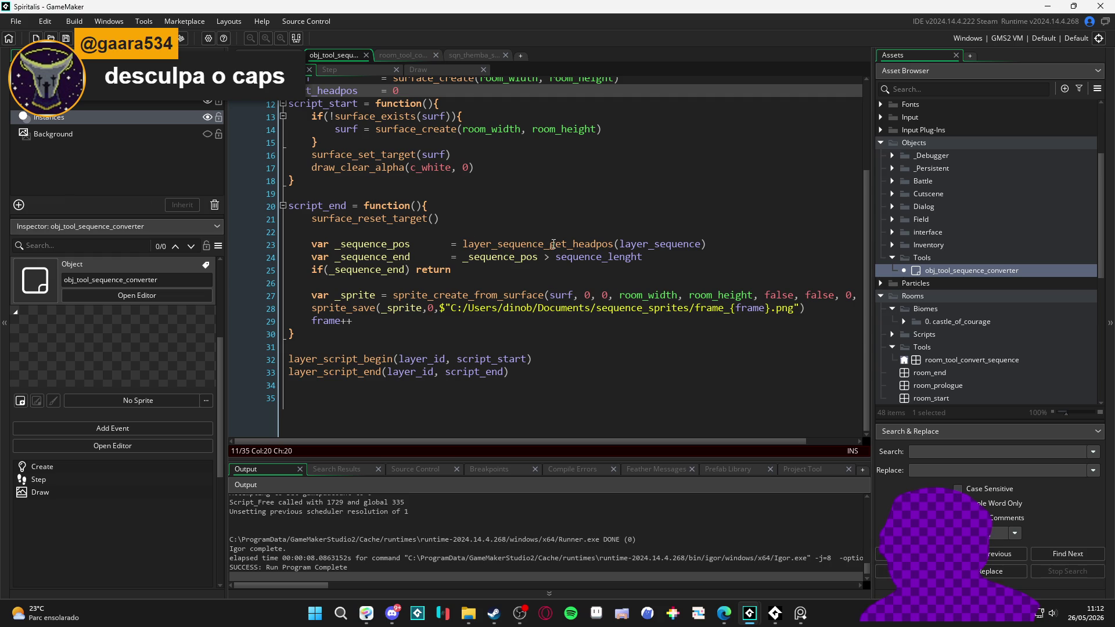
scroll(445, 240, "up", 2)
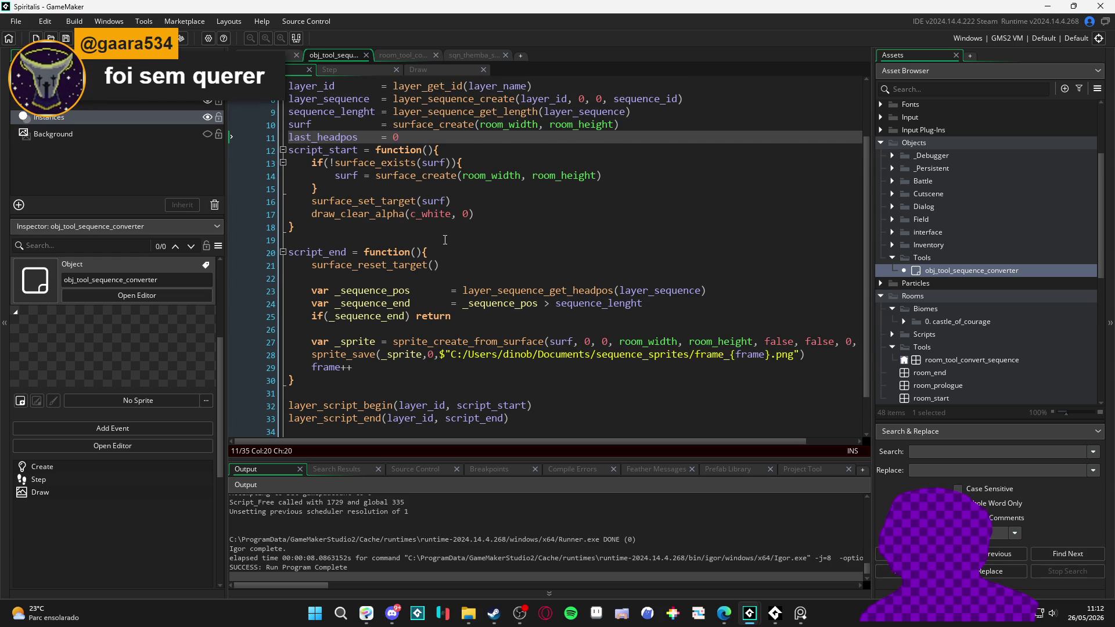
key("BackSpace")
type("-1")
scroll(453, 270, "down", 2)
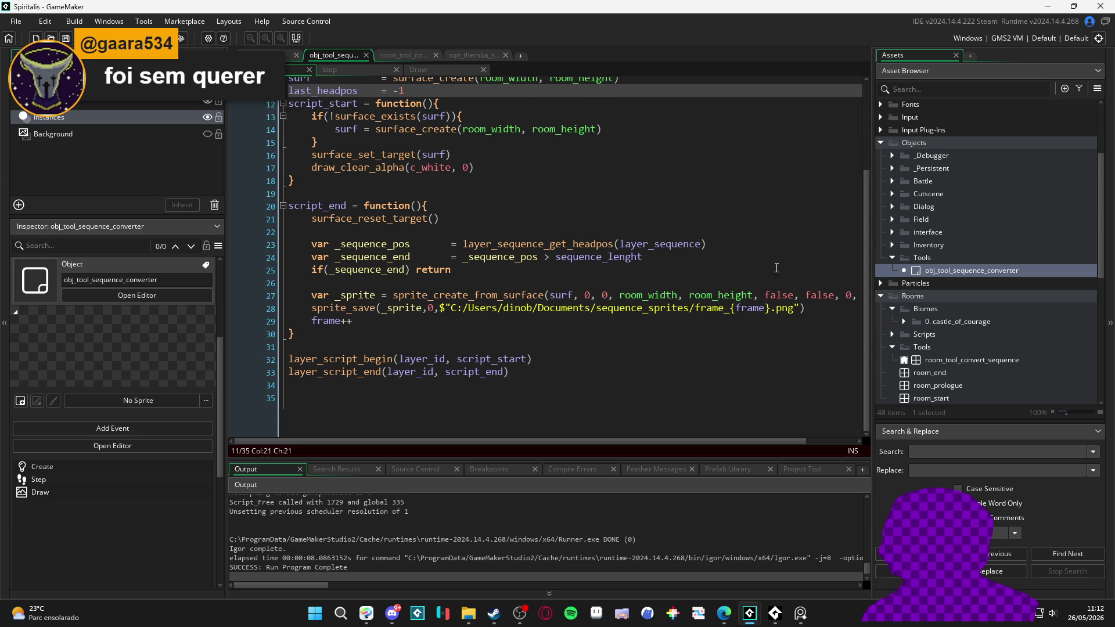
Add a new line declaring var _is_diferent below the _sequence_end line
left_click(697, 260)
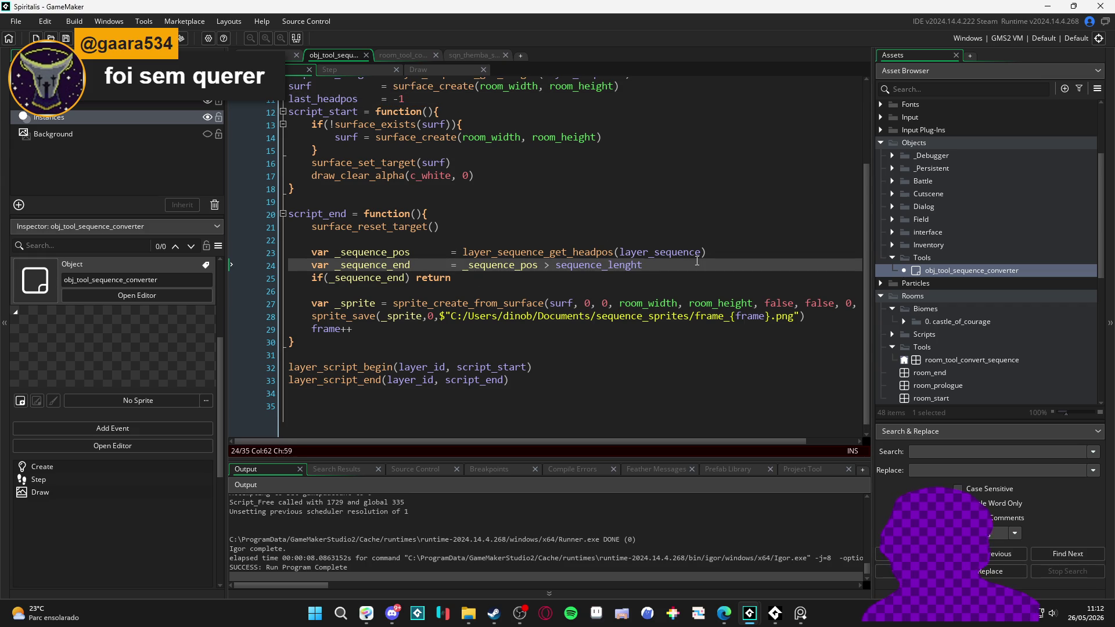
key("Return")
type("var")
key("Escape")
type("_is_diferent")
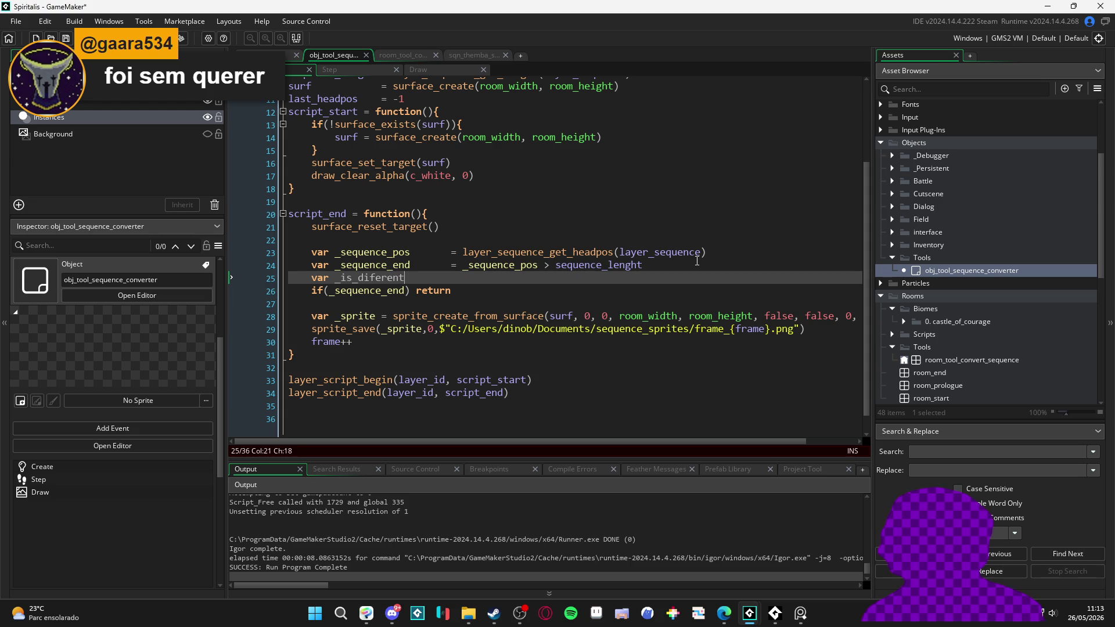
Remove the extra spaces before = on lines 23–24
key("Up")
key("Up")
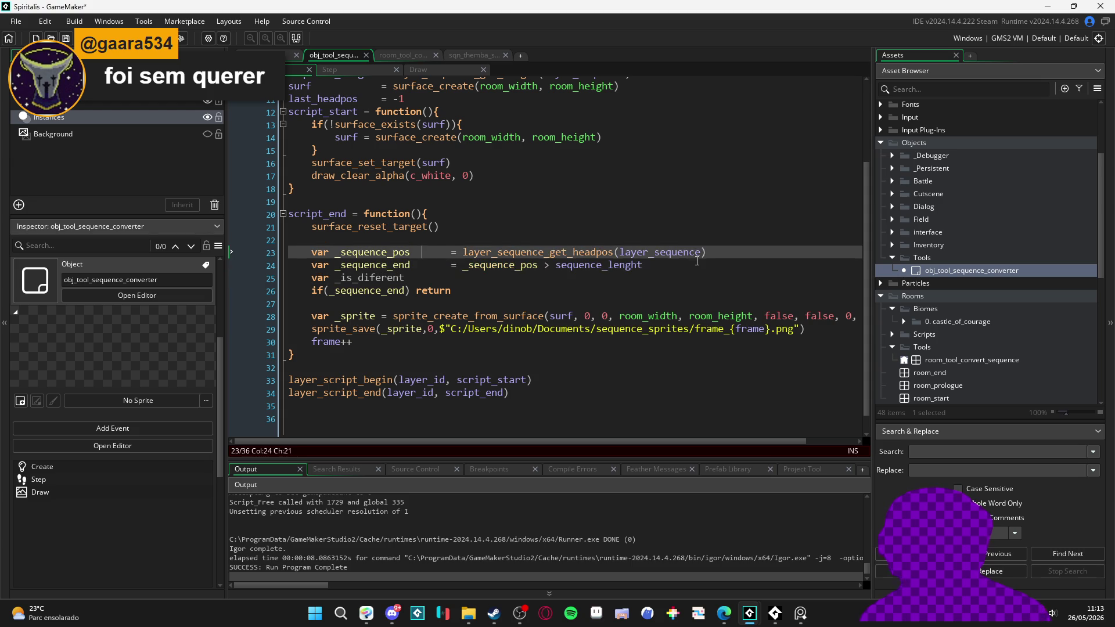
key("alt+shift+Down")
key("shift+Right")
key("shift+Right")
key("shift+Right")
key("BackSpace")
key("BackSpace")
key("Down")
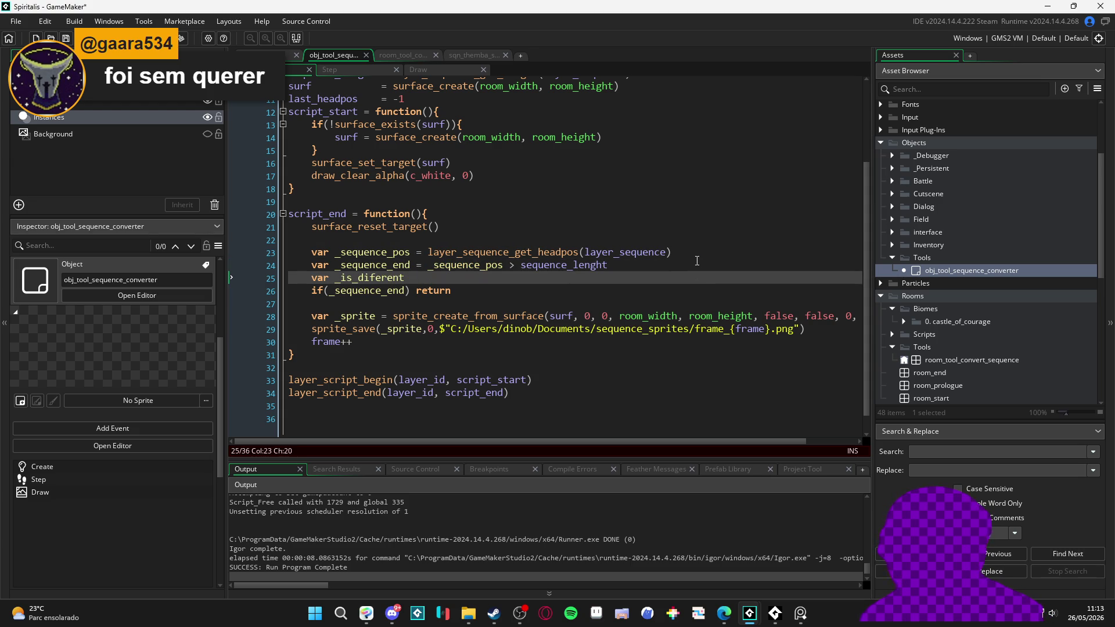
Complete the line as _is_diferent = _sequence_pos != last_headpos, followed by a blank line
type("= ")
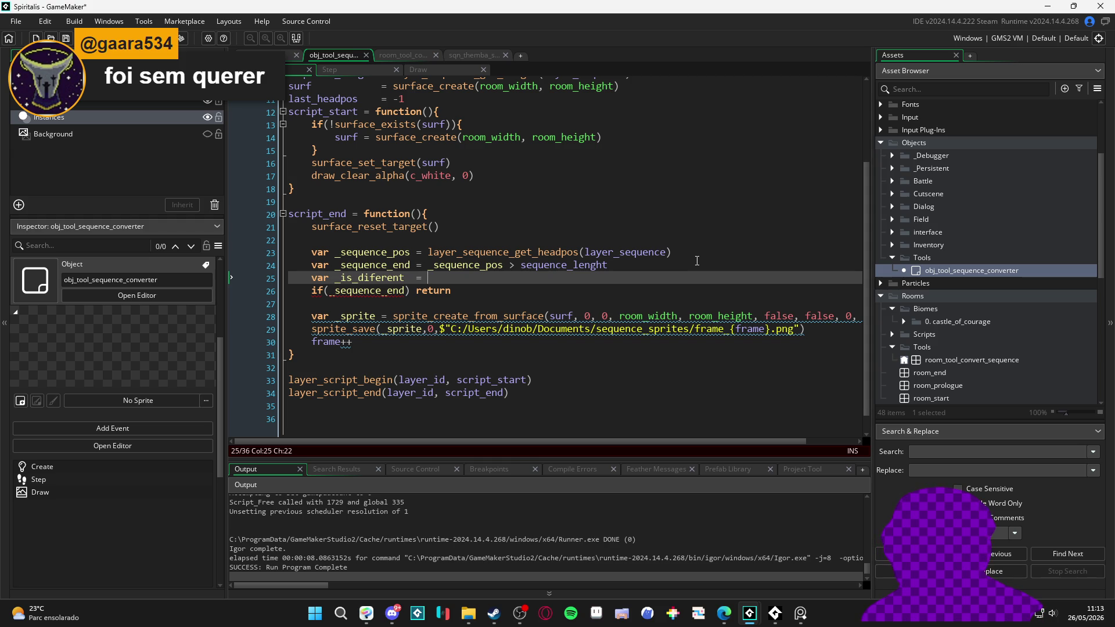
type("_se")
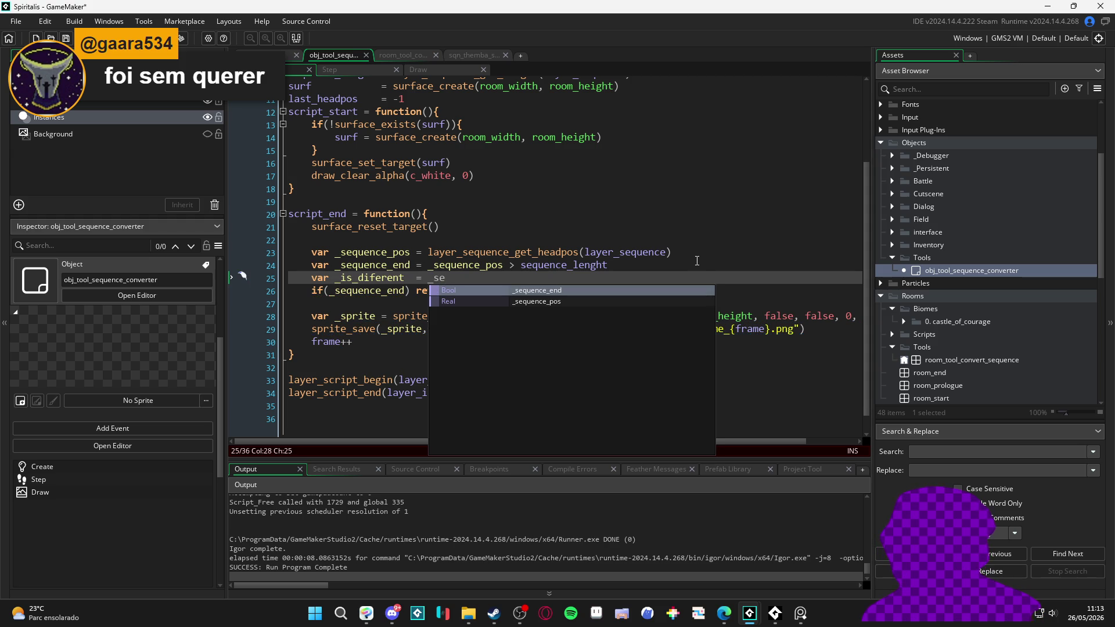
key("Down")
key("Return")
type("!=")
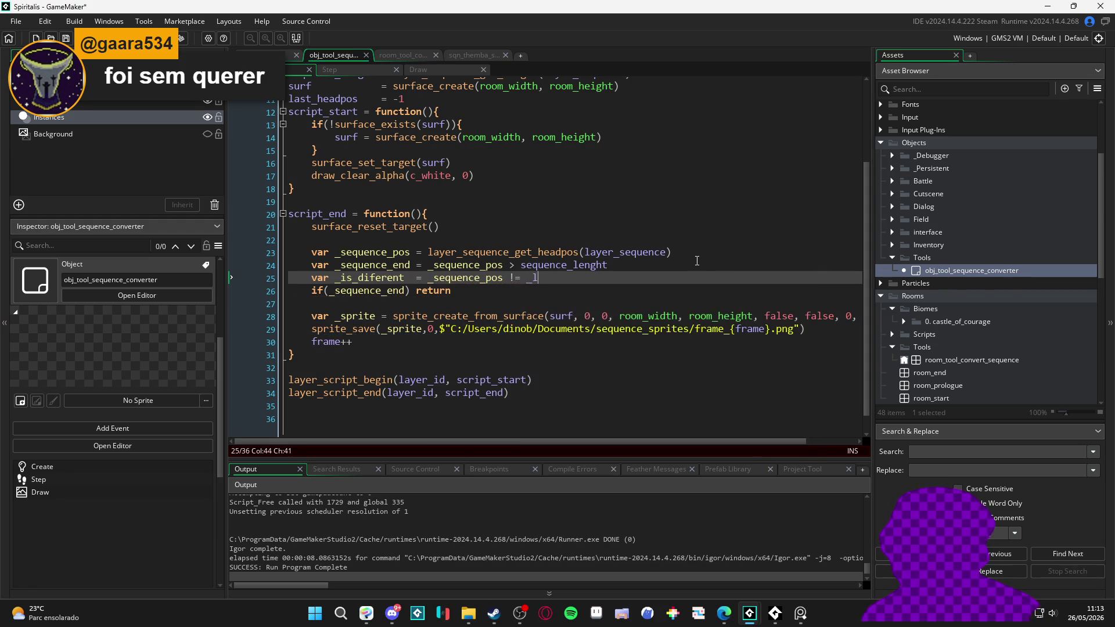
type(" las")
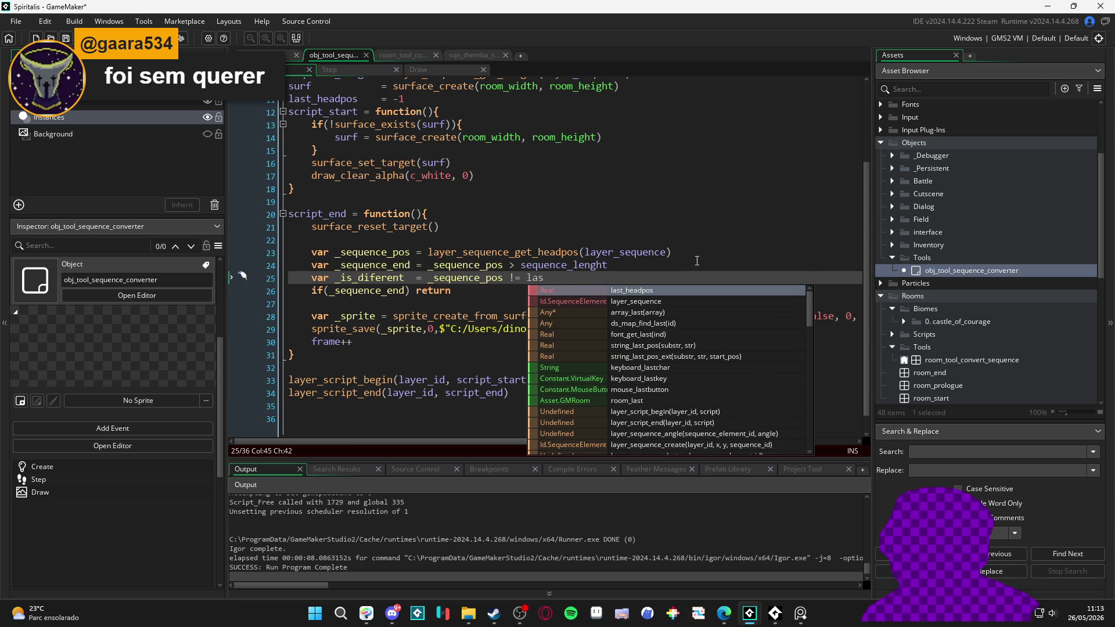
key("Return")
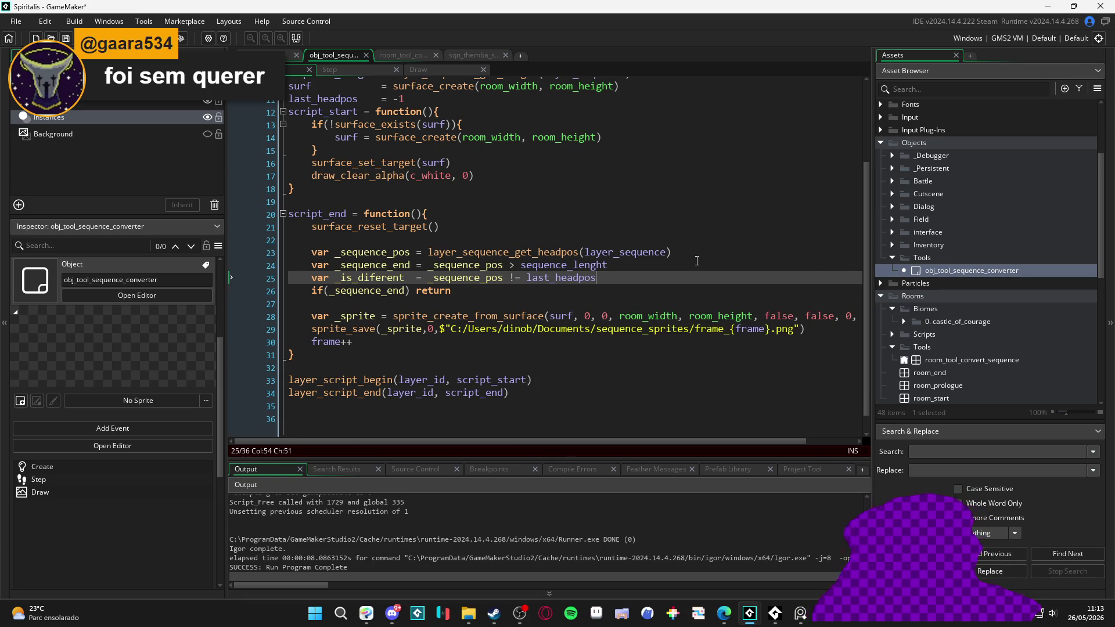
key("Return")
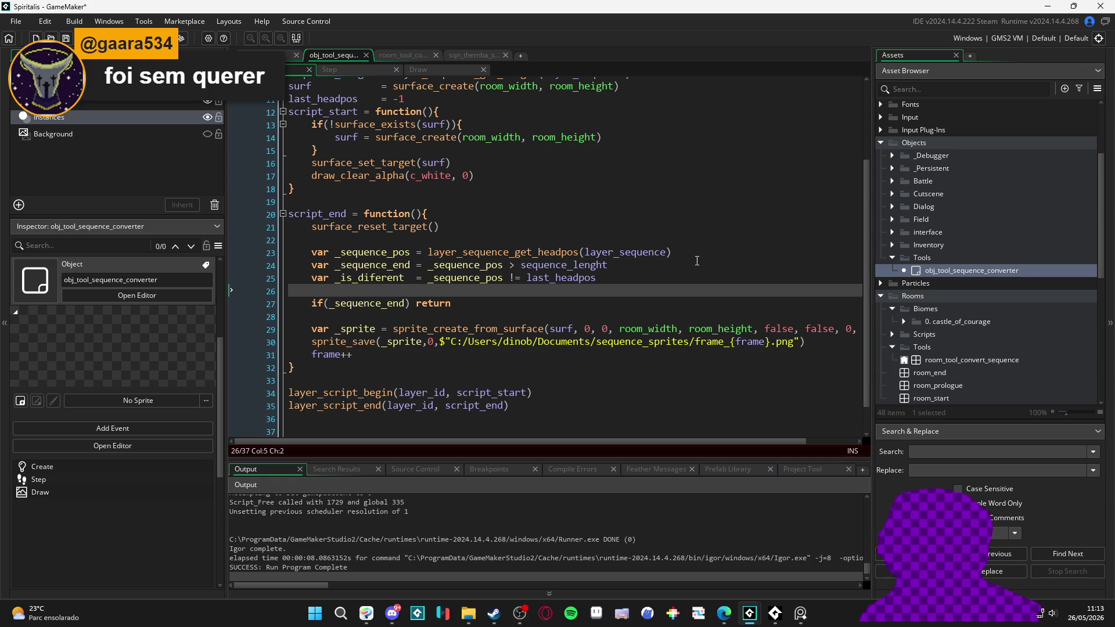
left_click(406, 304)
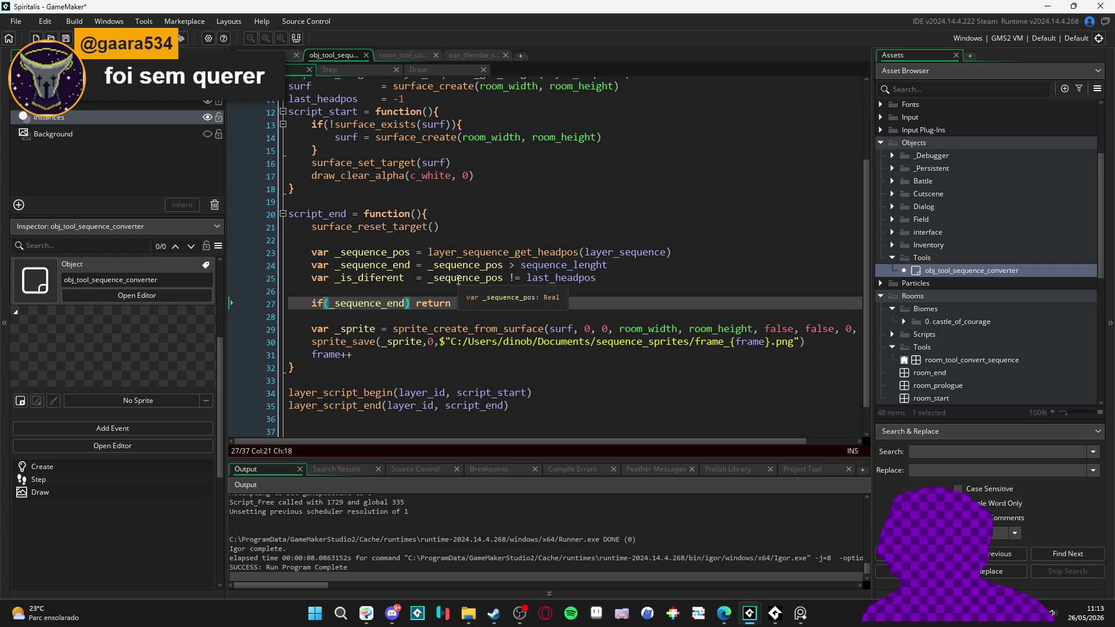
type("&&")
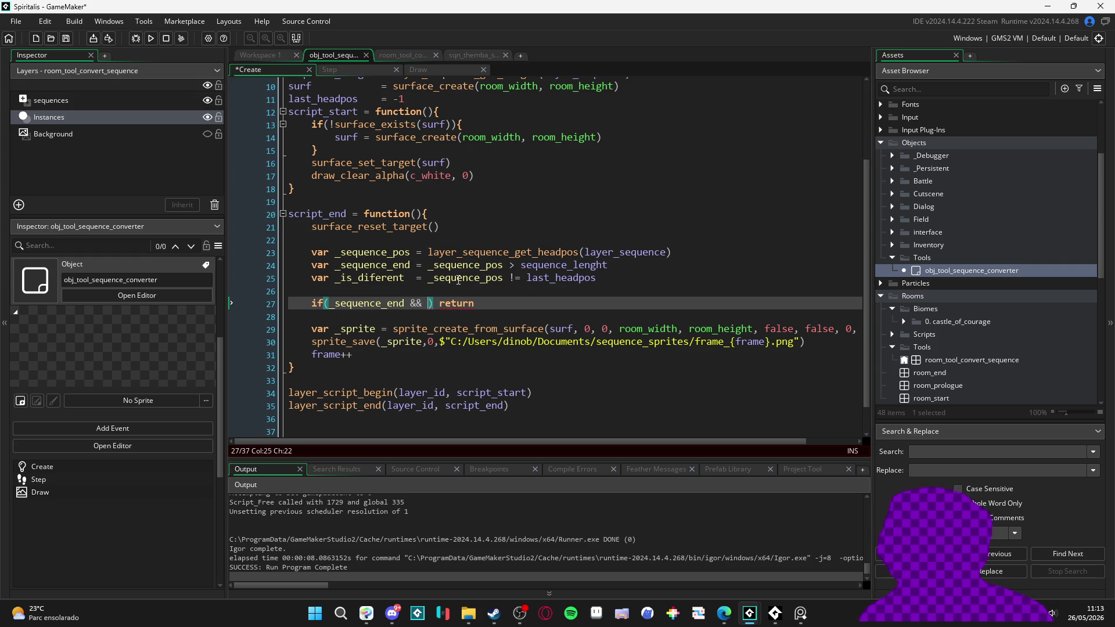
key("Up")
key("Up")
key("Down")
key("Down")
type("!")
key("BackSpace")
key("BackSpace")
key("BackSpace")
key("BackSpace")
type("|| _is_diferent")
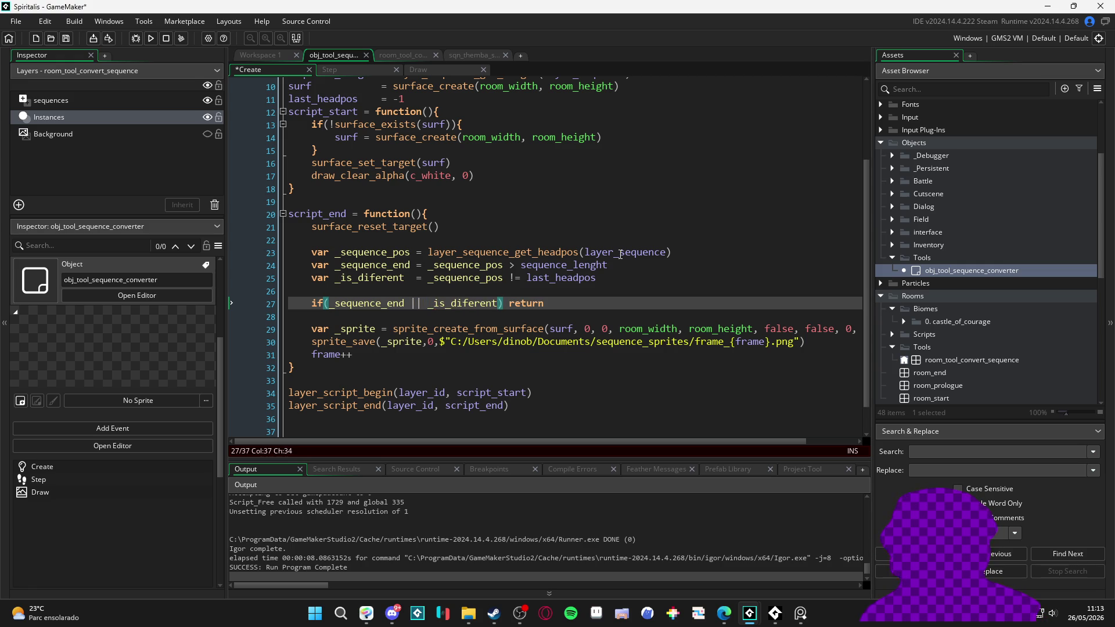
key("ctrl+Left")
type("!")
key("ctrl+s")
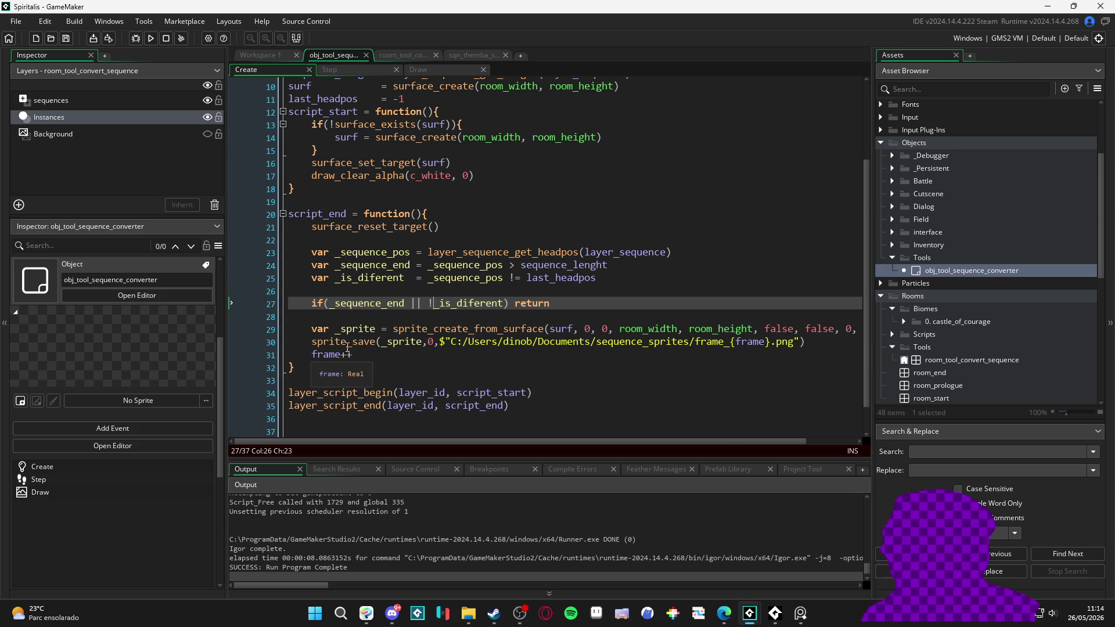
left_click(315, 102)
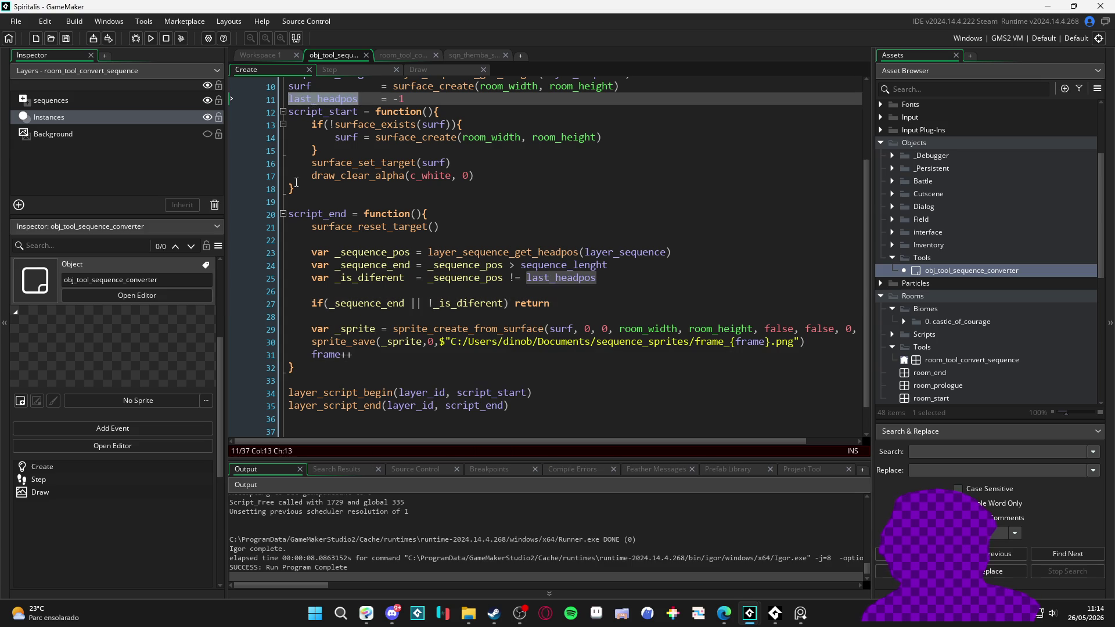
left_click(308, 355)
key("Return")
key("Up")
type("last_headpos =")
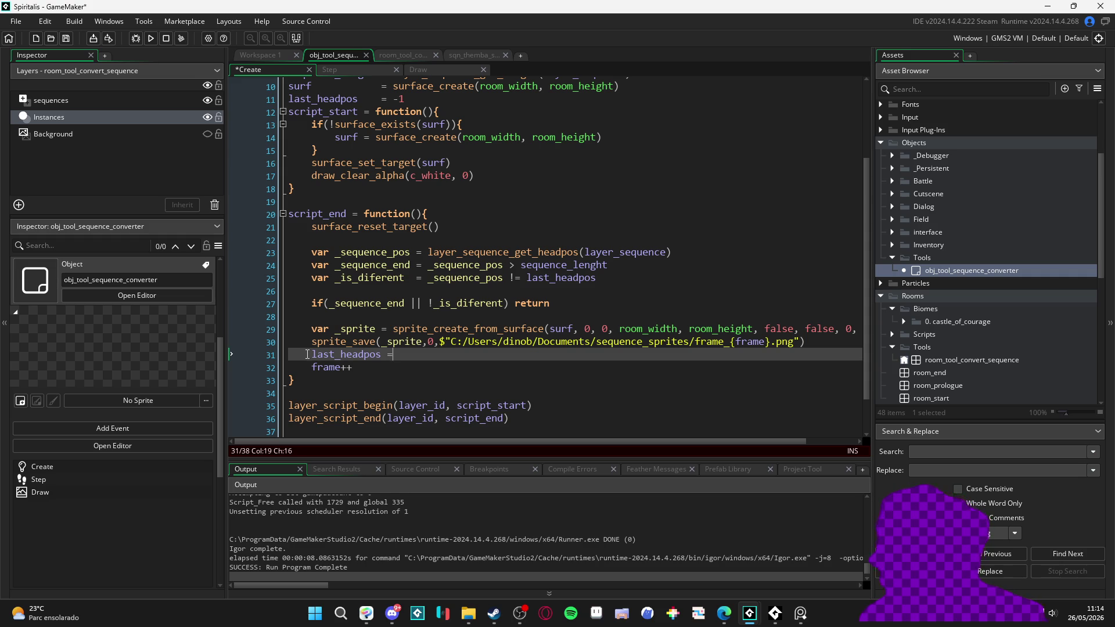
double_click(375, 252)
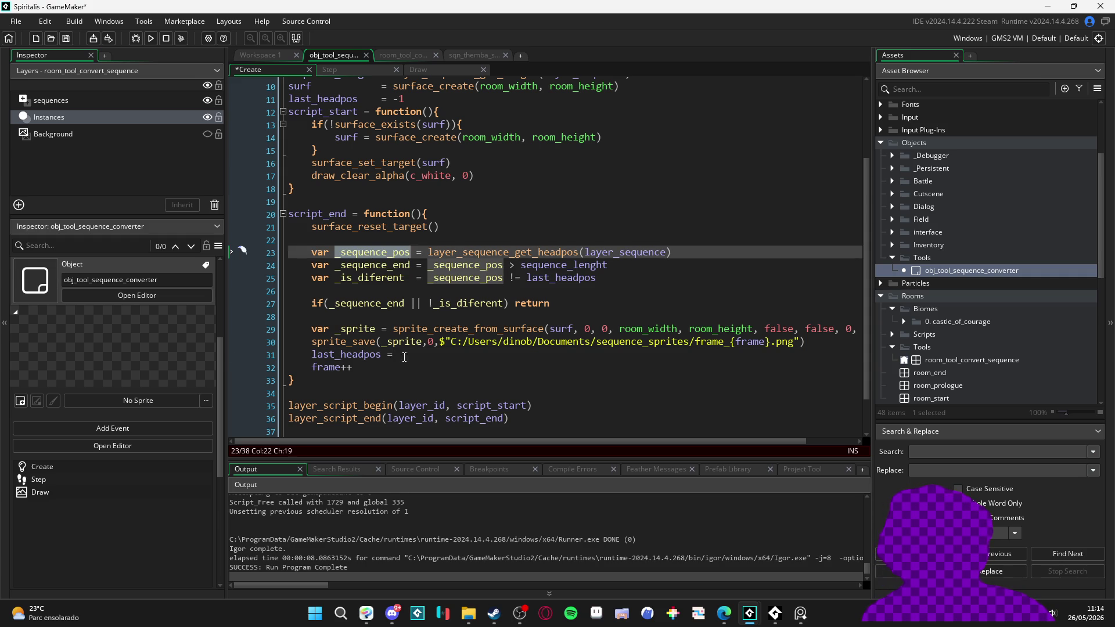
key("ctrl+c")
left_click(405, 357)
key("ctrl+v")
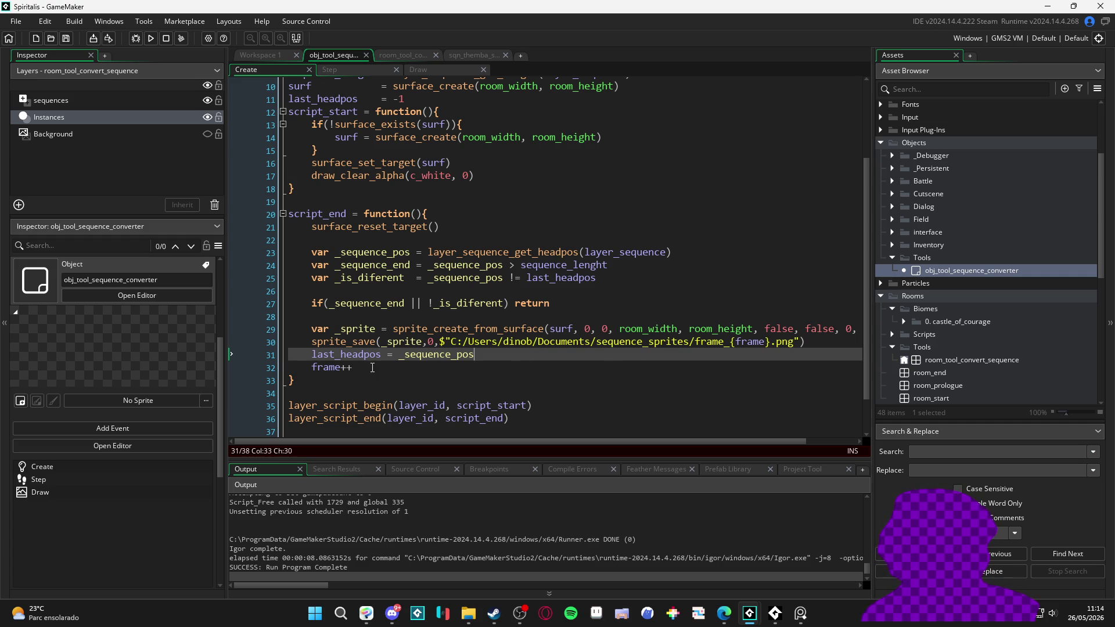
left_click_drag(373, 367, 260, 374)
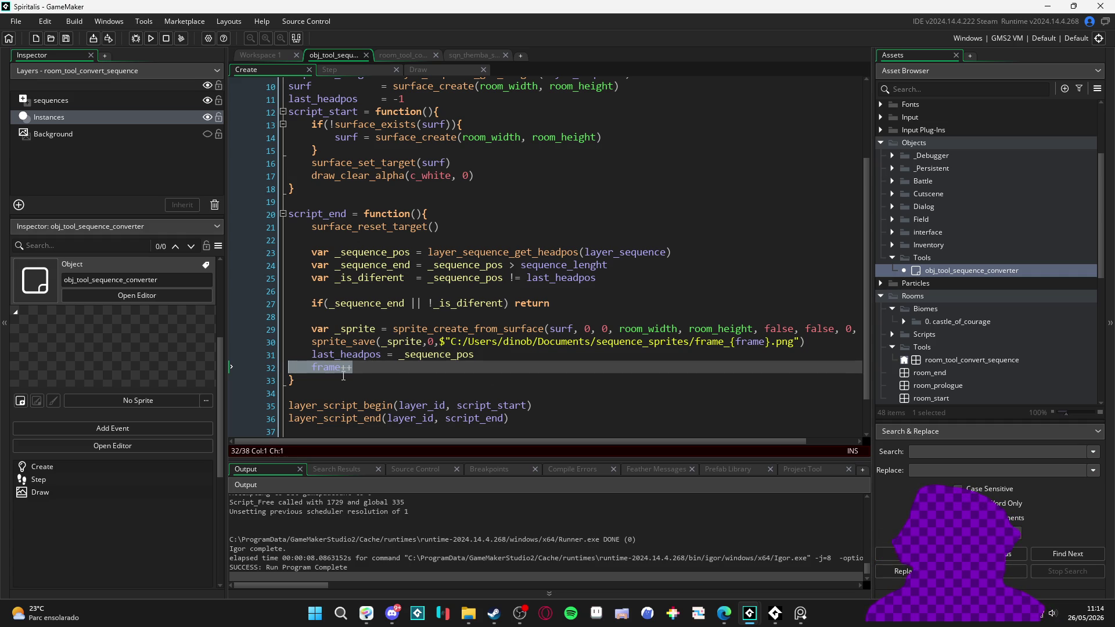
key("BackSpace")
key("BackSpace")
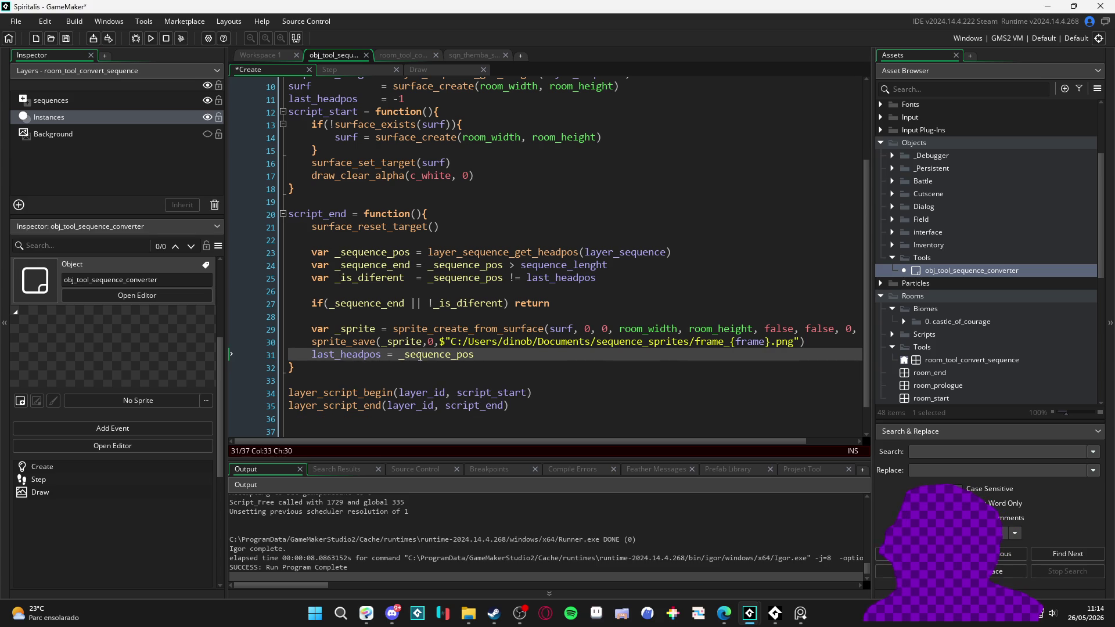
left_click(753, 341)
double_click(754, 341)
type("_sequence_pos")
key("ctrl+s")
scroll(419, 322, "up", 2)
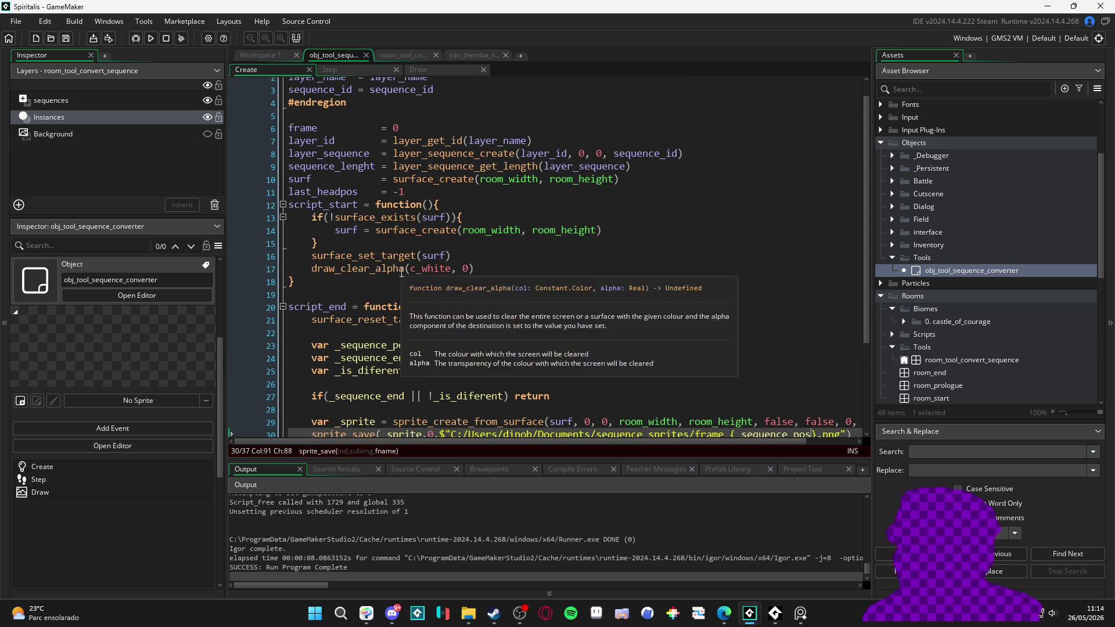
left_click(290, 128)
type("//")
key("ctrl+s")
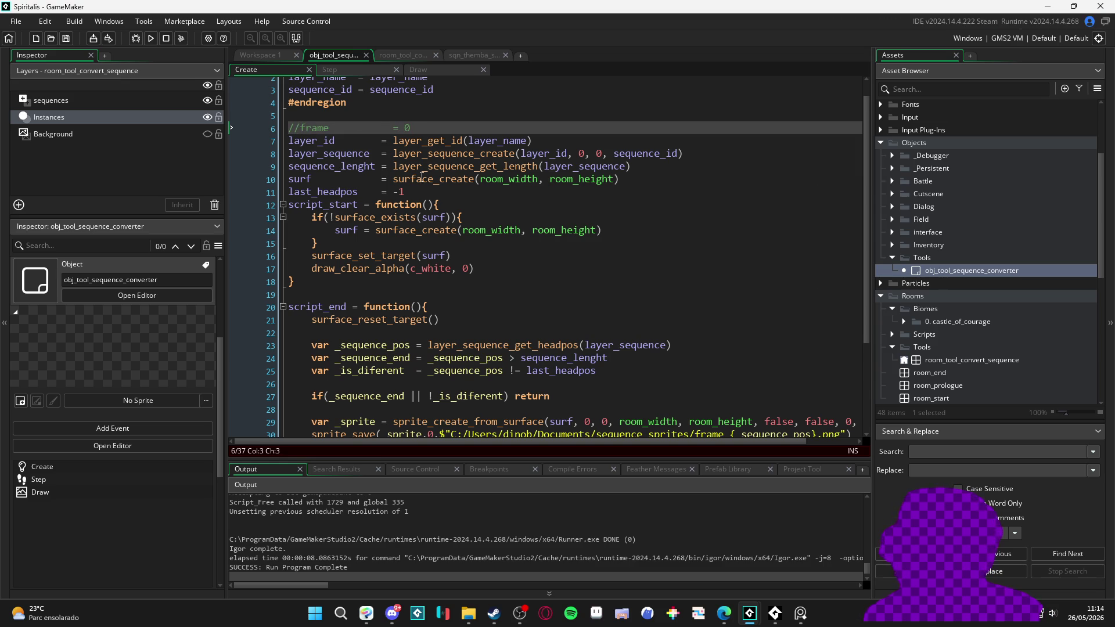
scroll(422, 177, "down", 3)
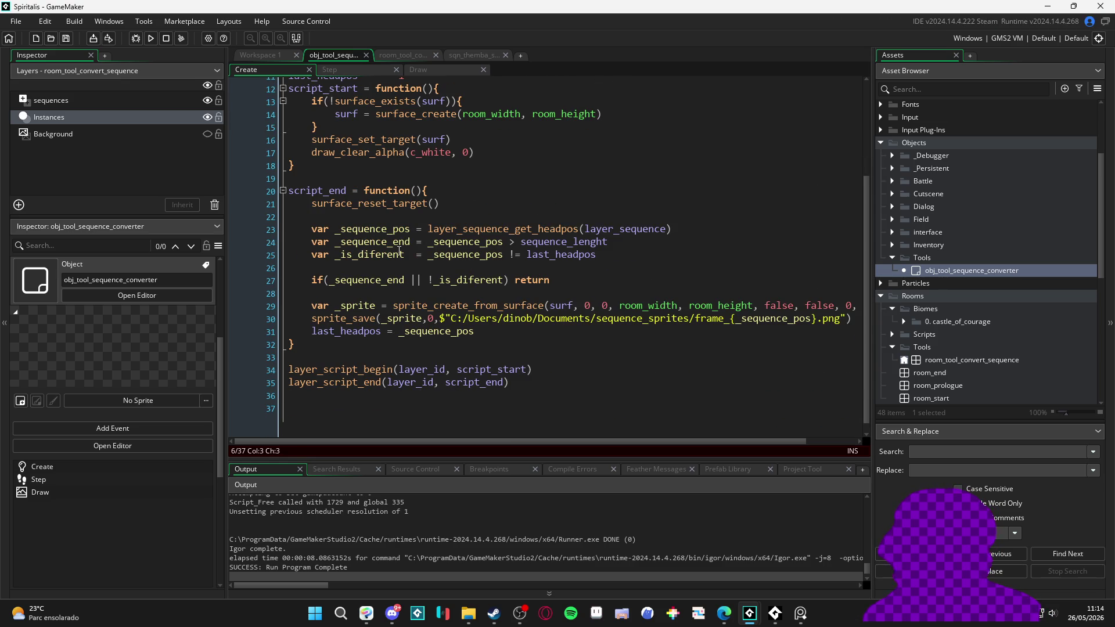
key("F5")
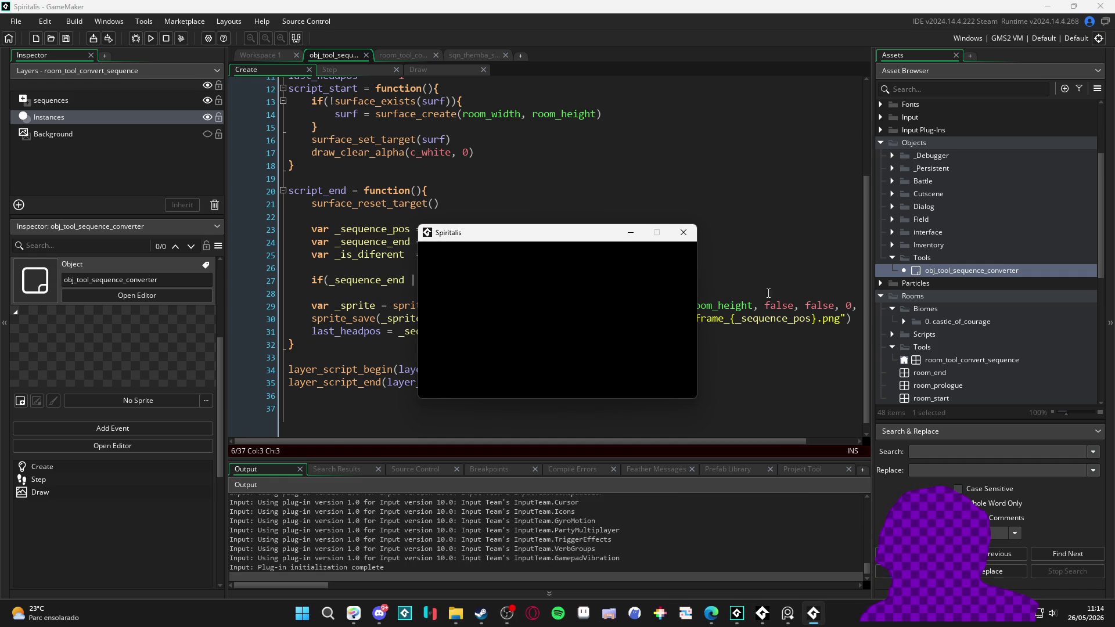
Close the game window and bring up the sequence_sprites folder of exported frames
left_click(683, 232)
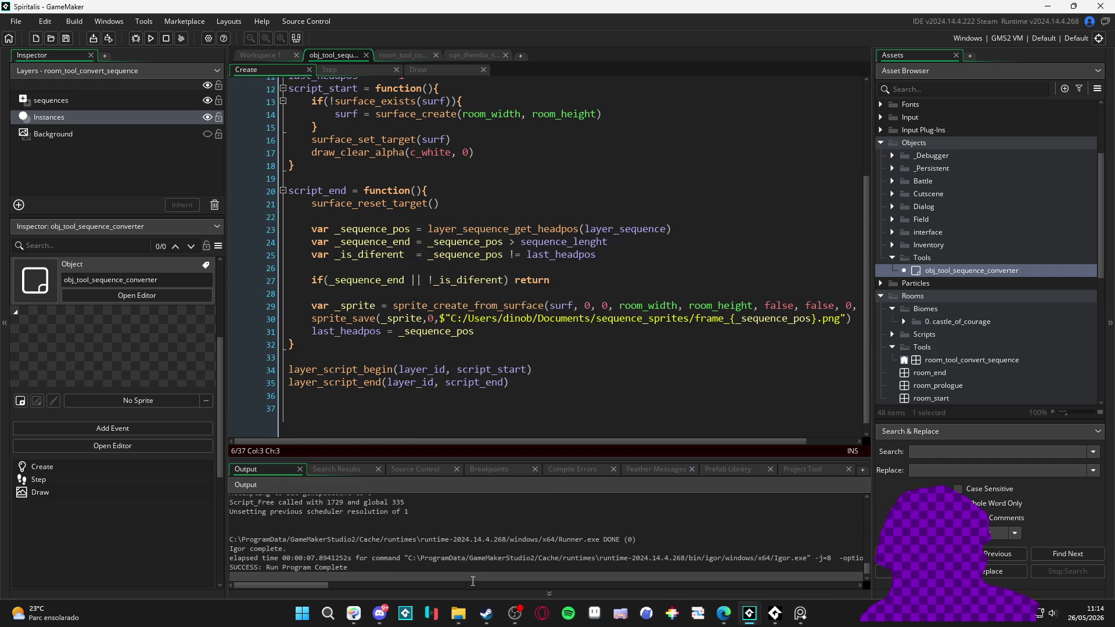
left_click(469, 613)
scroll(534, 390, "down", 2)
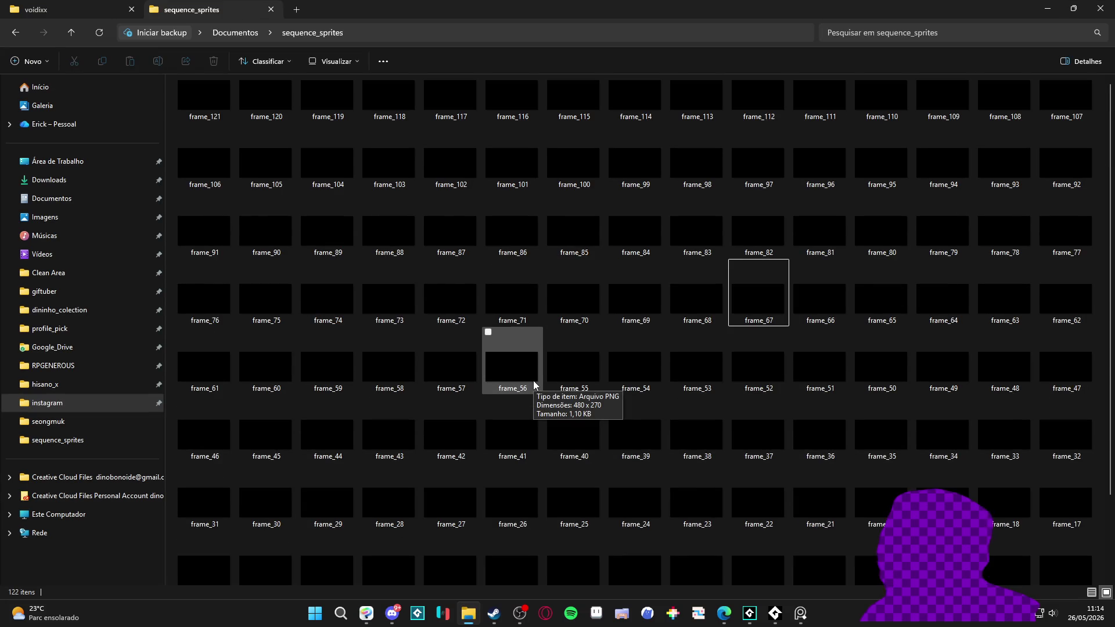
left_click(533, 381)
Permanently delete all 122 exported frames, then rerun the game
key("ctrl+a")
key("shift+Delete")
key("Return")
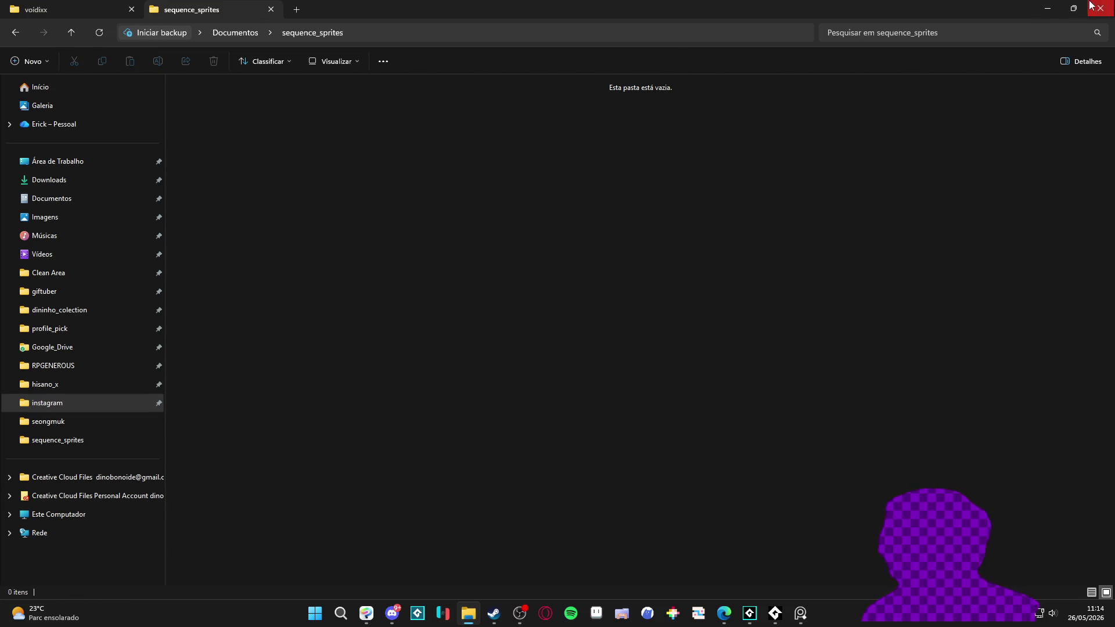
left_click(1048, 9)
key("F5")
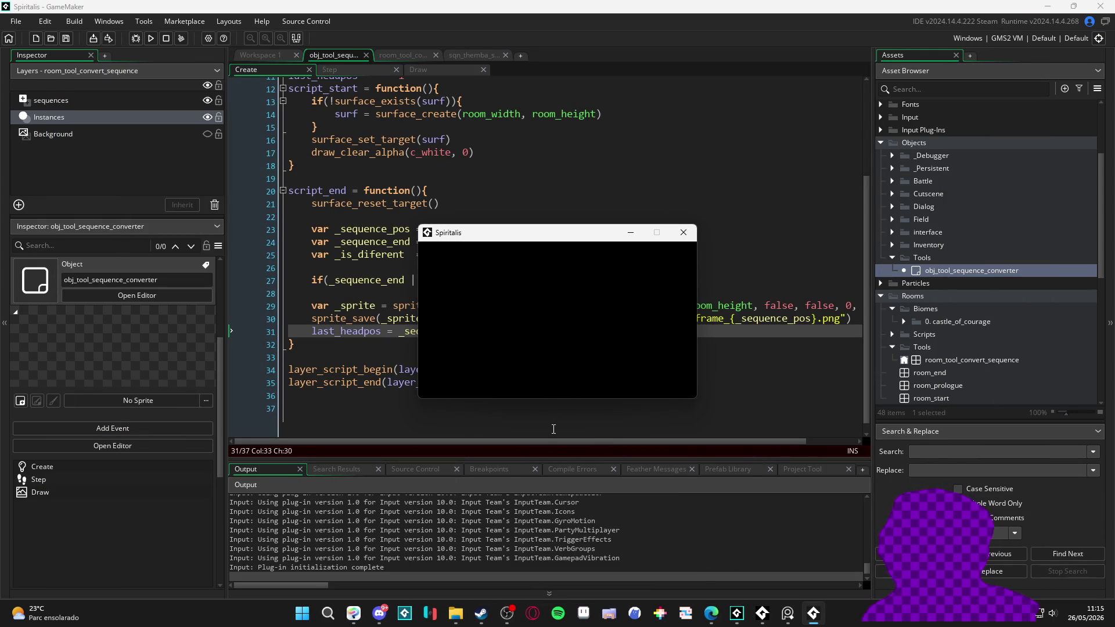
Close the Spiritalis game window once the re-export run finishes
left_click(683, 233)
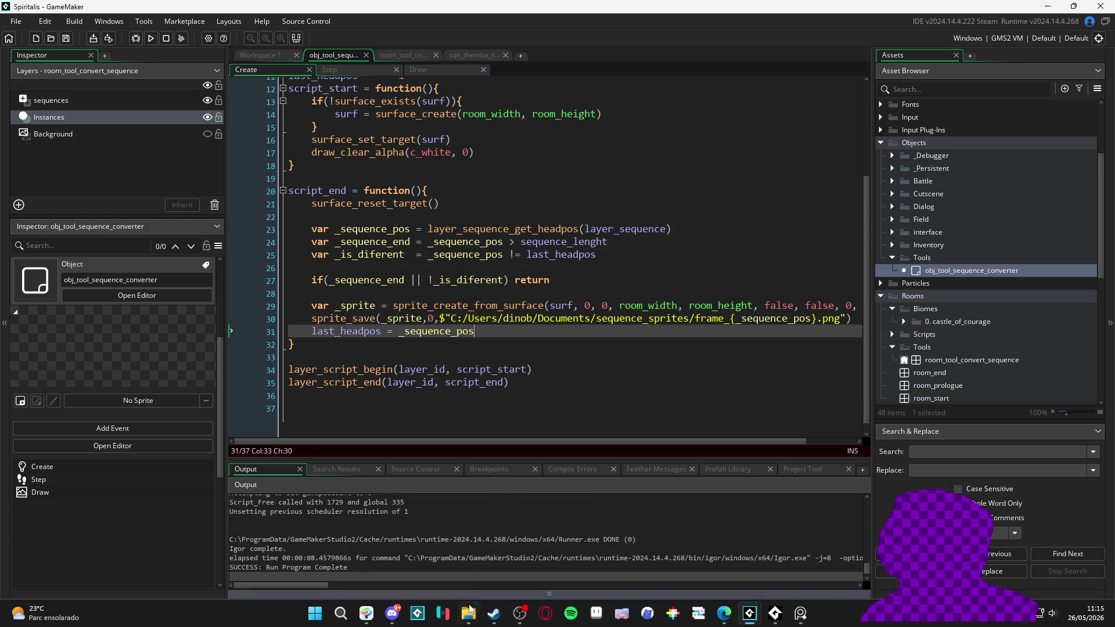
Preview frame_121 and an adjacent re-exported frame in Photos, then hide Explorer
left_click(468, 614)
scroll(507, 503, "up", 2)
double_click(215, 114)
key("Right")
key("Right")
key("Right")
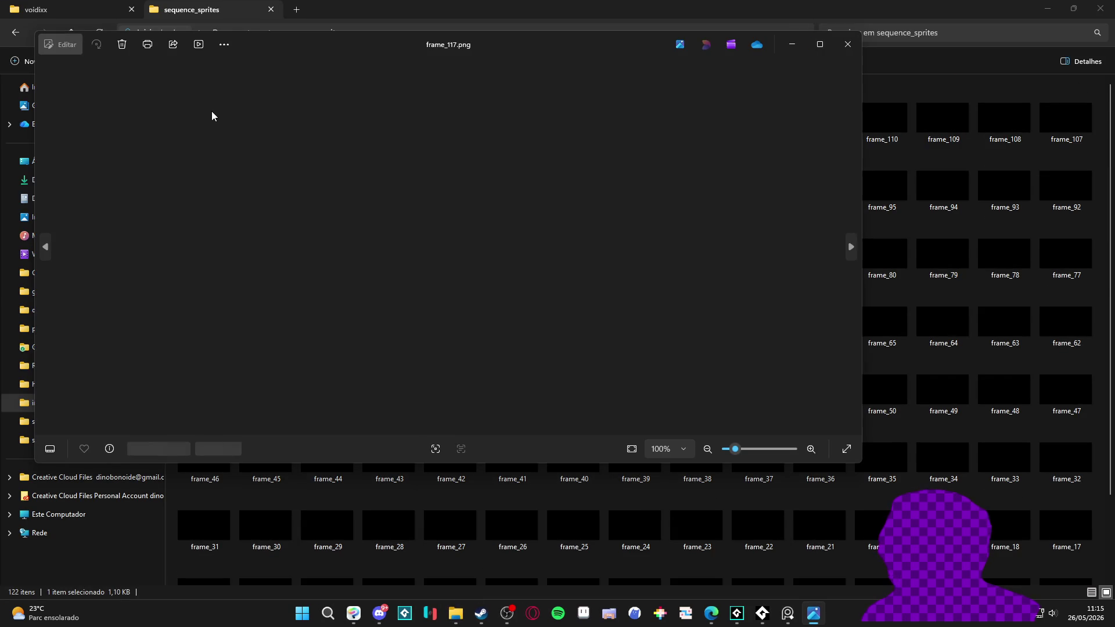
left_click(846, 57)
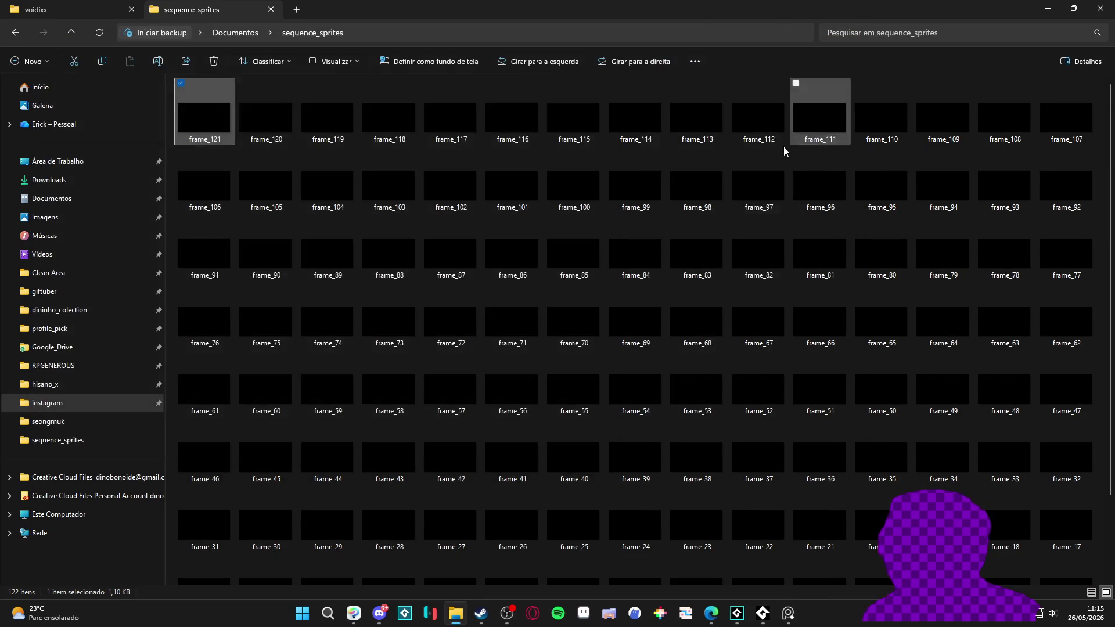
left_click(1040, 4)
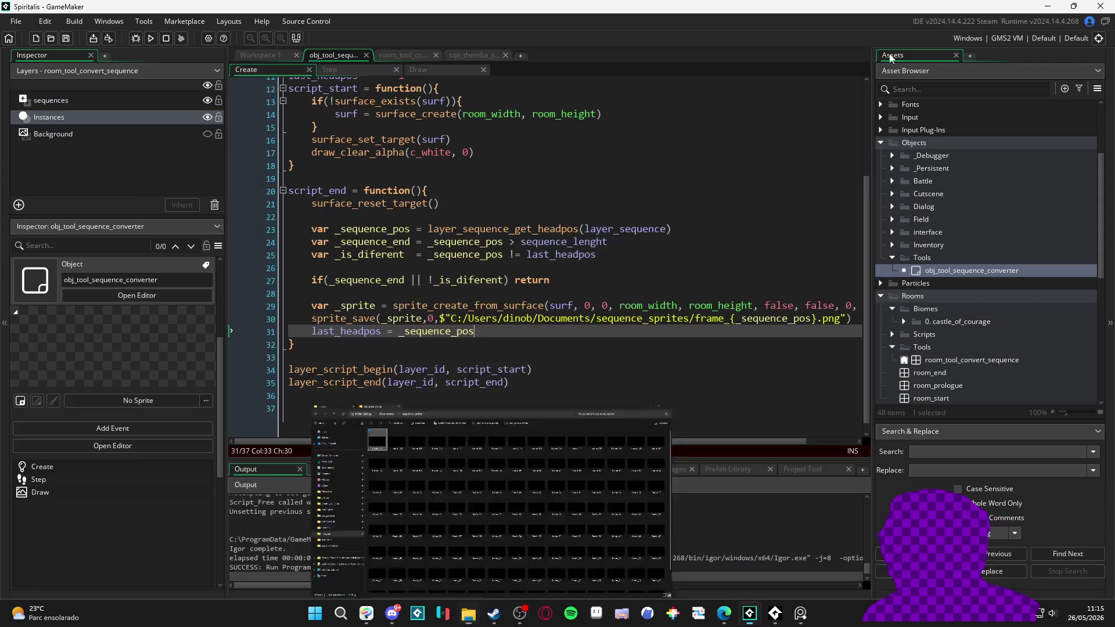
Look over the Create event export code, place the caret on line 27, and rerun the game
scroll(569, 239, "up", 3)
left_click(569, 239)
scroll(439, 254, "up", 2)
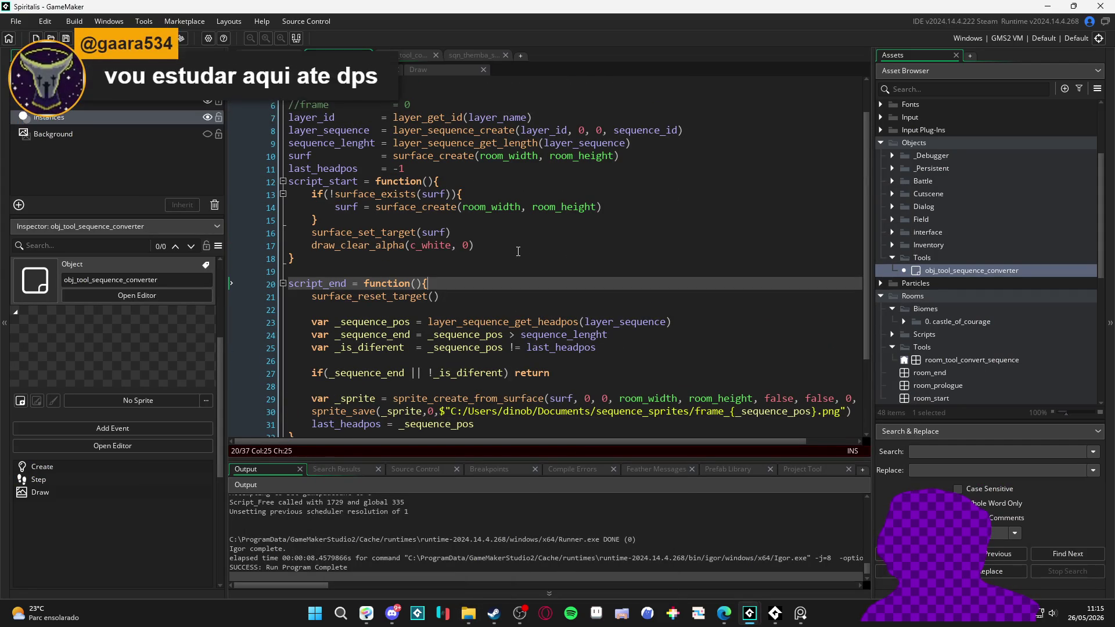
scroll(441, 252, "down", 2)
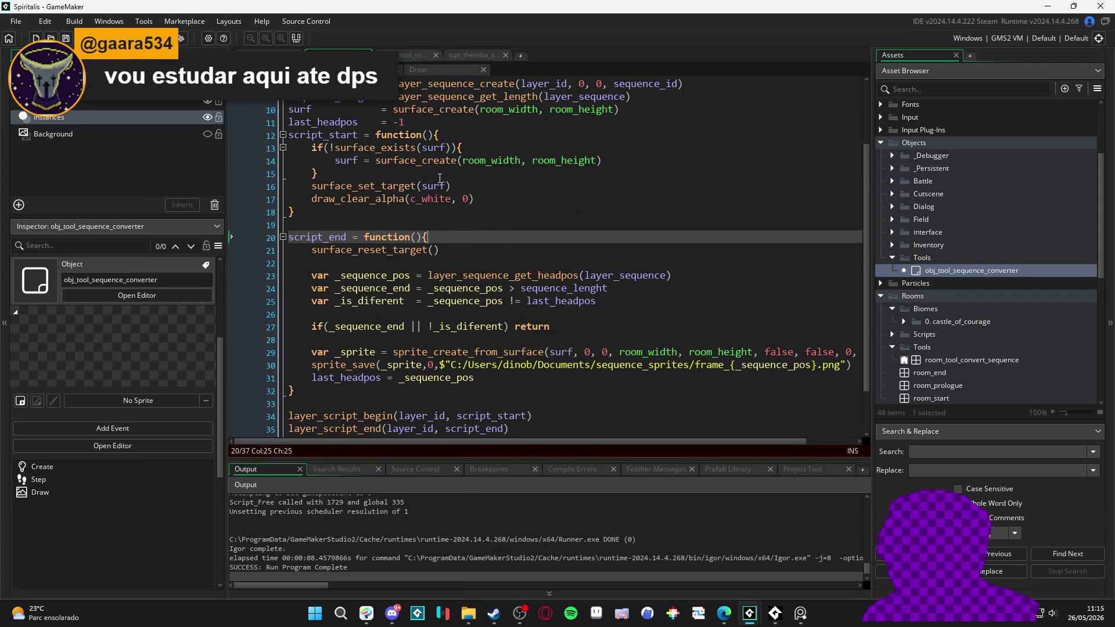
scroll(440, 178, "down", 2)
scroll(431, 217, "up", 2)
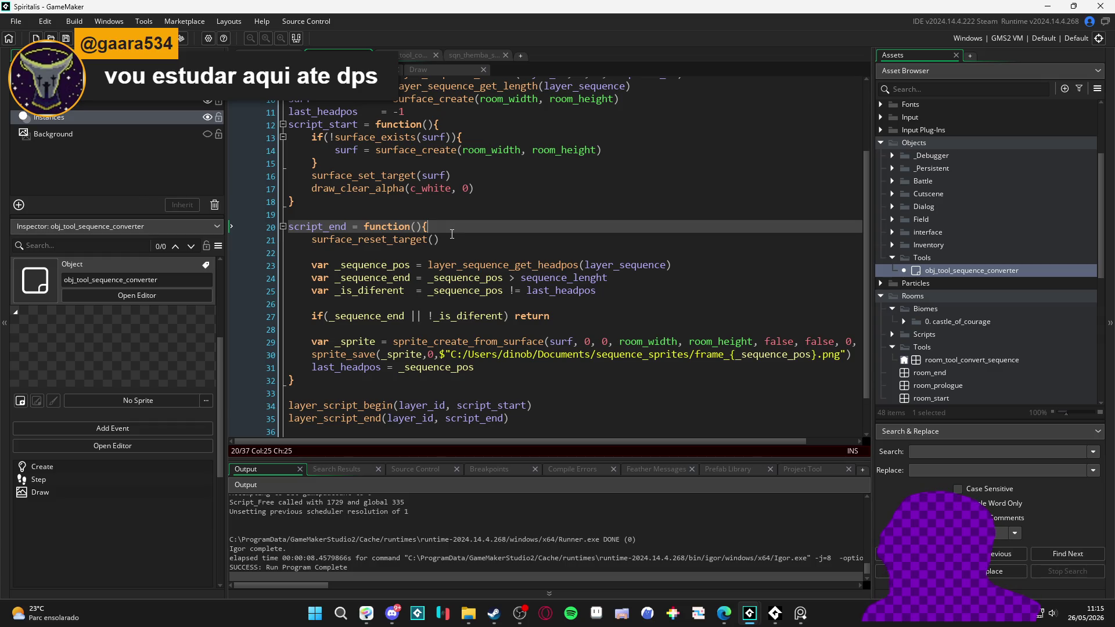
scroll(452, 233, "down", 2)
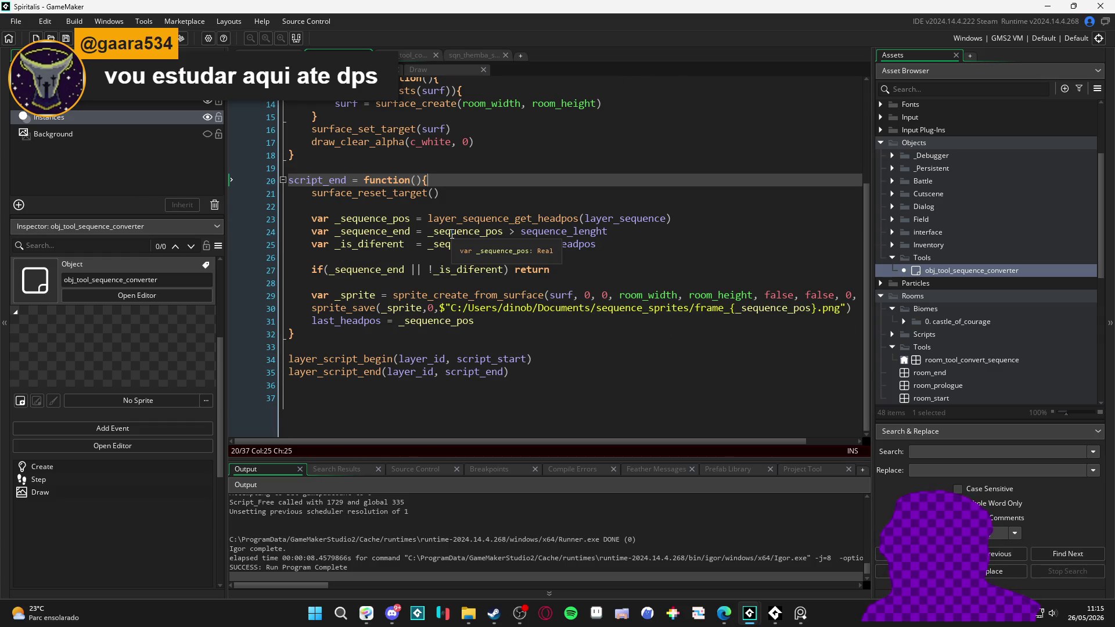
left_click(450, 278)
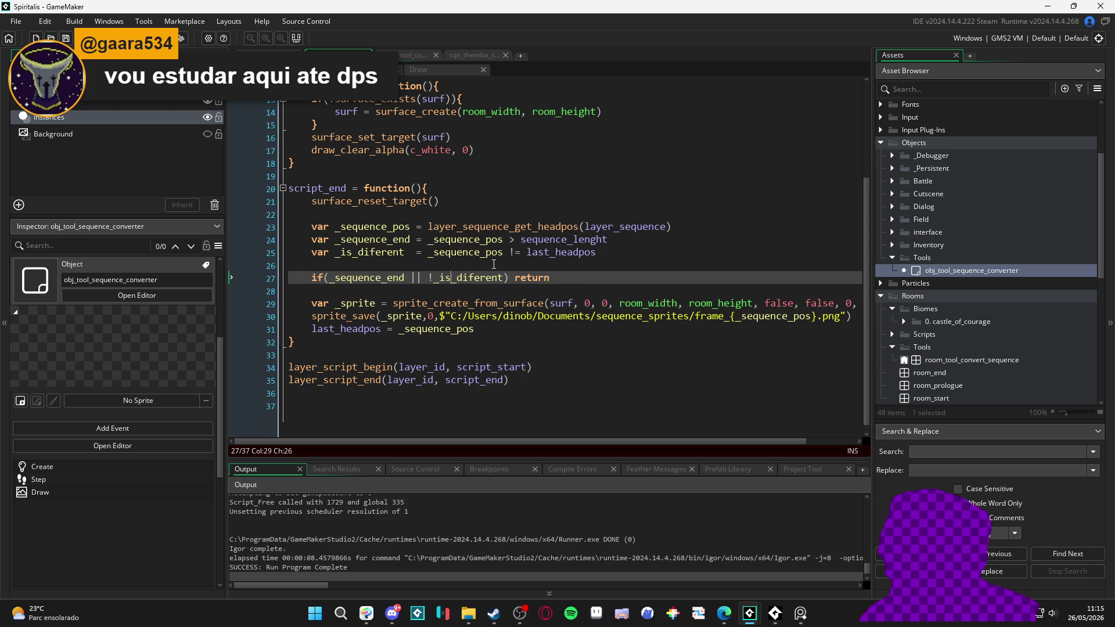
key("F5")
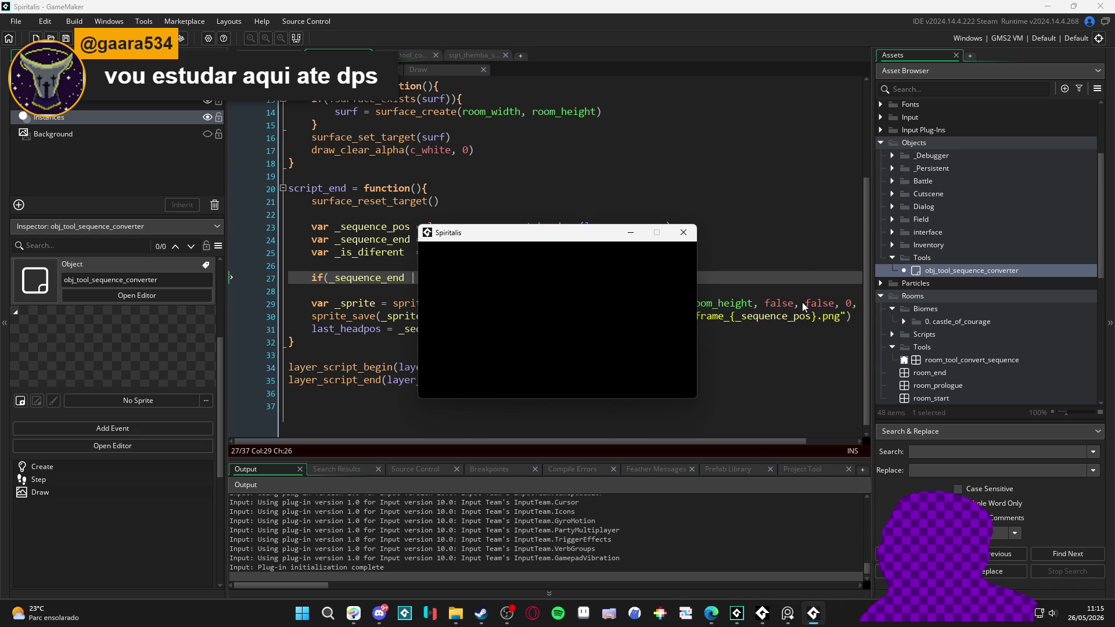
Close the game and preview frame_0 from the sequence_sprites folder in Photos
left_click(683, 237)
left_click(468, 613)
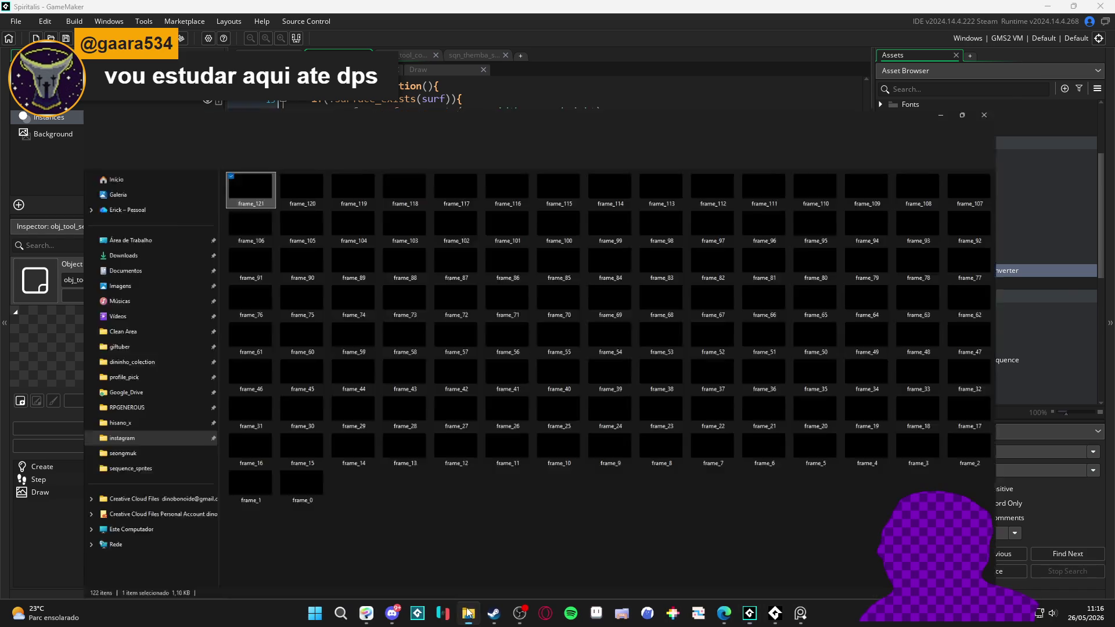
left_click(438, 468)
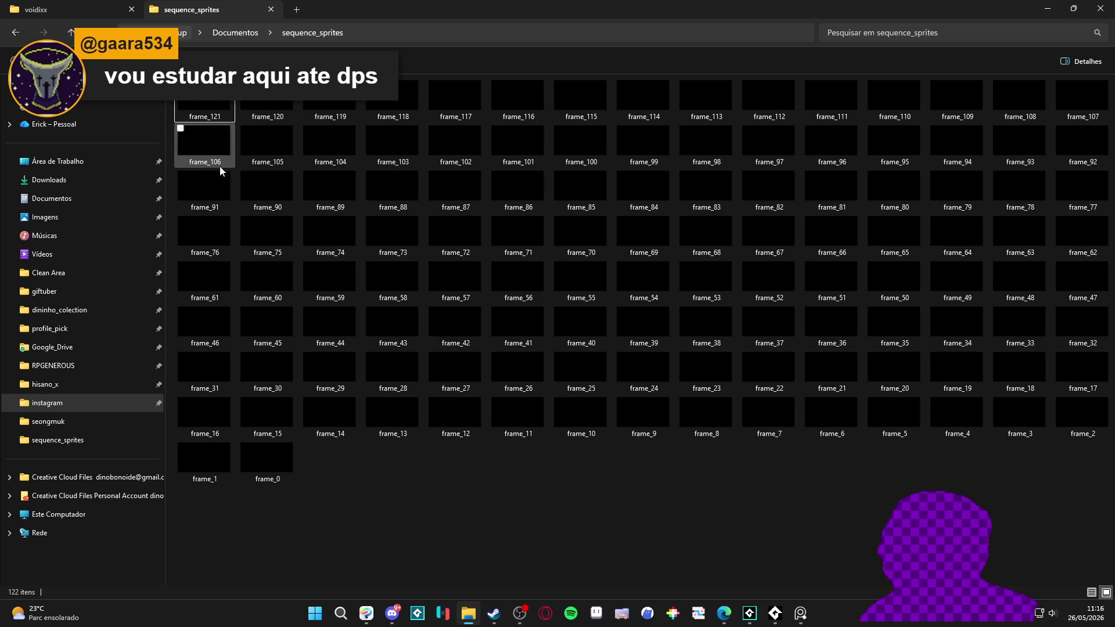
left_click(270, 462)
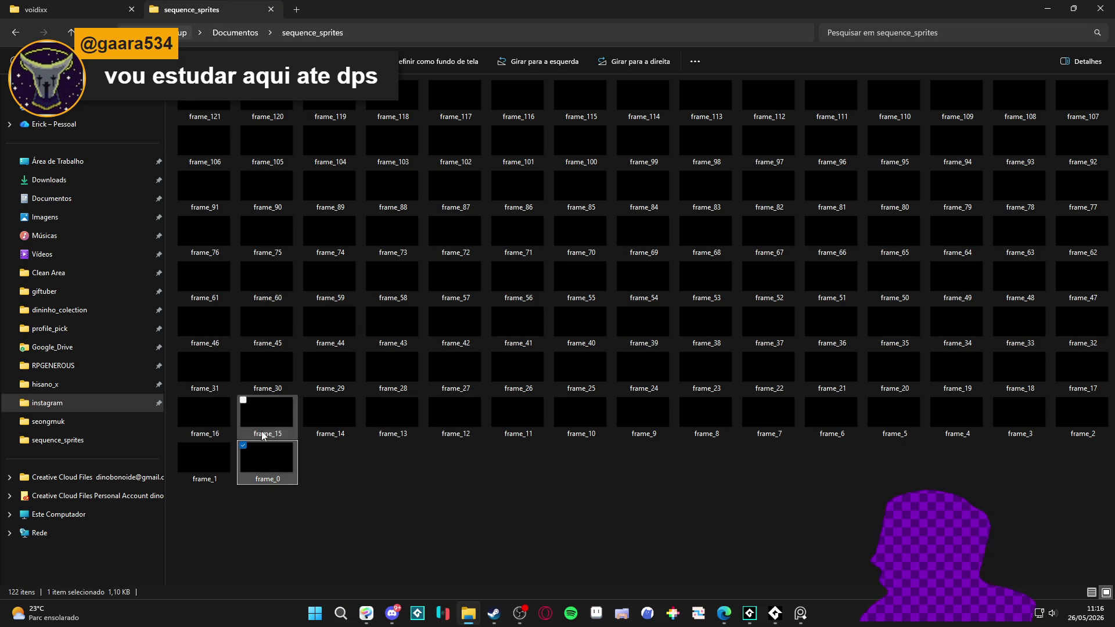
double_click(277, 458)
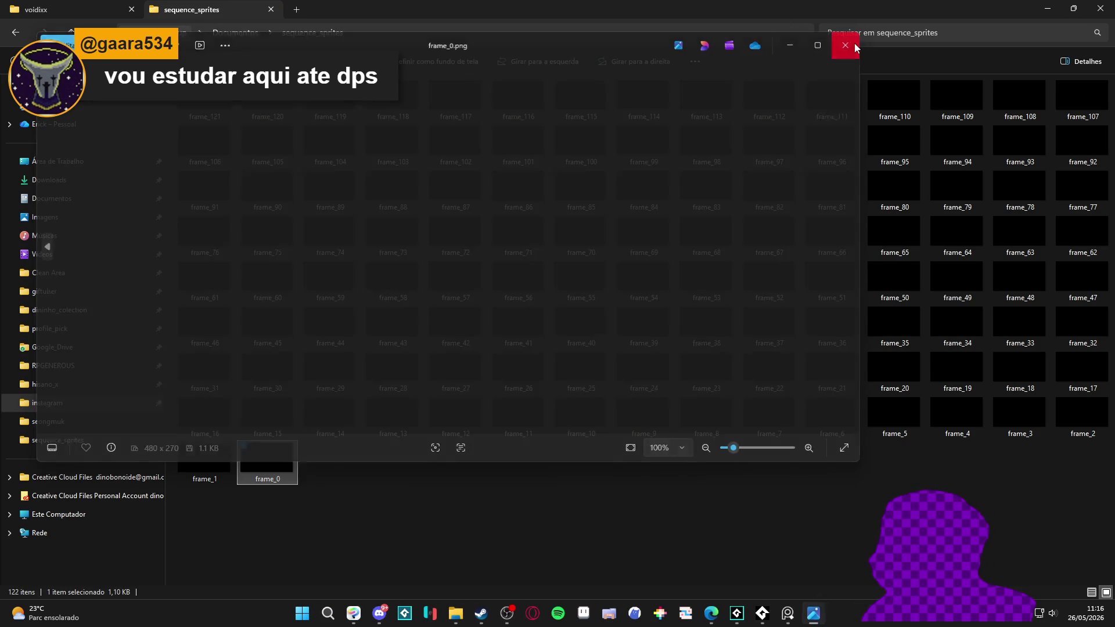
left_click(854, 43)
mouse_move(688, 402)
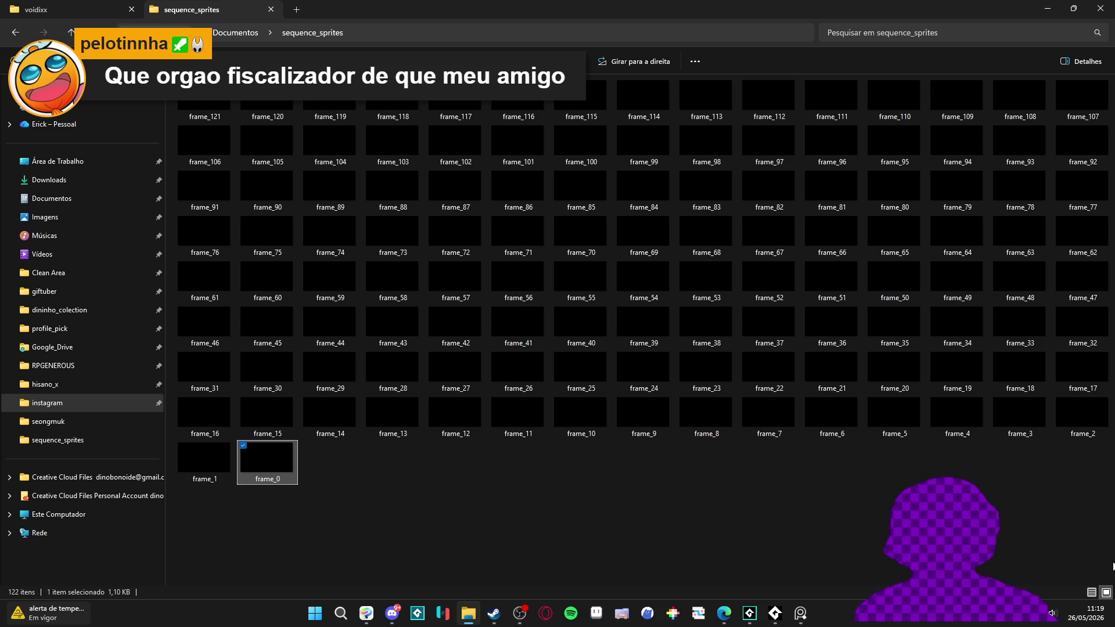
Select all 122 frame images, frame_0 through frame_121, then minimise Explorer
mouse_move(1079, 541)
left_mouse_down()
mouse_move(371, 169)
mouse_move(175, 86)
left_mouse_up()
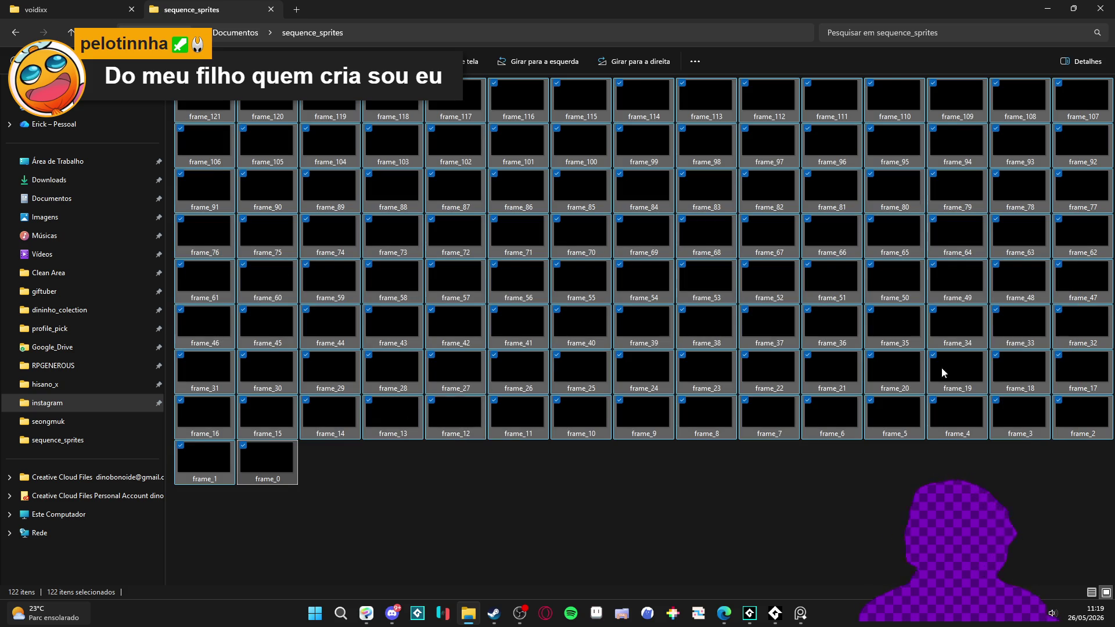
left_click(1048, 9)
Return to the converter's Create event code at line 28 and close the game window
left_click(665, 303)
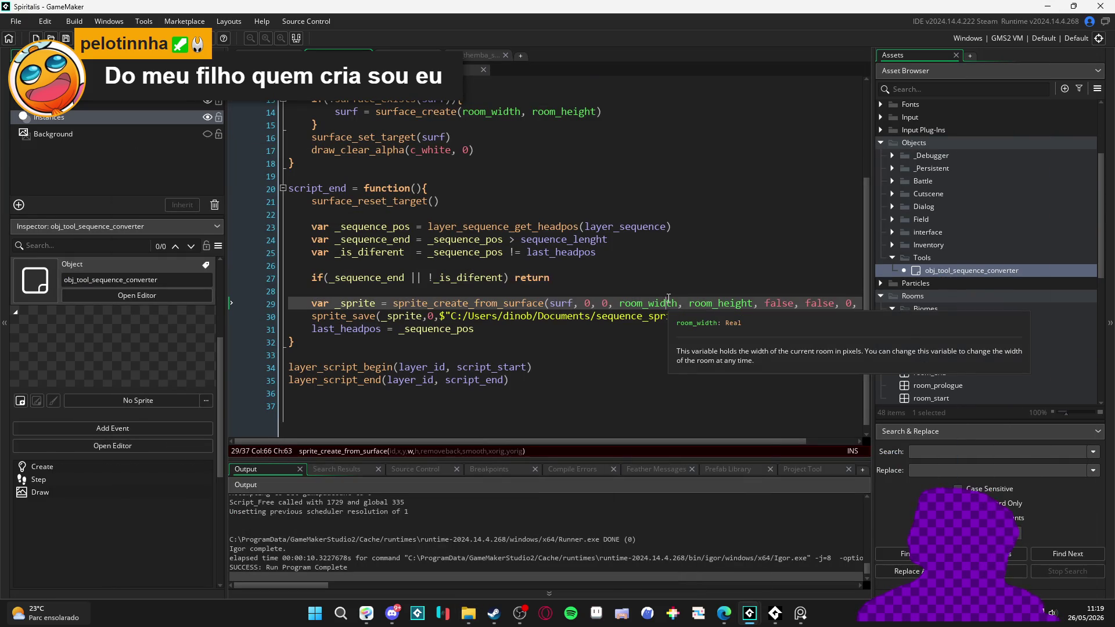
left_click(613, 288)
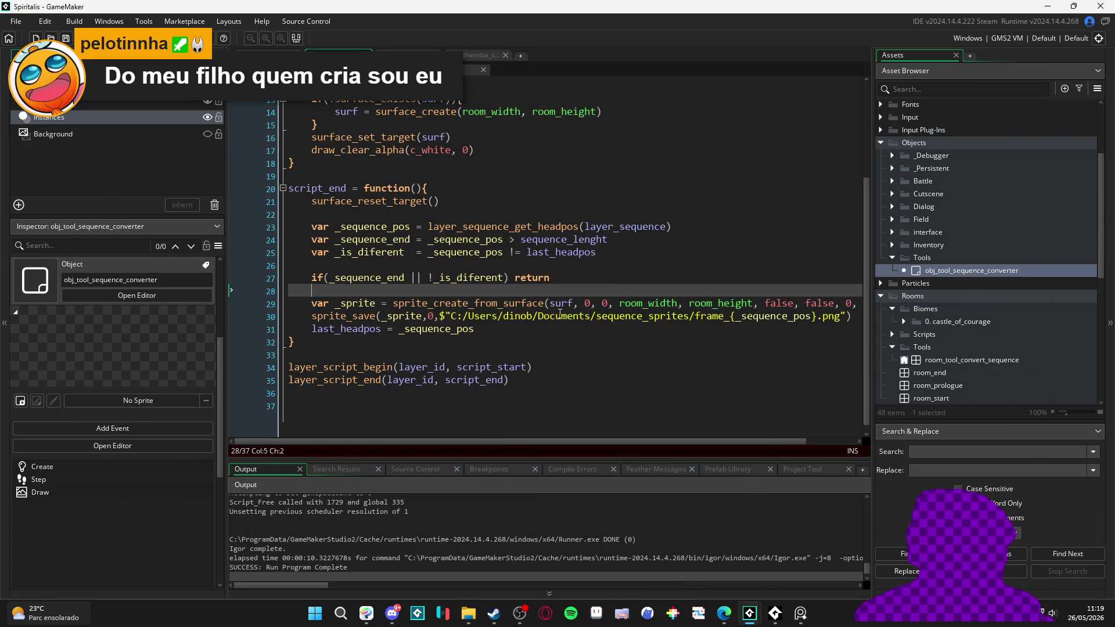
scroll(547, 322, "up", 2)
scroll(547, 321, "up", 1)
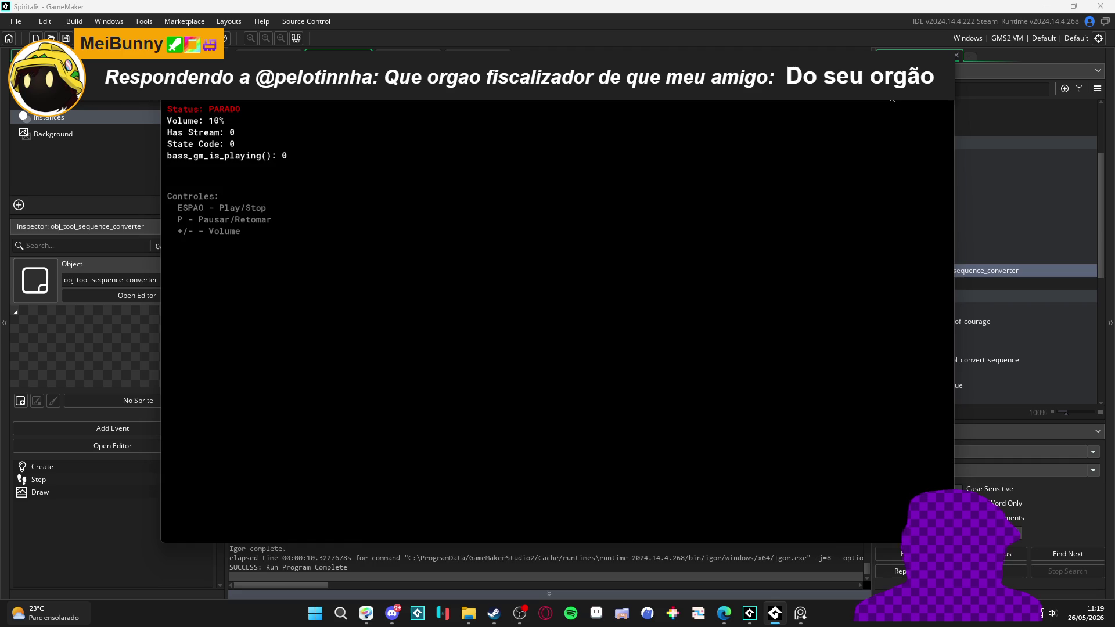
left_click(941, 90)
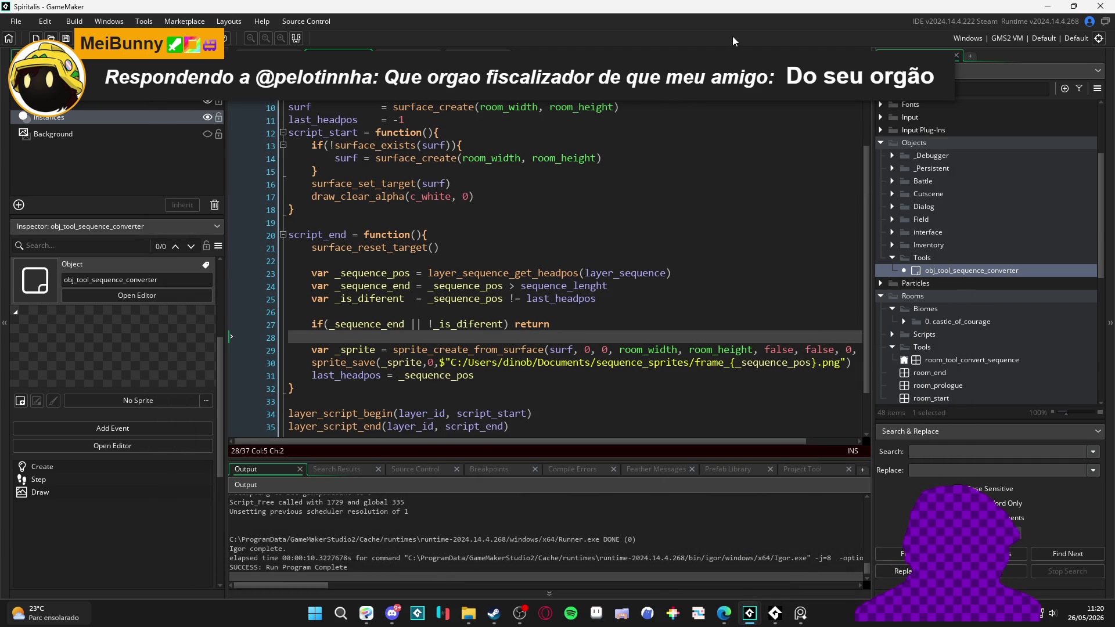
Delete the empty trailing lines after line 35 of the script
scroll(434, 356, "down", 2)
left_click(481, 414)
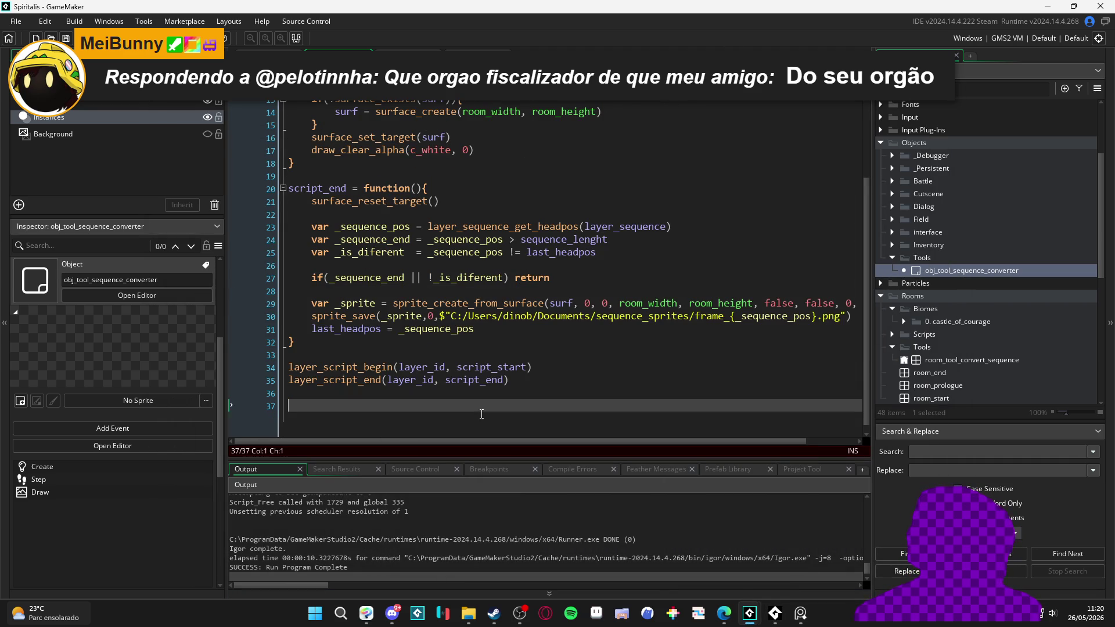
key("BackSpace")
key("BackSpace")
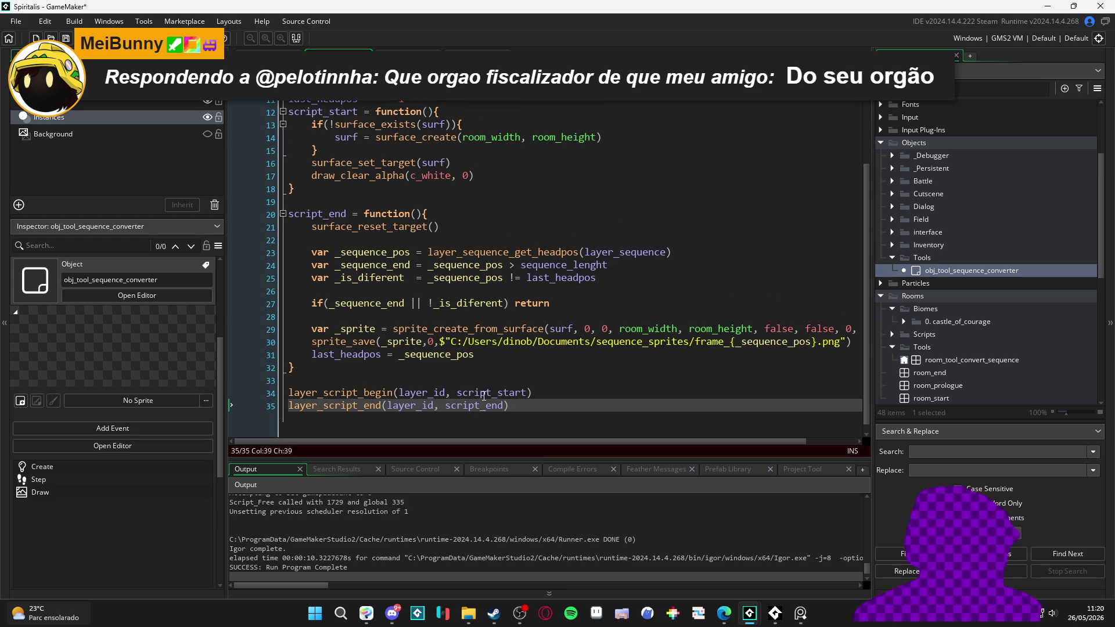
Review script_end lines 22–33, including the _sprite variable and closing brace
left_click(476, 368)
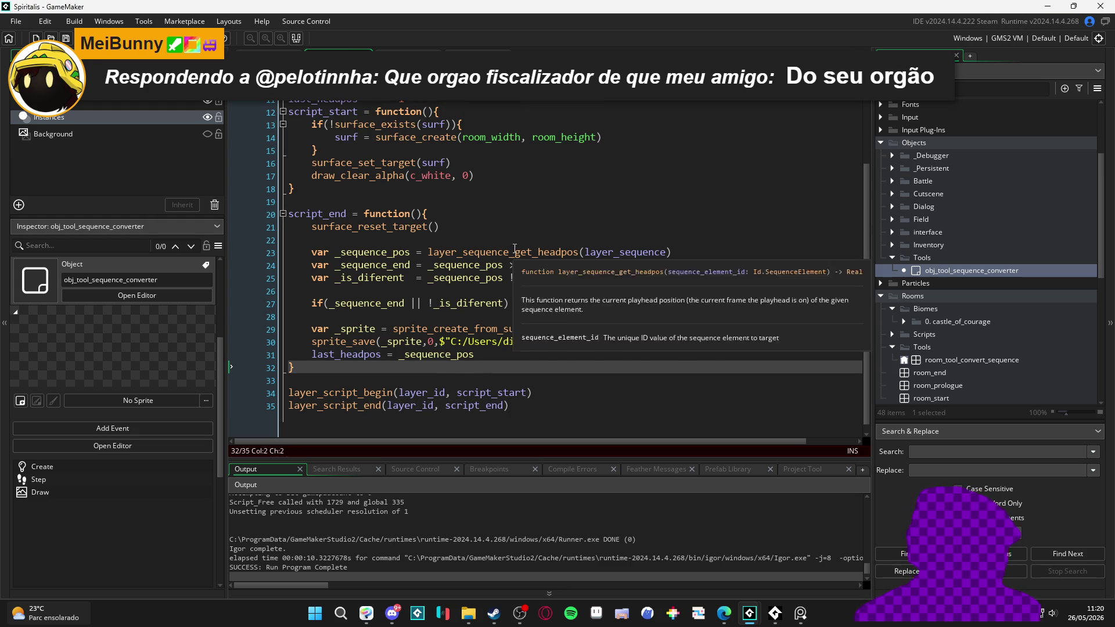
left_click(536, 238)
key("shift+Home")
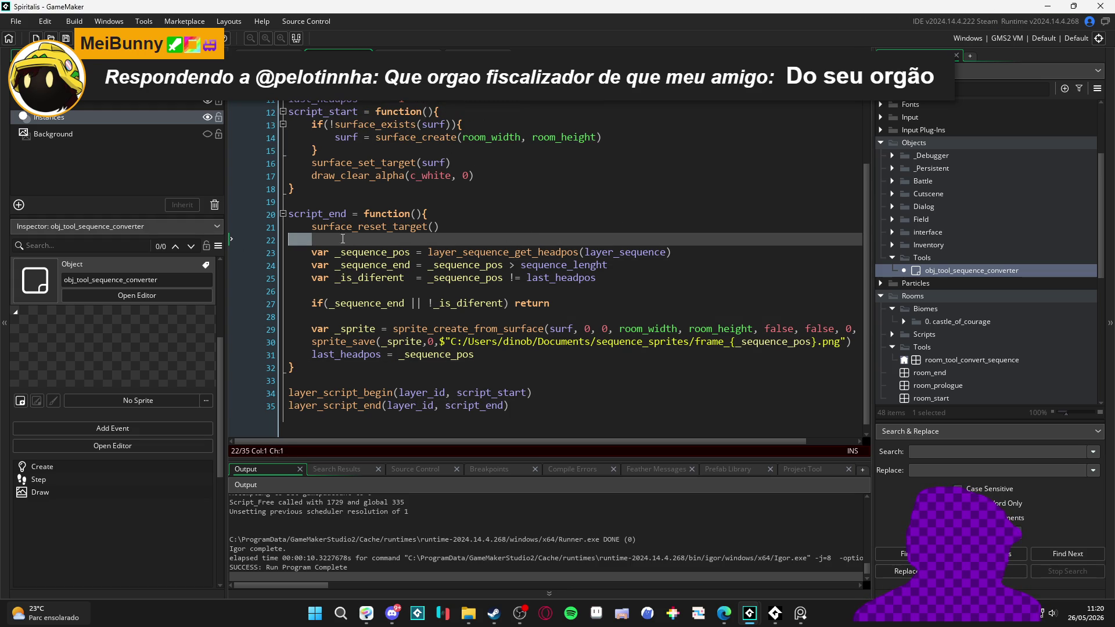
left_click(263, 297)
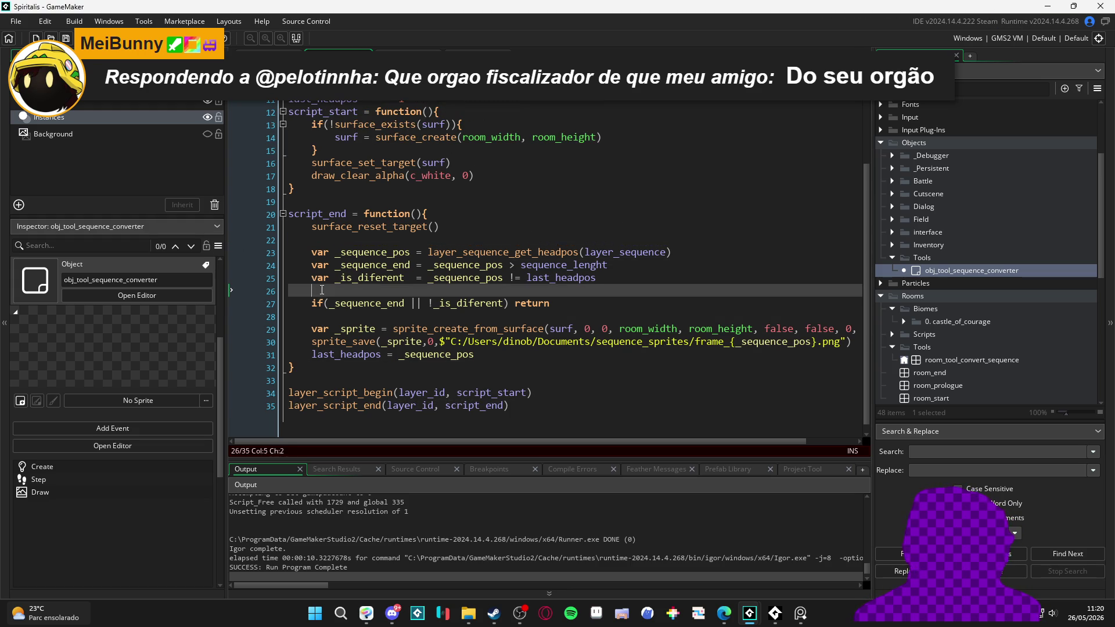
key("Down")
key("Down")
key("Down")
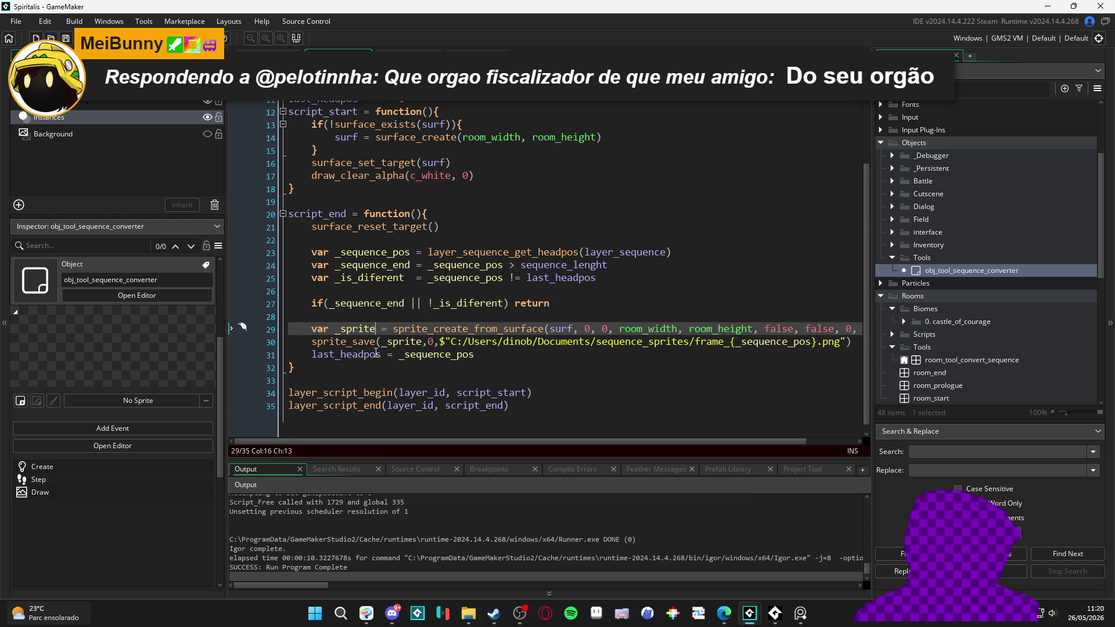
left_click(488, 356)
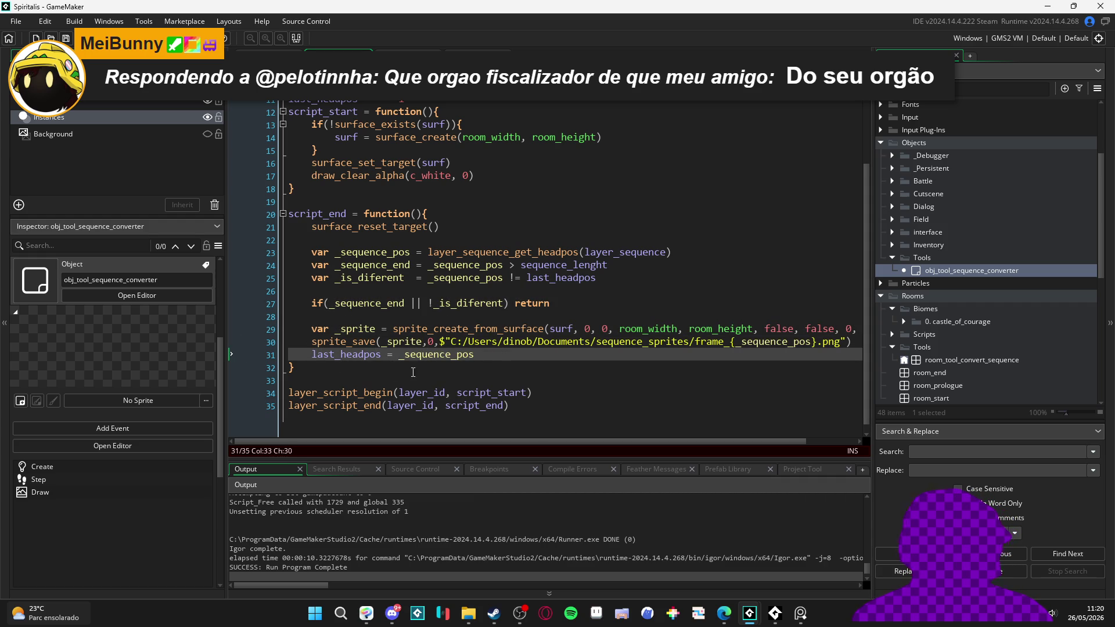
left_click(294, 369)
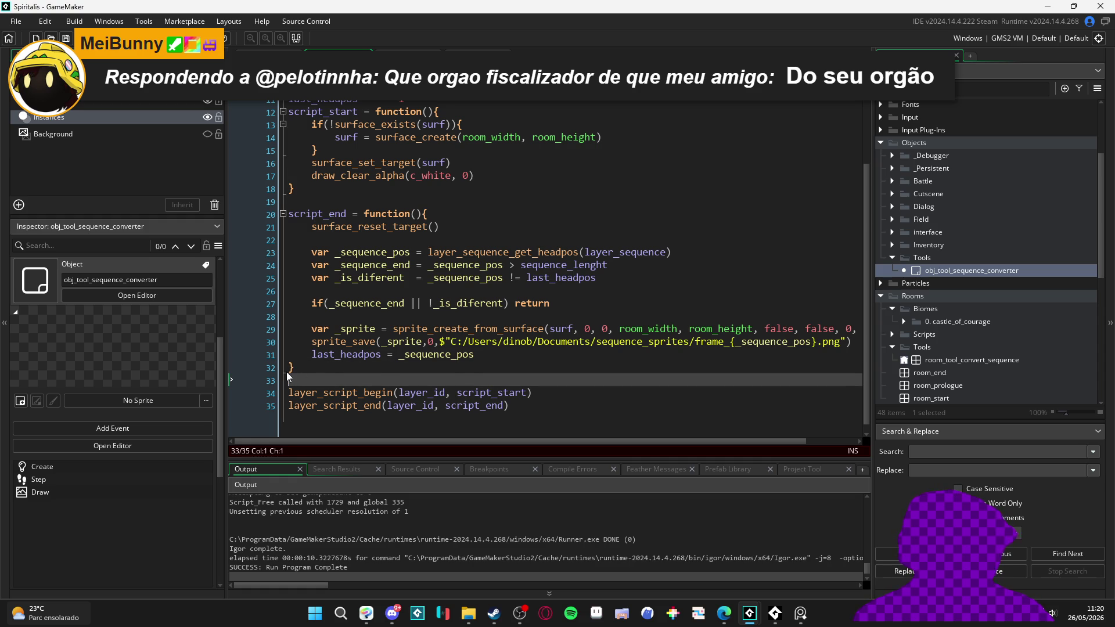
left_click(309, 375)
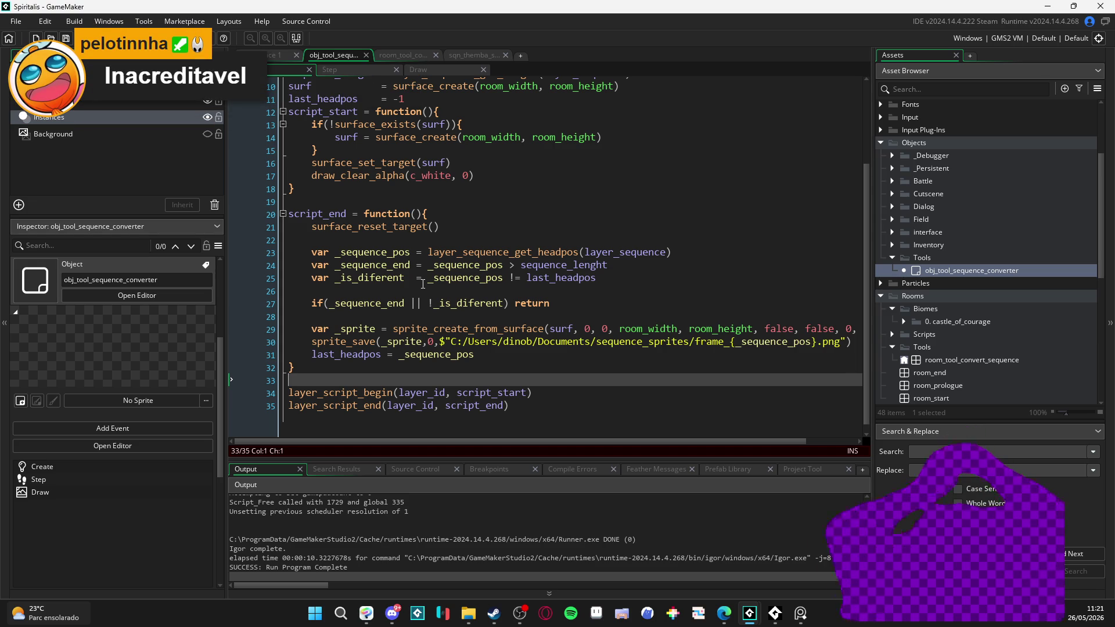
Lower the system volume and select the _is_diferent part of line 27's condition
key("XF86AudioLowerVolume")
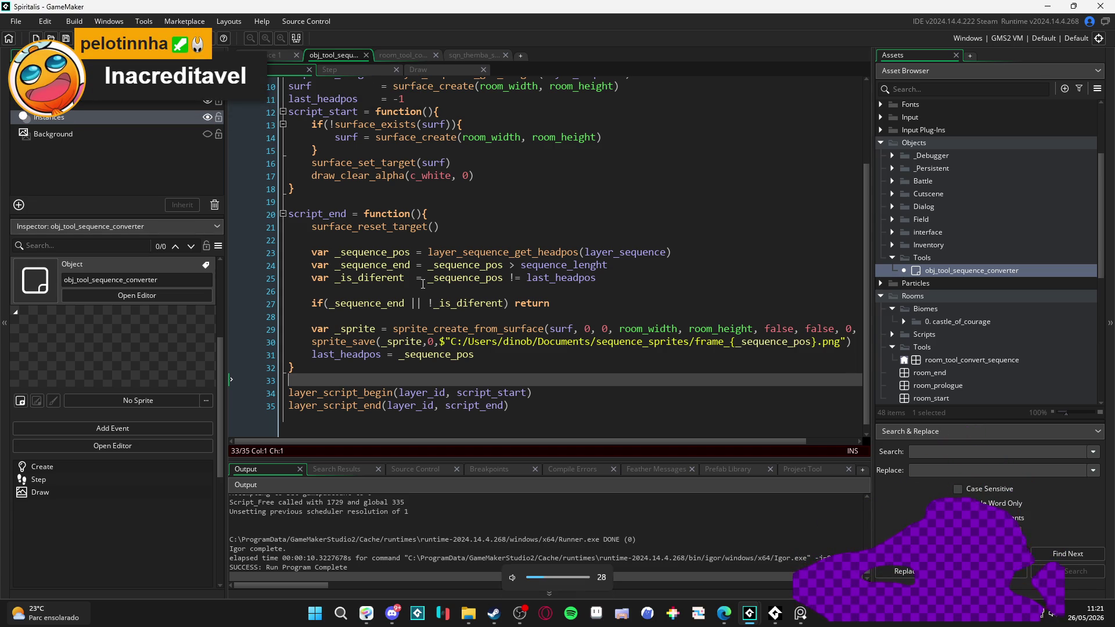
key("XF86AudioLowerVolume")
key("XF86AudioLowerVolume")
key("XF86AudioLowerVolume")
key("XF86AudioLowerVolume")
key("XF86AudioLowerVolume")
key("XF86AudioLowerVolume")
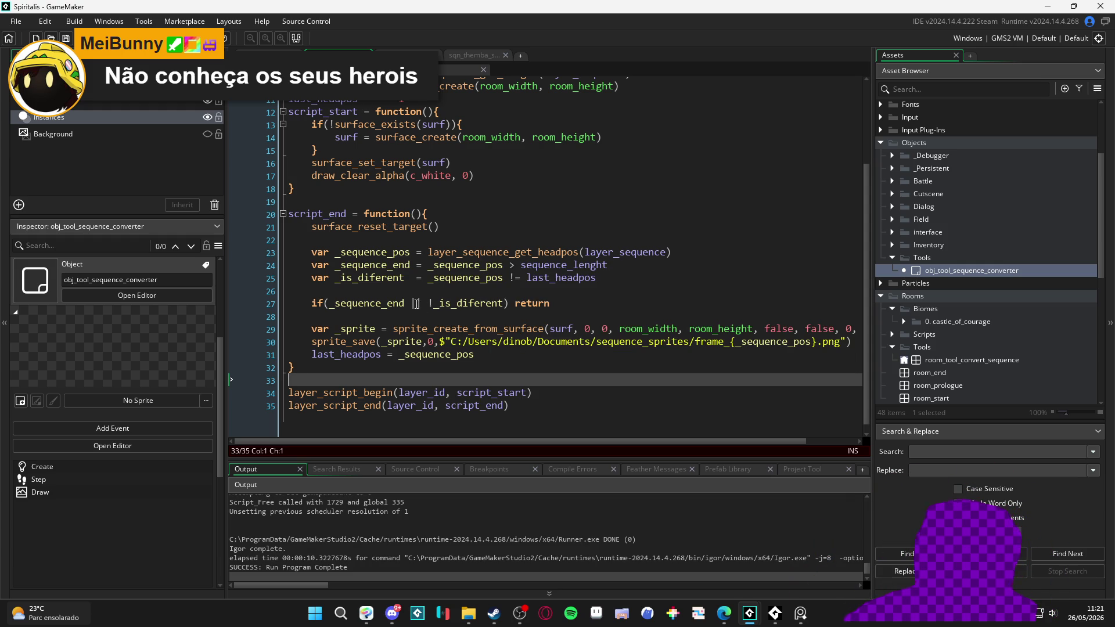
left_click_drag(411, 303, 506, 311)
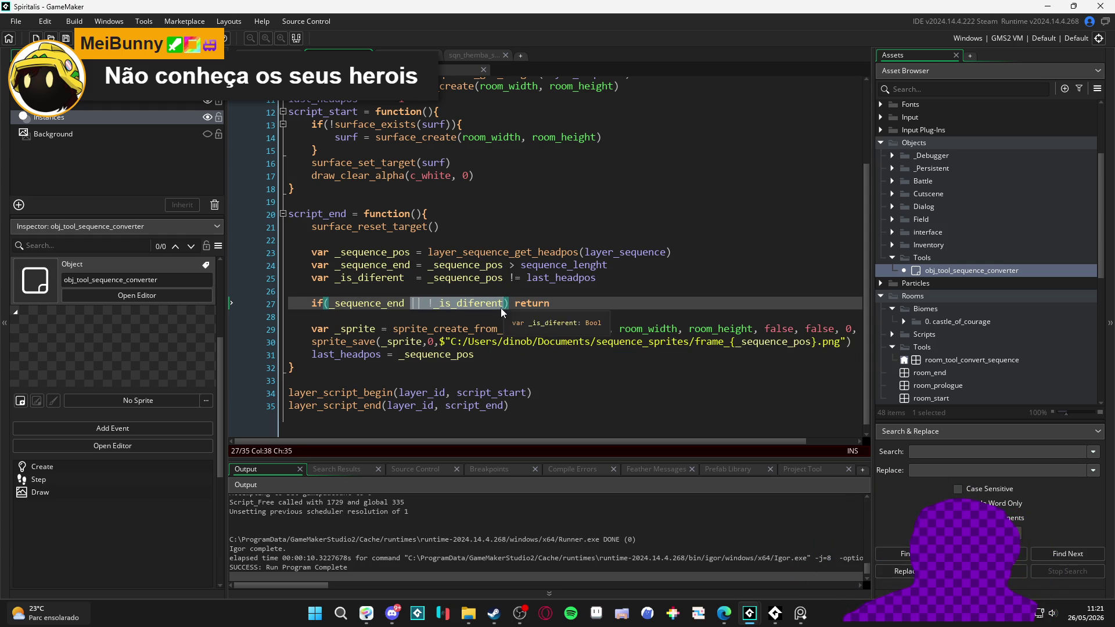
Remove the !_is_diferent check from line 27, then test-run the game and close it
key("BackSpace")
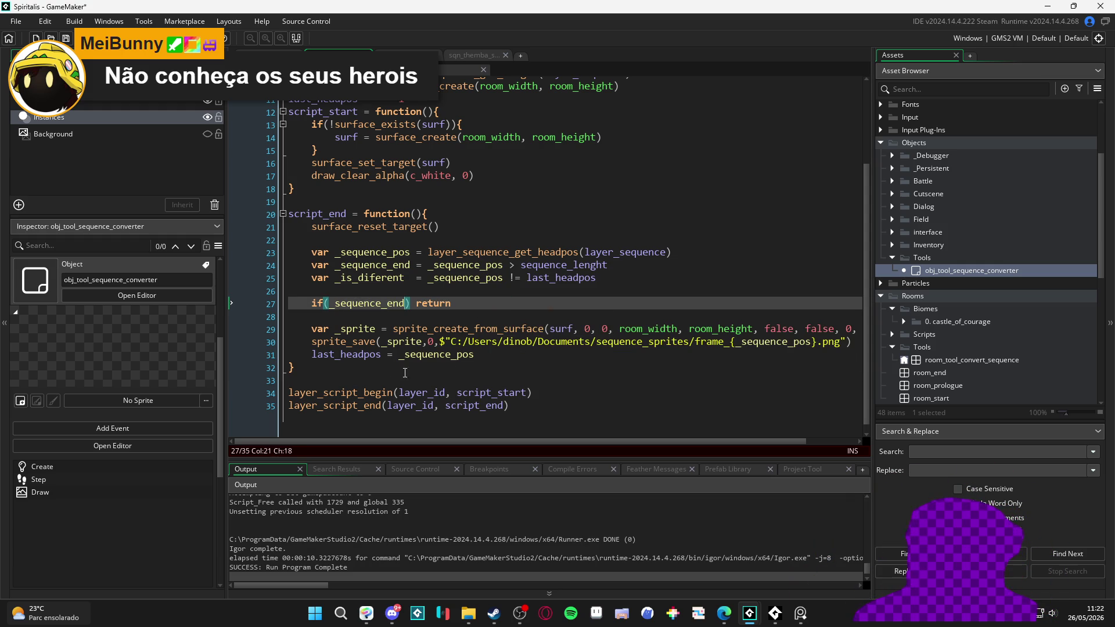
left_click(430, 374)
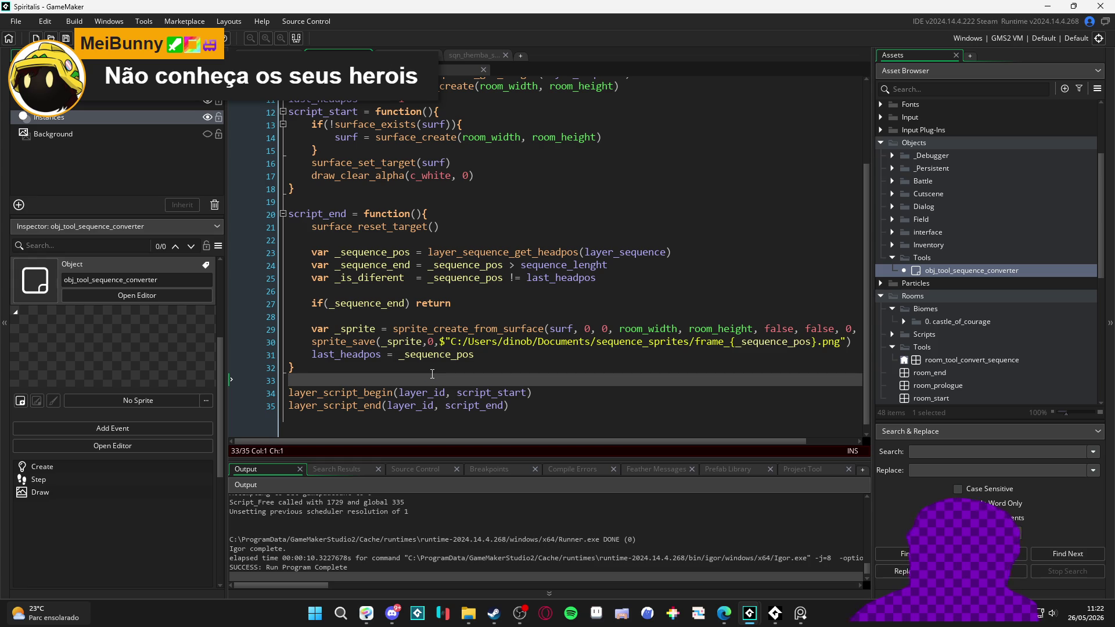
key("F5")
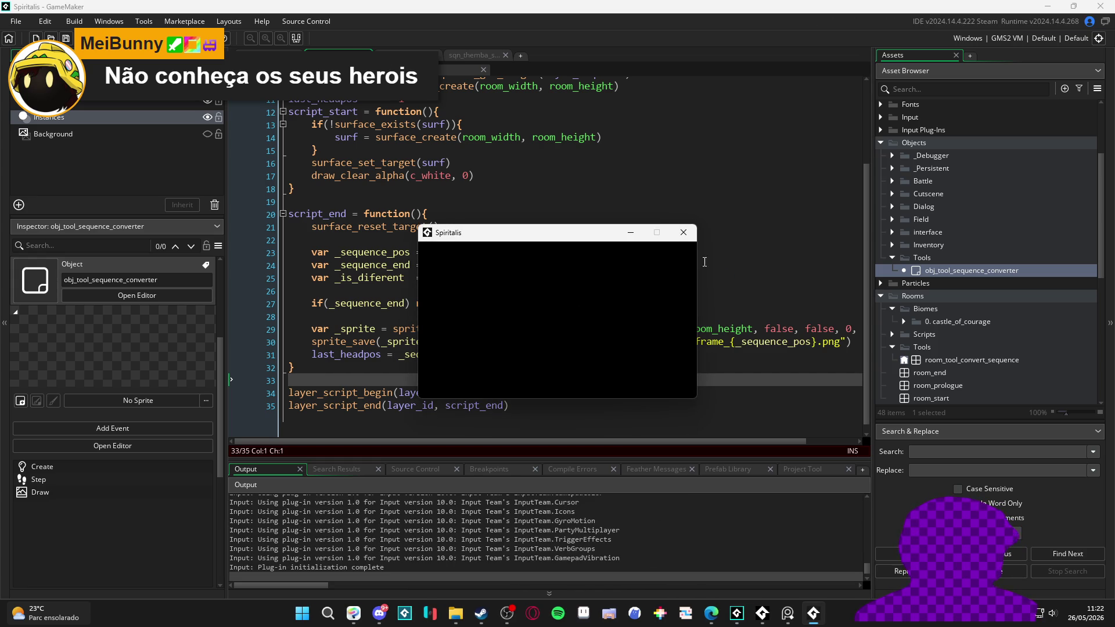
left_click(684, 233)
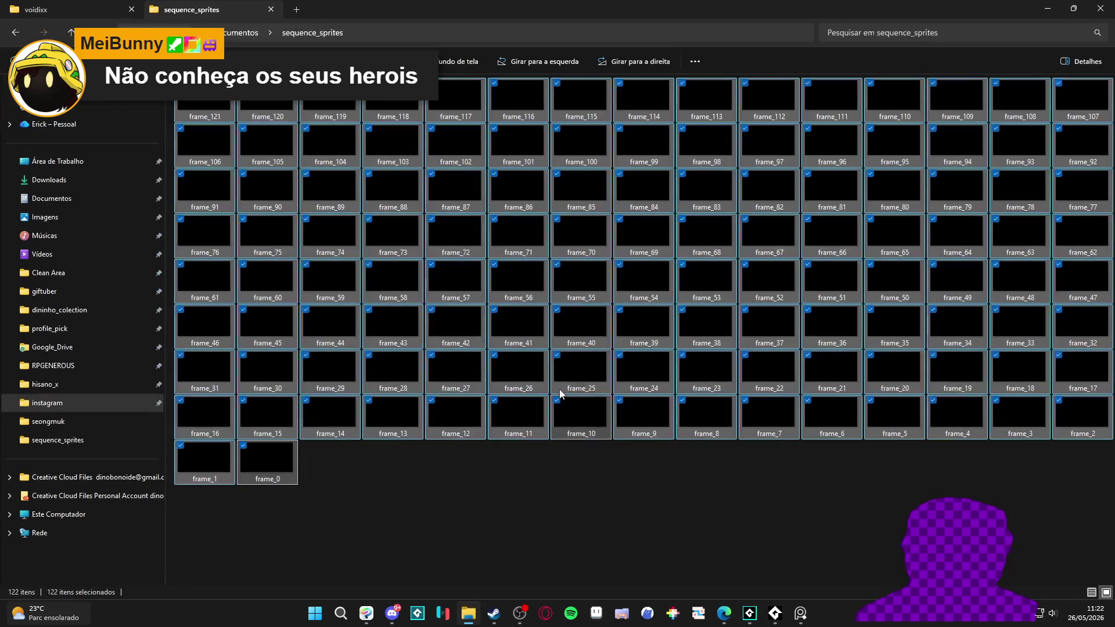
Delete all 122 exported frame images from sequence_sprites and switch back to GameMaker
left_click(494, 504)
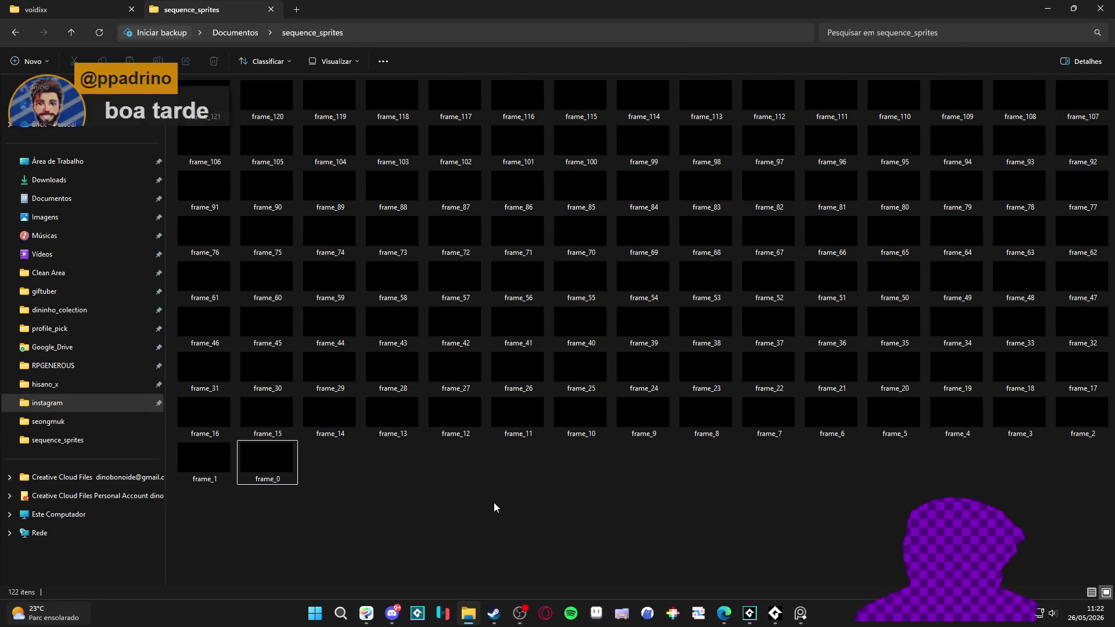
scroll(494, 503, "up", 1)
scroll(493, 502, "down", 2)
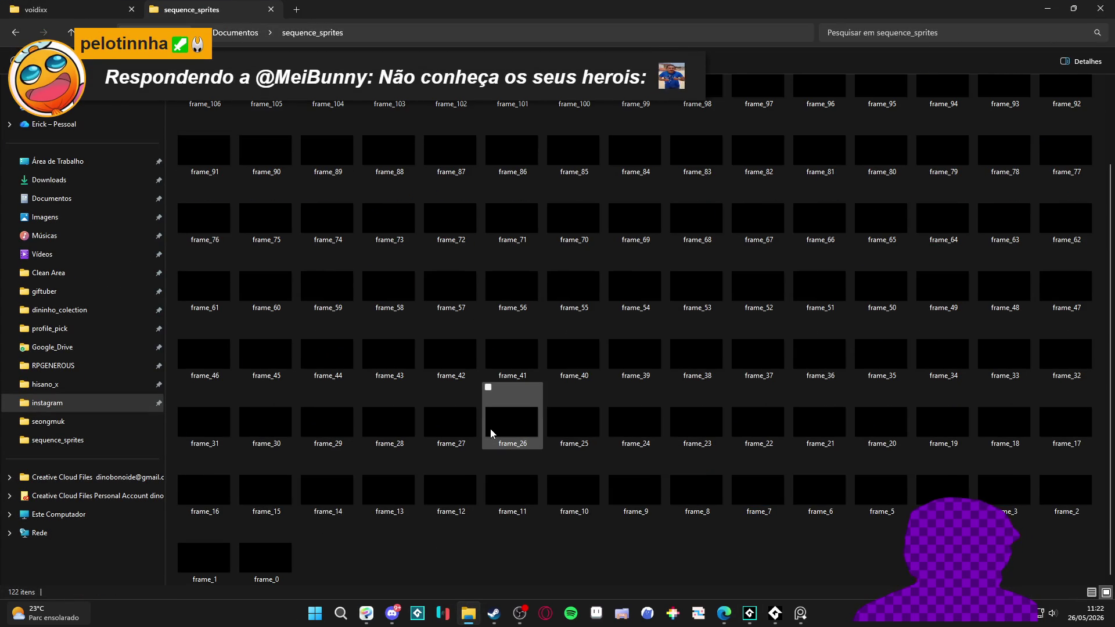
key("ctrl+a")
key("Delete")
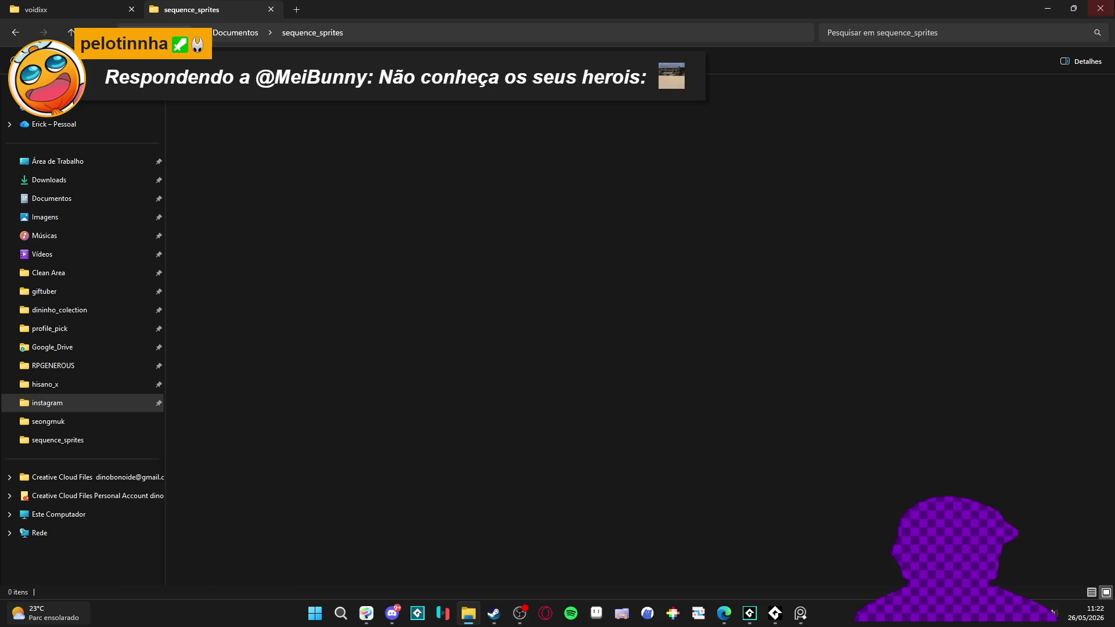
left_click(1047, 8)
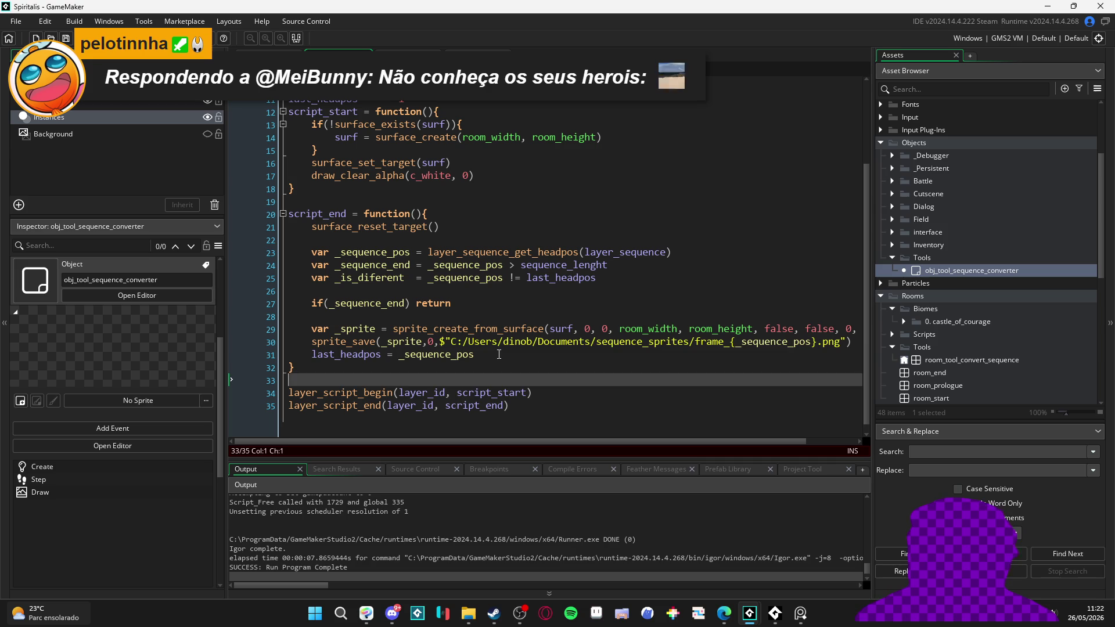
Re-run the game to export fresh frames, close it, and view the 89 new files
left_click(495, 351)
key("F5")
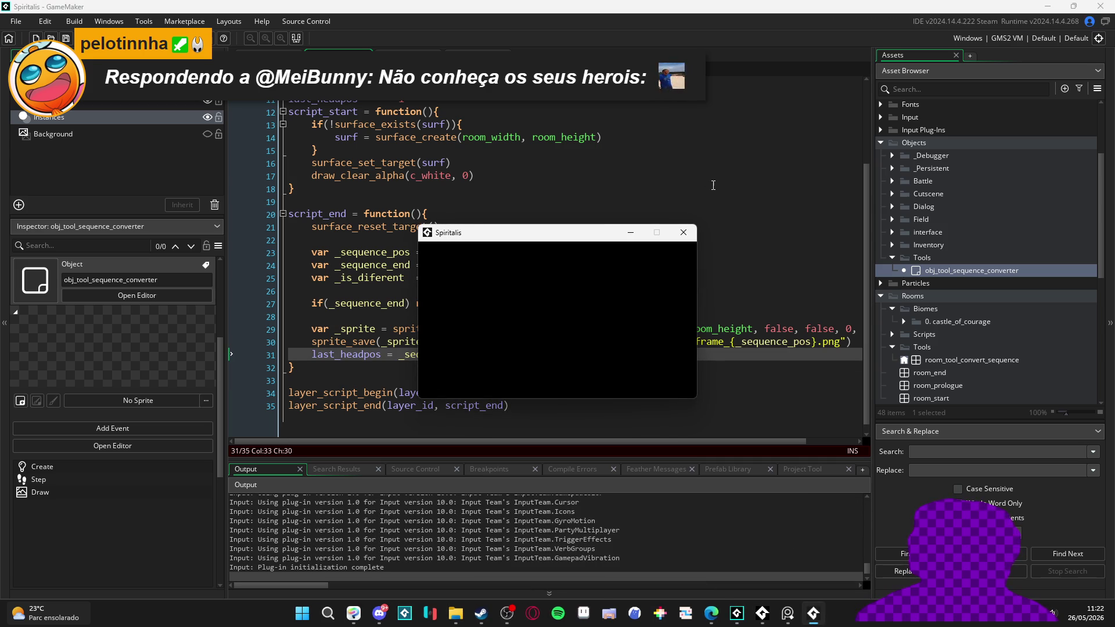
left_click(689, 239)
left_click(468, 613)
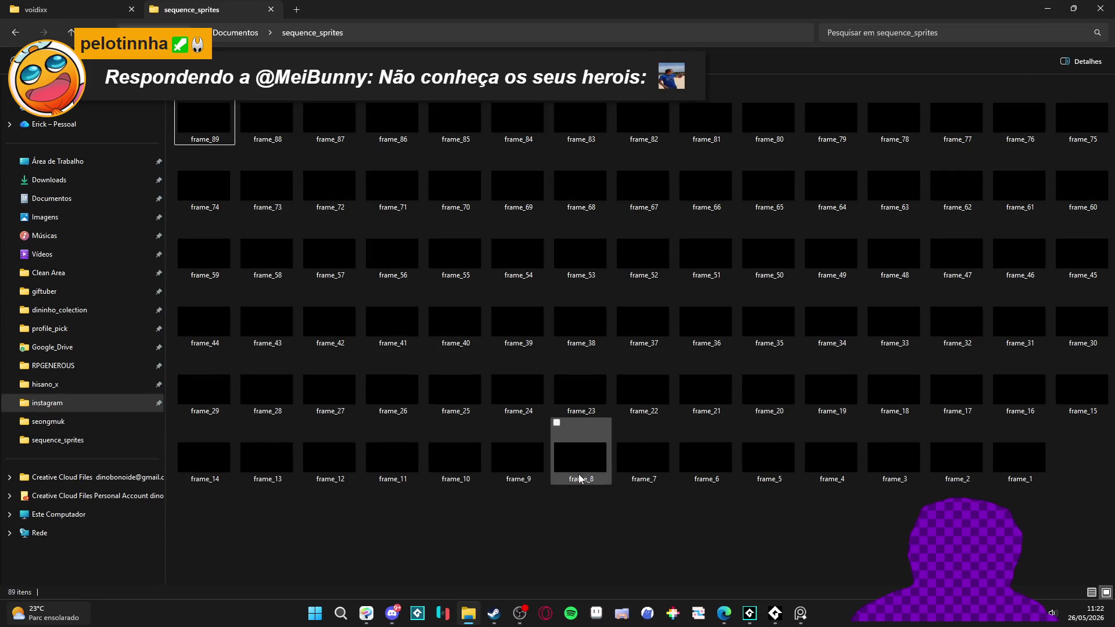
Delete the 89 new frames from sequence_sprites and minimize the Explorer window
key("ctrl+a")
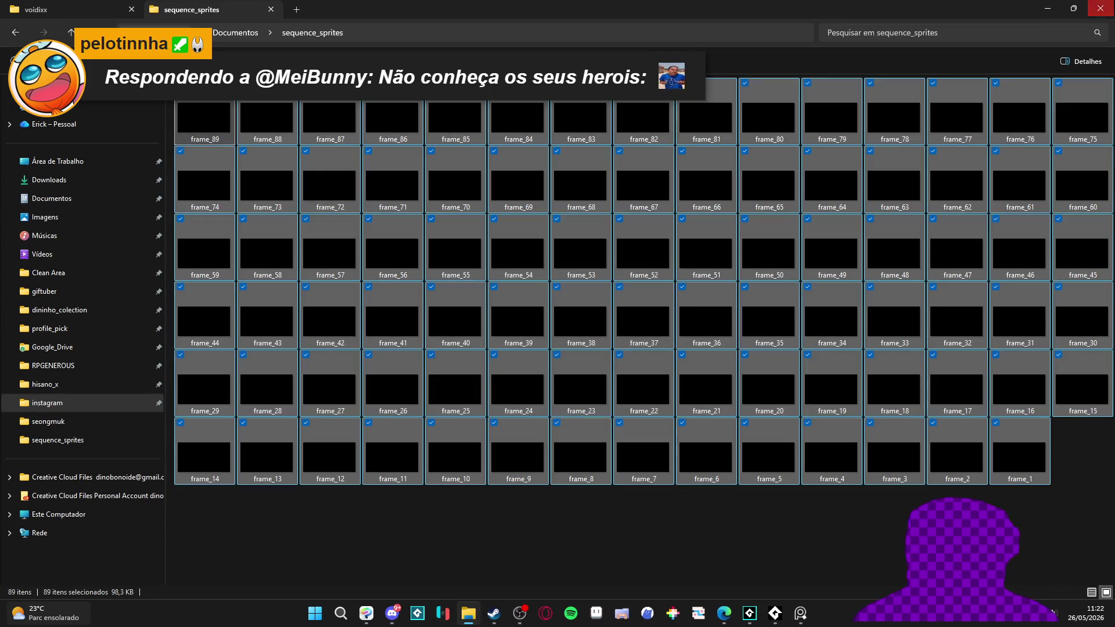
key("Delete")
left_click_drag(1022, 9, 909, 105)
left_click(964, 92)
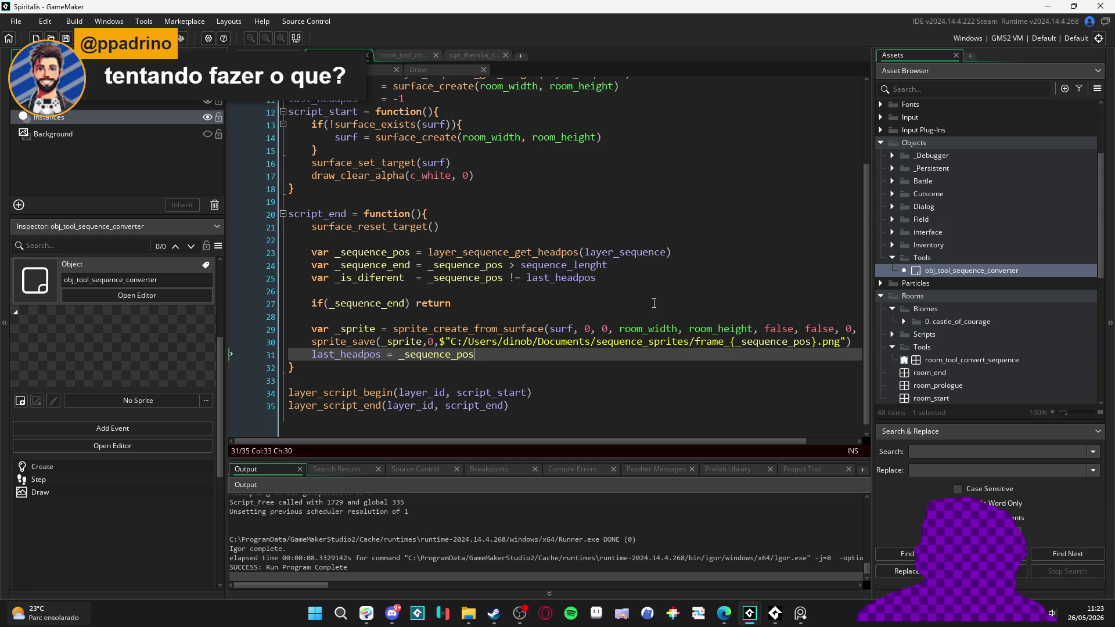
Restore the _is_diferent check, then undo the file-name index, frame++, last_headpos and end-check edits
left_click(654, 303)
key("Left")
key("Left")
key("Left")
type("|| !_is_diferent")
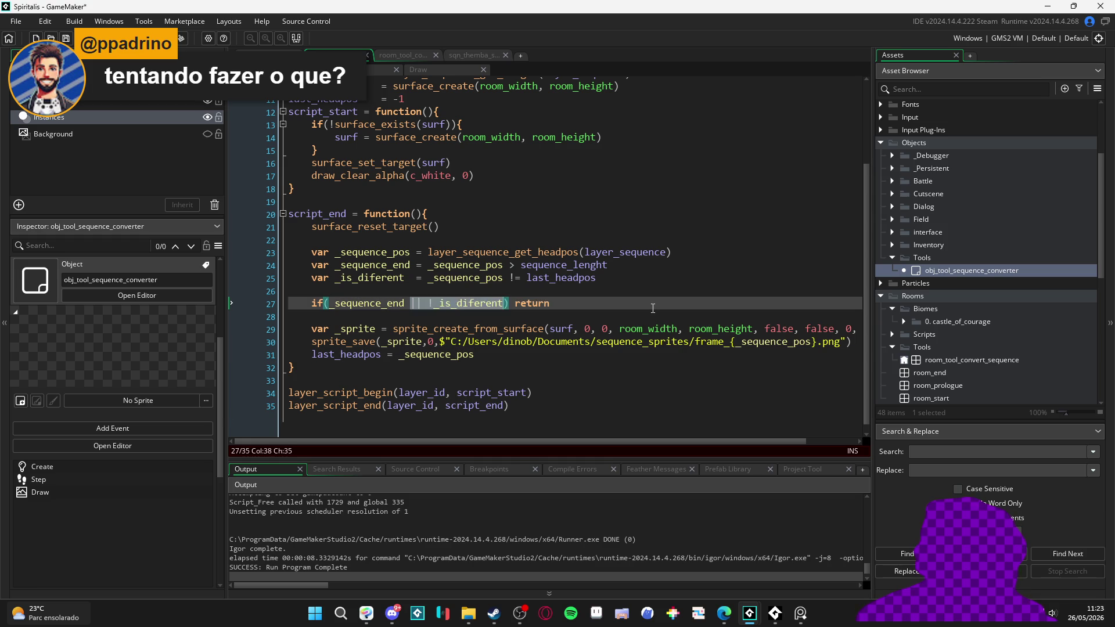
key("ctrl+z")
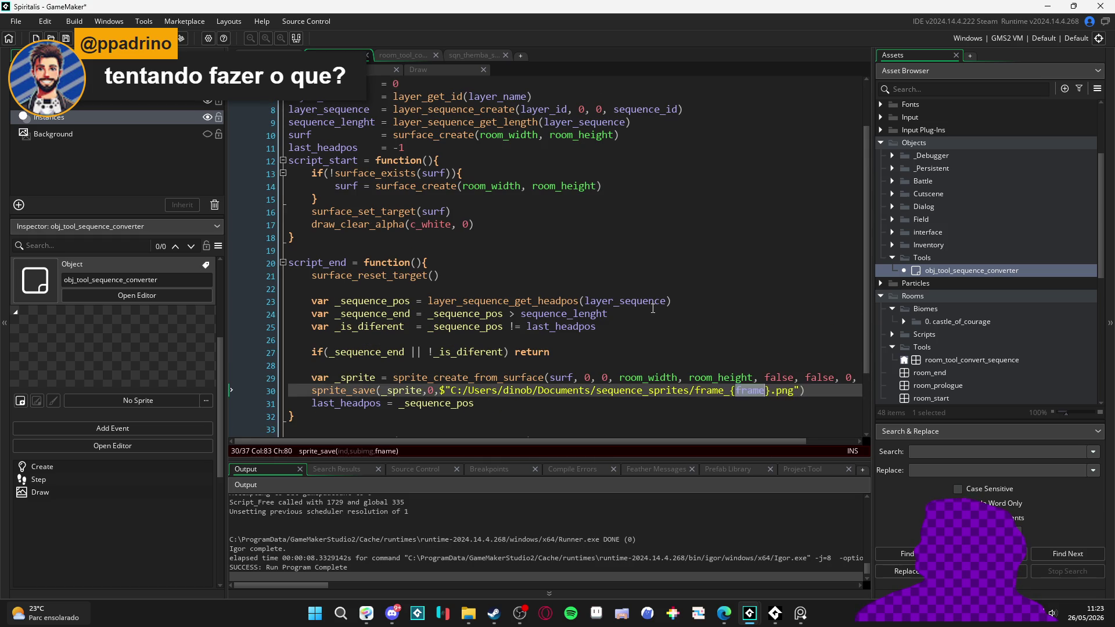
key("ctrl+z")
key("ctrl+z")
key("ctrl+z")
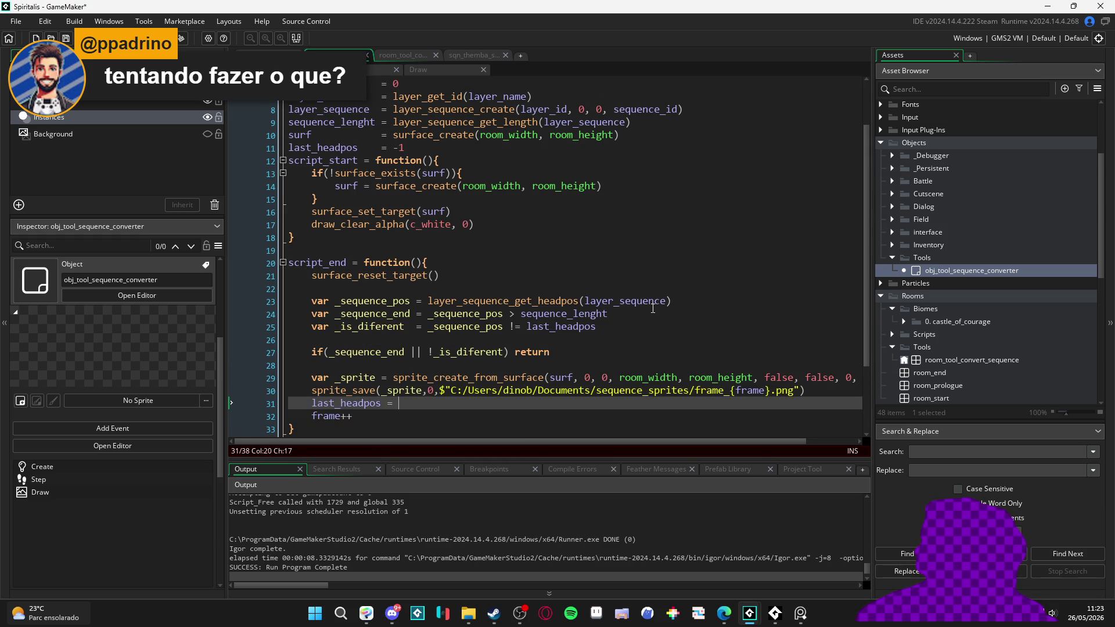
key("ctrl+z")
key("ctrl+z")
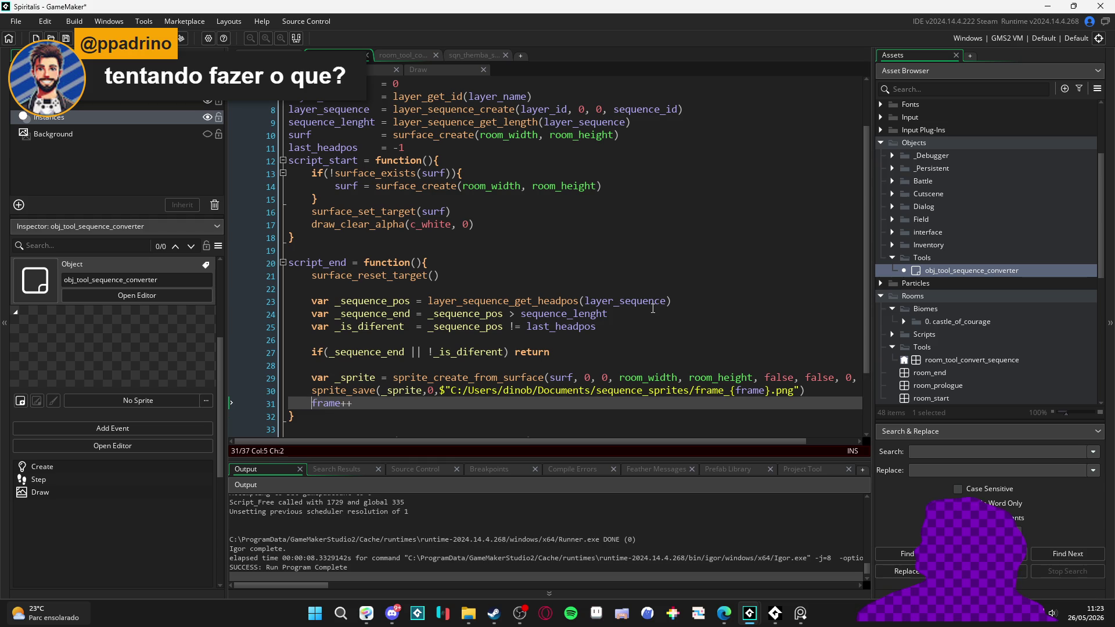
key("ctrl+z")
key("ctrl+z")
key("ctrl+z")
key("ctrl+z")
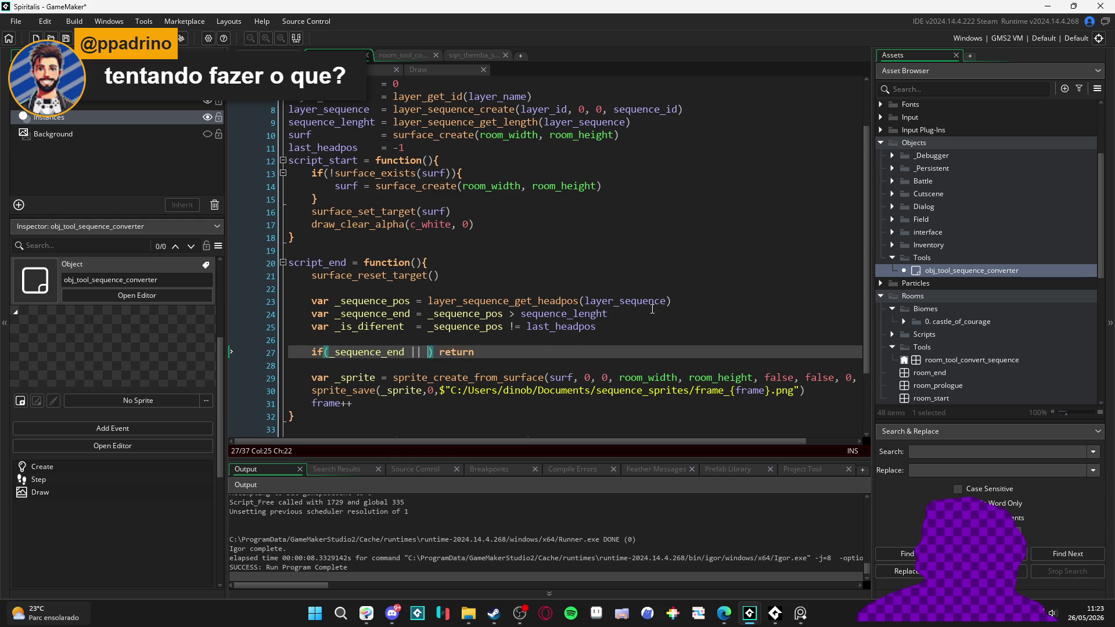
key("ctrl+z")
key("ctrl+z")
key("ctrl+z")
Undo the _is_diferent lines, last_headpos value and spacing edits, then redo draw_clear_alpha with c_white
key("ctrl+z")
key("ctrl+z")
key("ctrl+z")
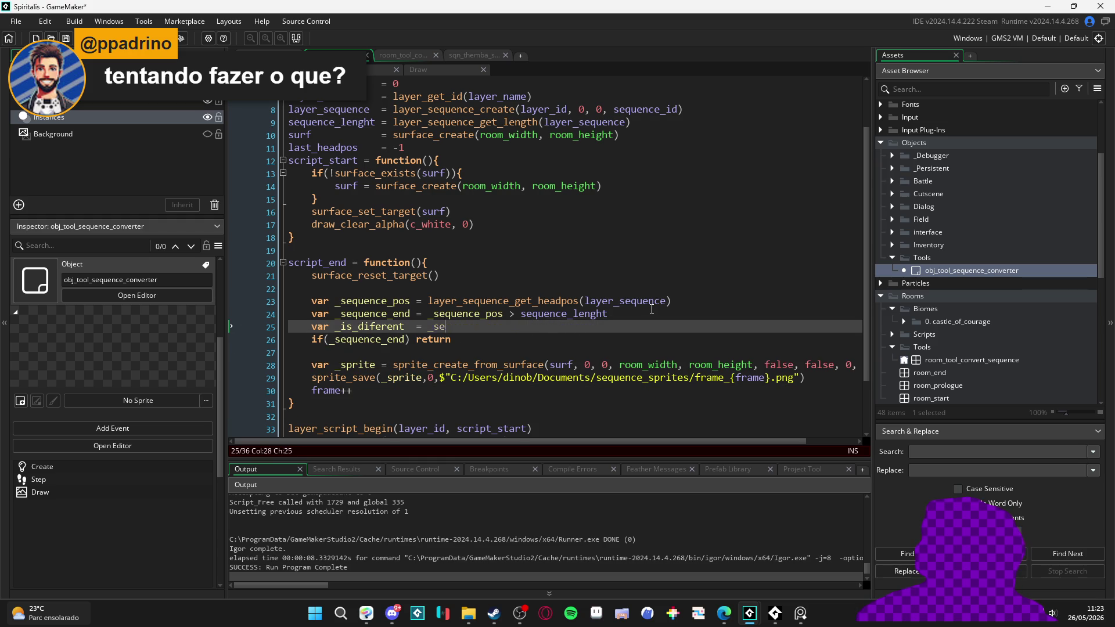
key("ctrl+z")
key("ctrl+z")
key("ctrl+z")
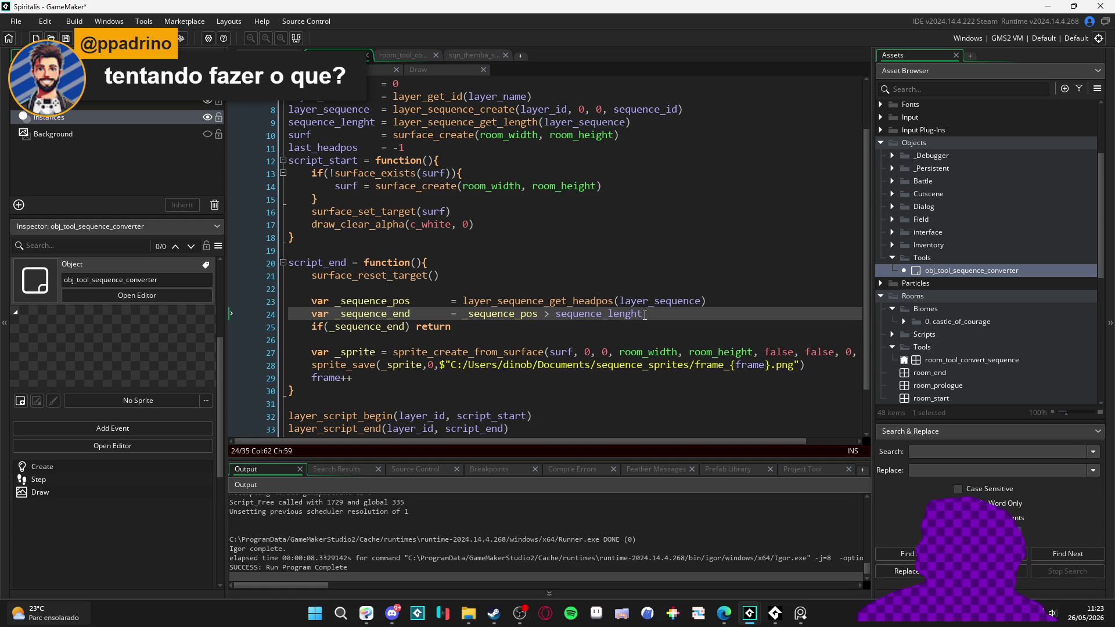
key("ctrl+z")
key("ctrl+z")
key("ctrl+z")
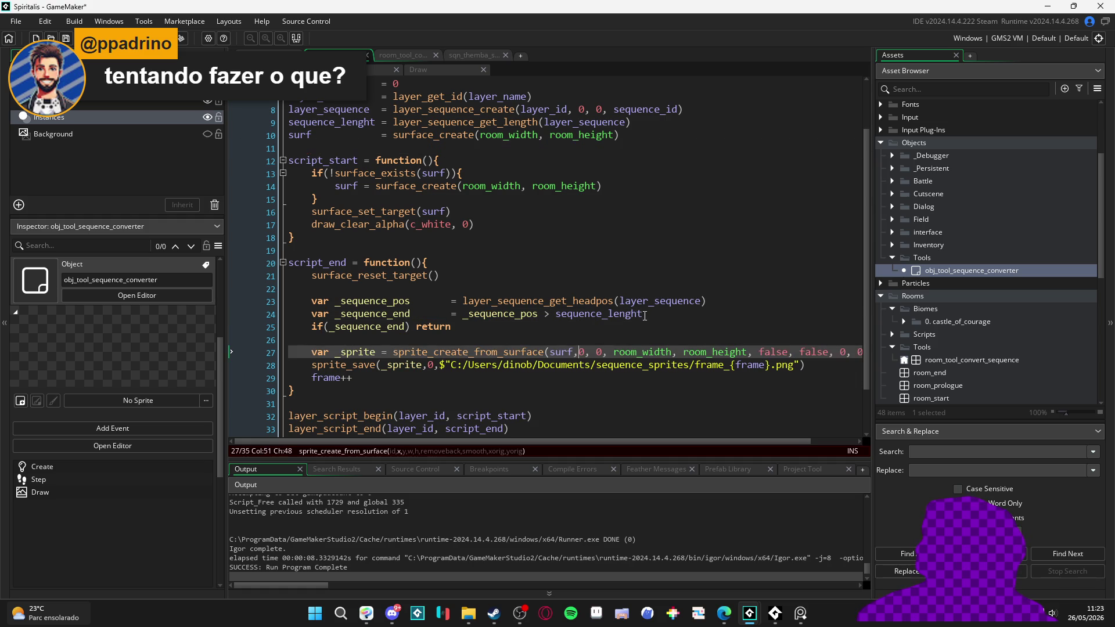
key("ctrl+z")
key("ctrl+z")
key("ctrl+z")
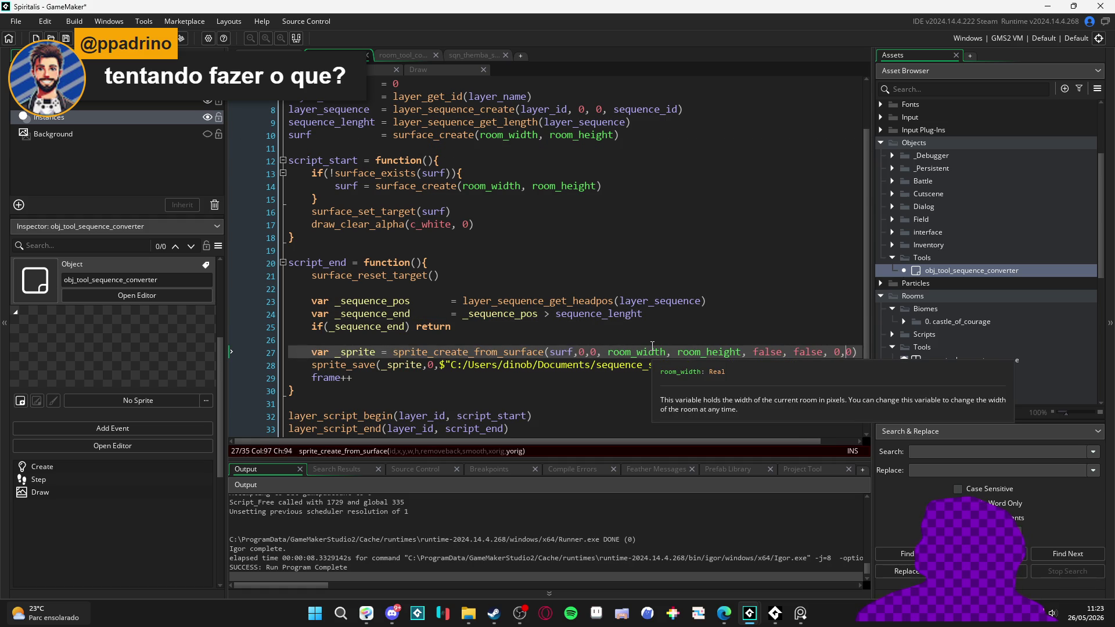
key("ctrl+z")
key("ctrl+z")
key("ctrl+z")
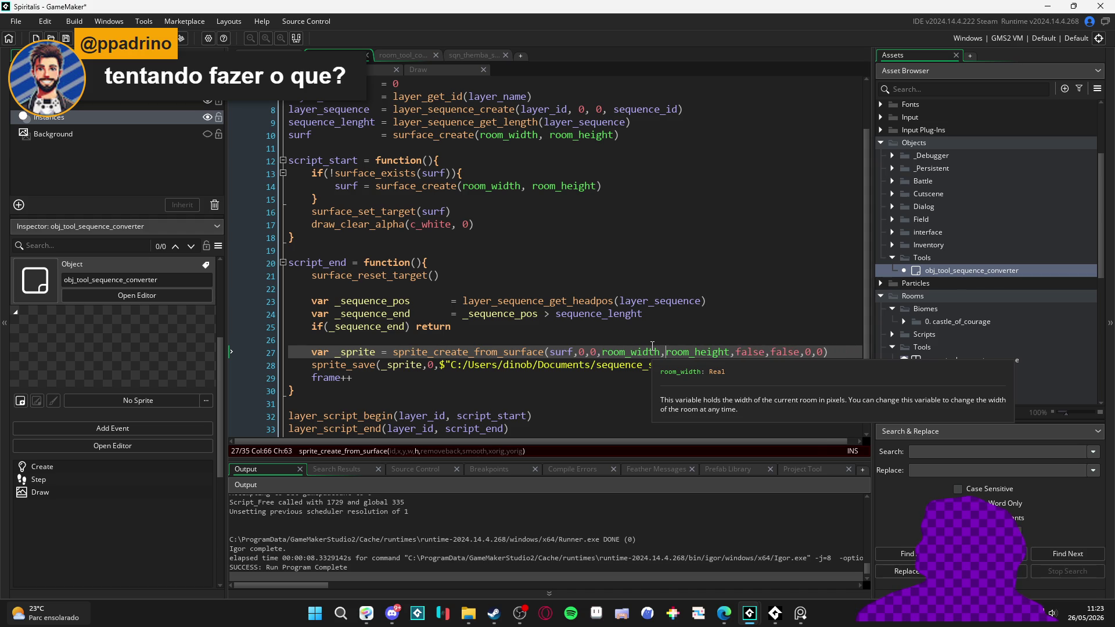
key("ctrl+z")
key("ctrl+z")
key("ctrl+y")
key("ctrl+y")
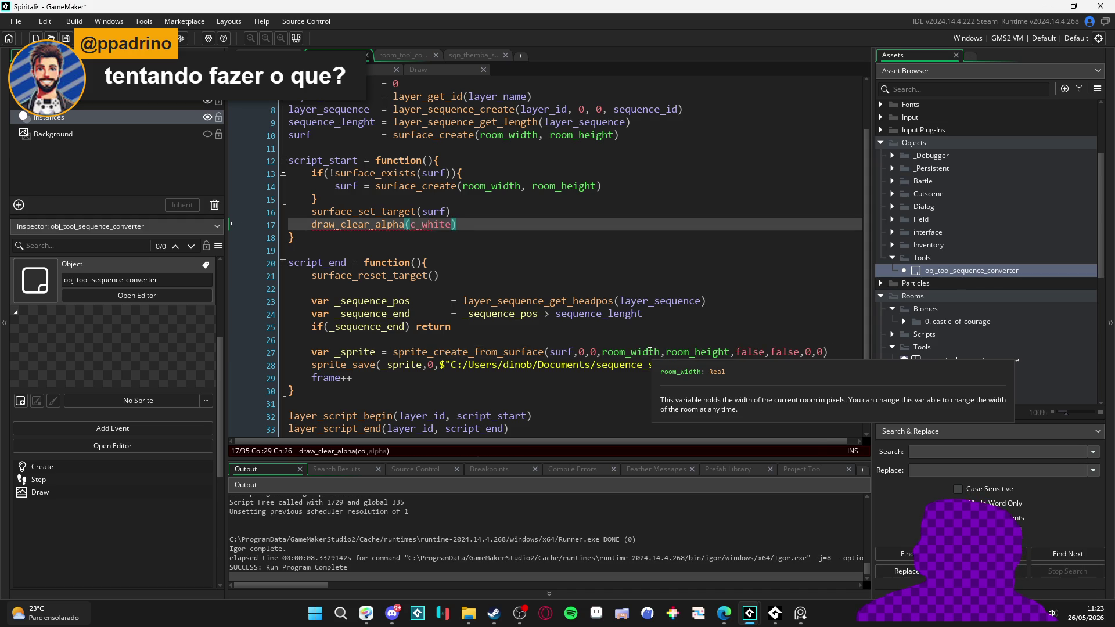
Fix the compile error so line 17 reads draw_clear_alpha(c_white, 0), and rerun the game
key("F5")
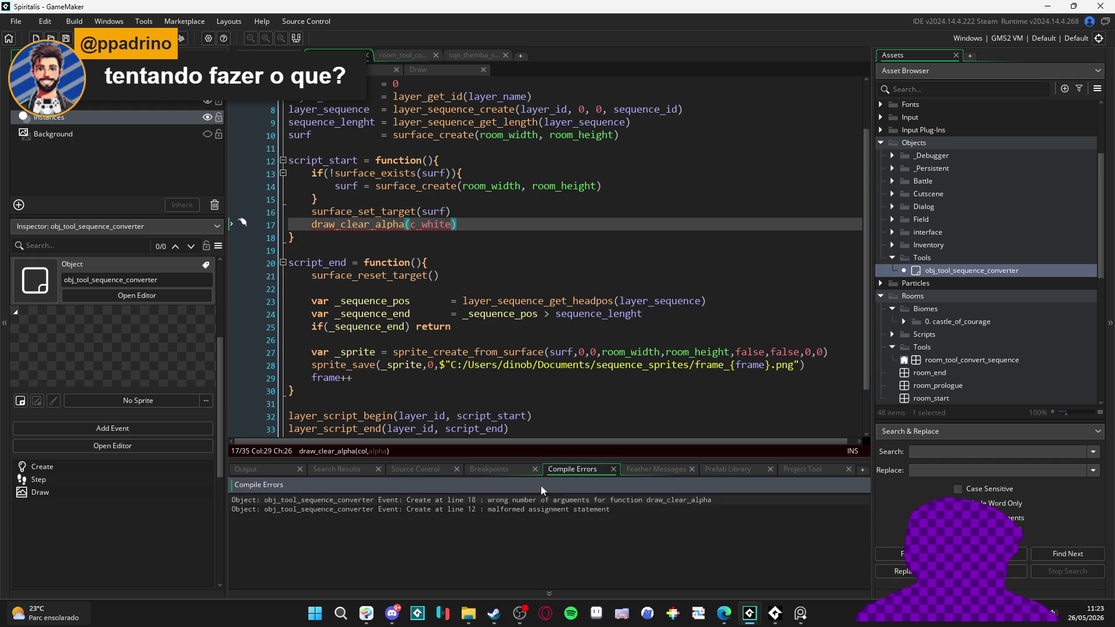
double_click(553, 499)
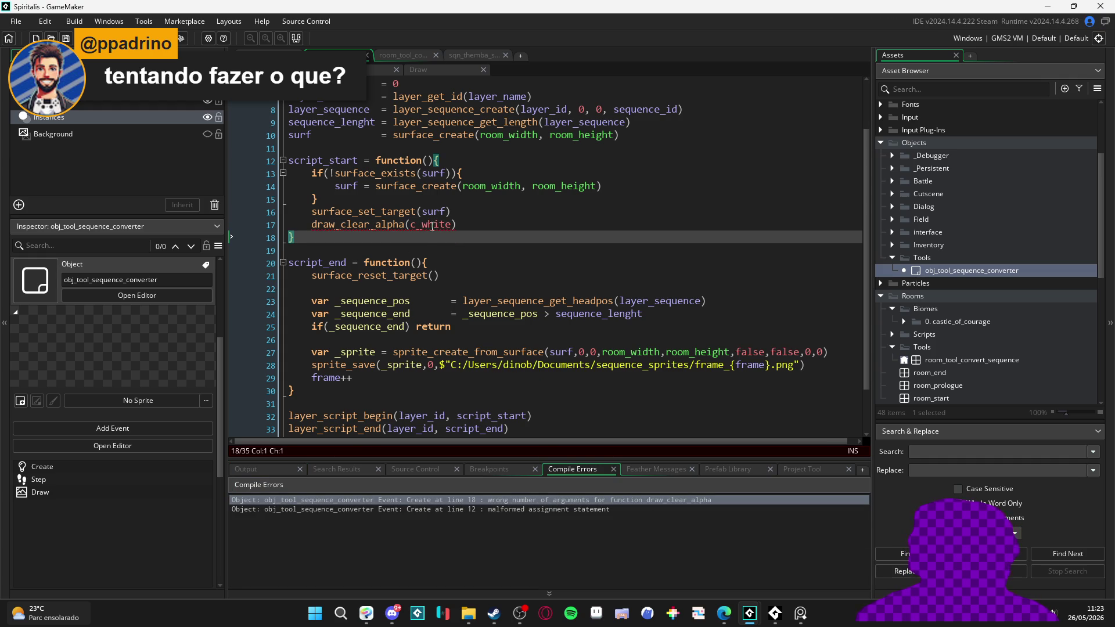
left_click(452, 221)
type(", 0")
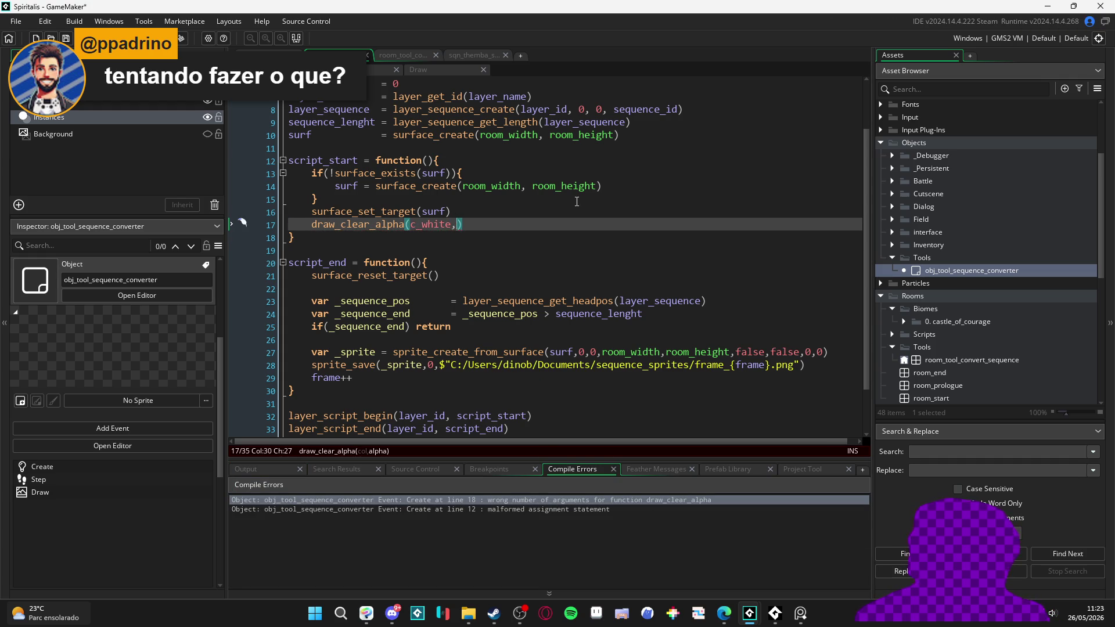
key("F5")
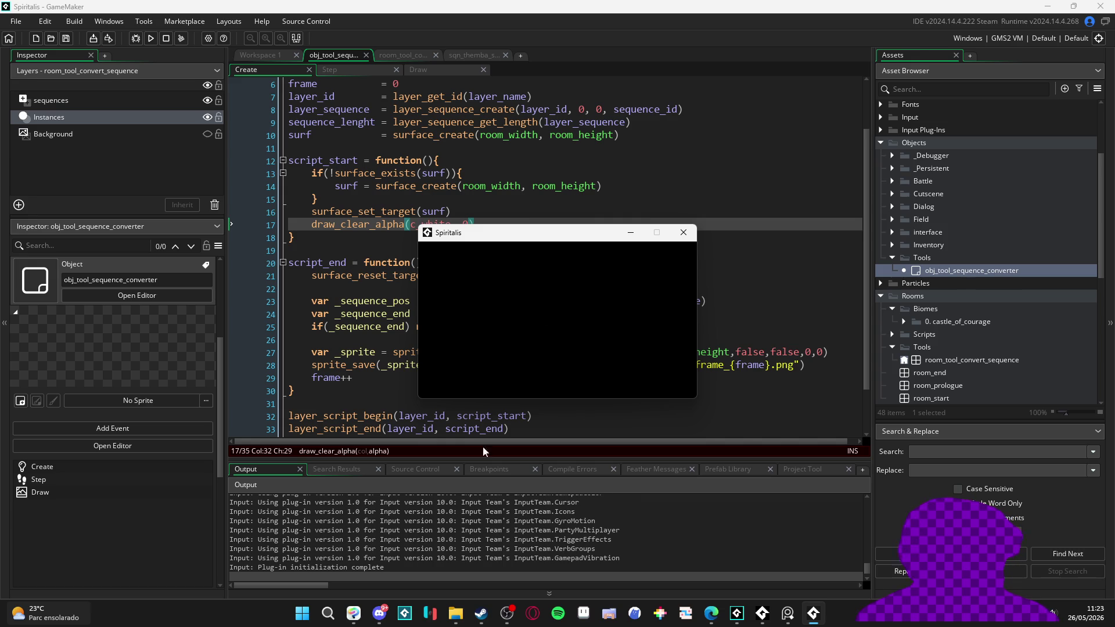
left_click(457, 620)
Close the running Spiritalis game window over the sequence_sprites folder
scroll(506, 389, "down", 10)
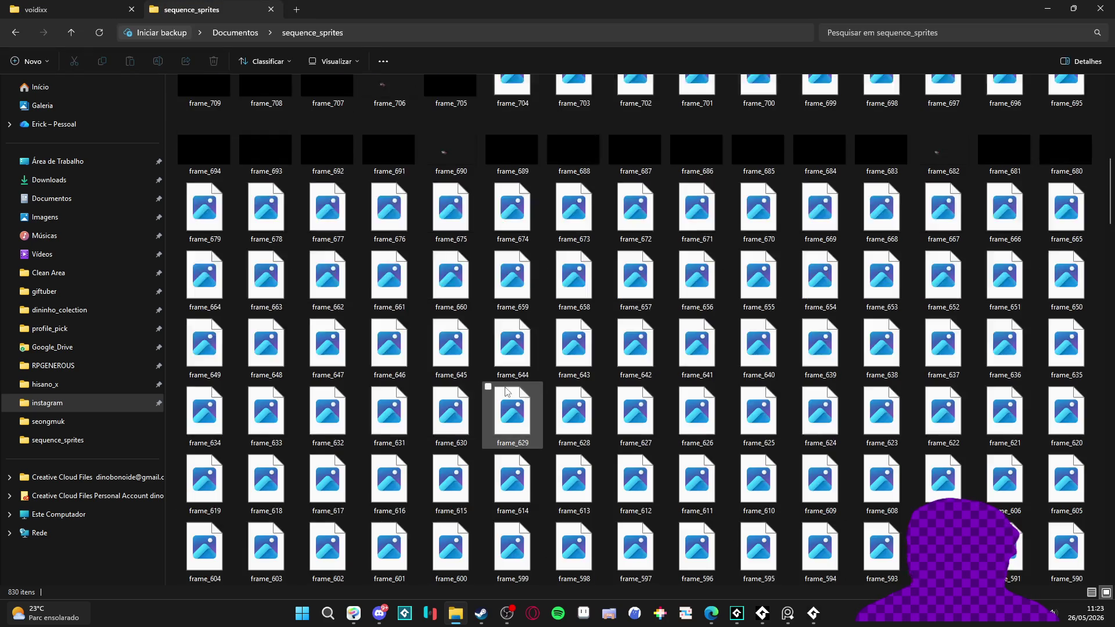
scroll(506, 391, "down", 15)
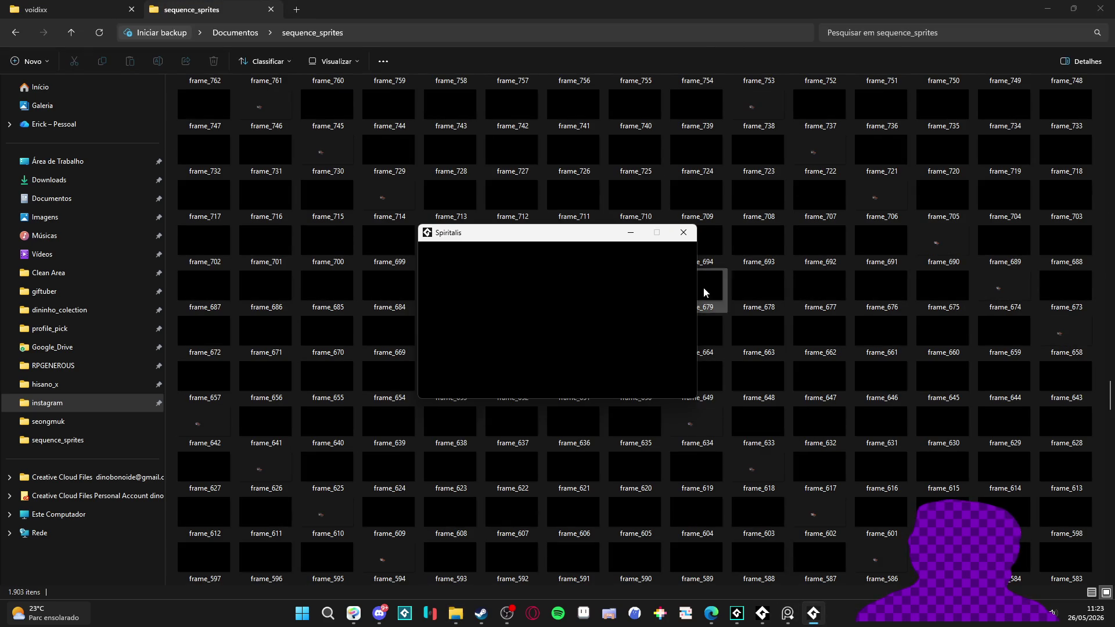
left_click(684, 232)
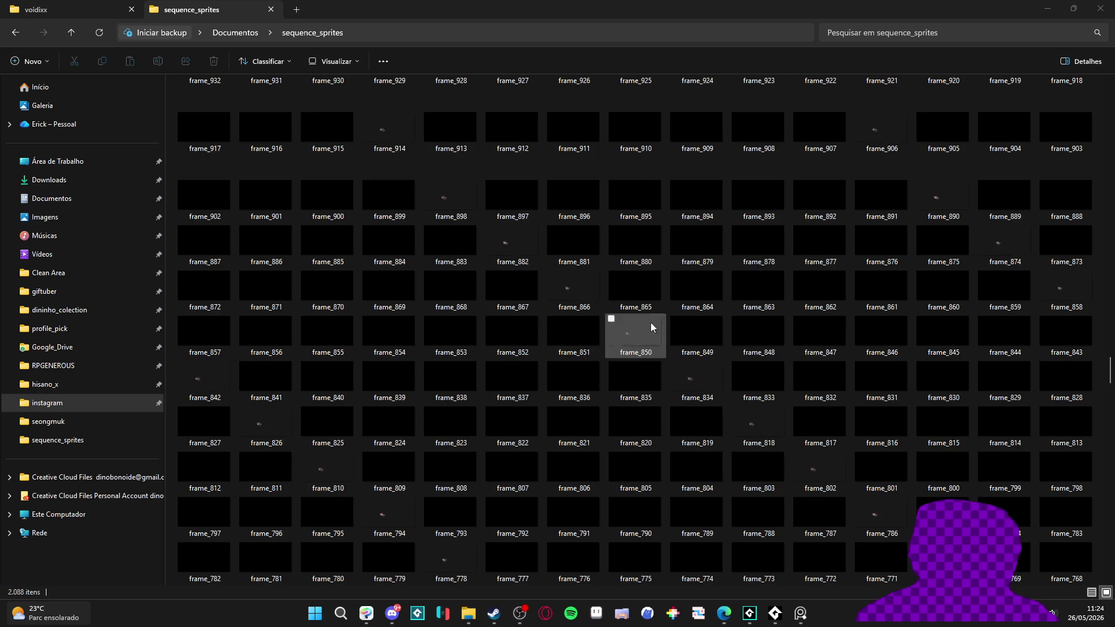
Inspect frame_0, frame_2, frame_10, frame_18, frame_26, frame_34 and frame_42 in sequence_sprites
scroll(635, 354, "down", 20)
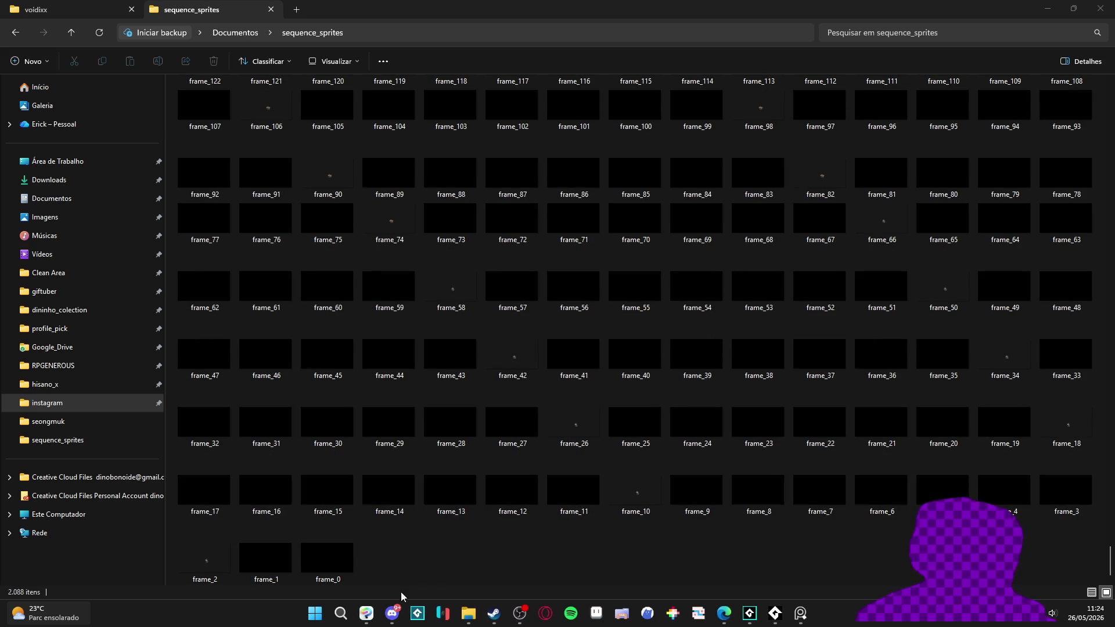
left_click(326, 561)
left_click(212, 572)
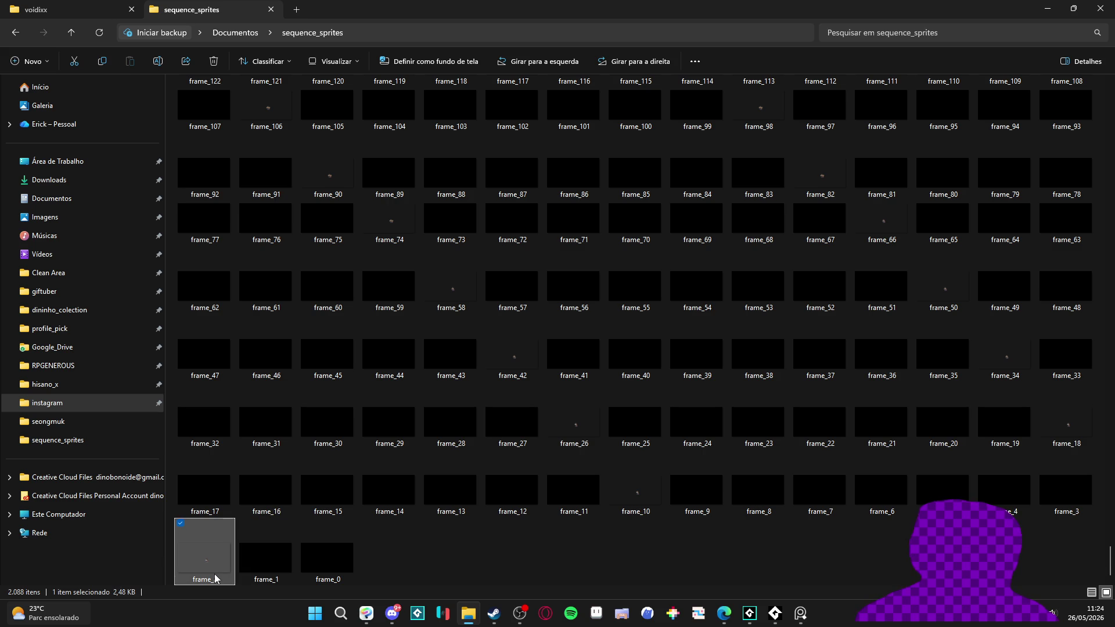
left_click(636, 502)
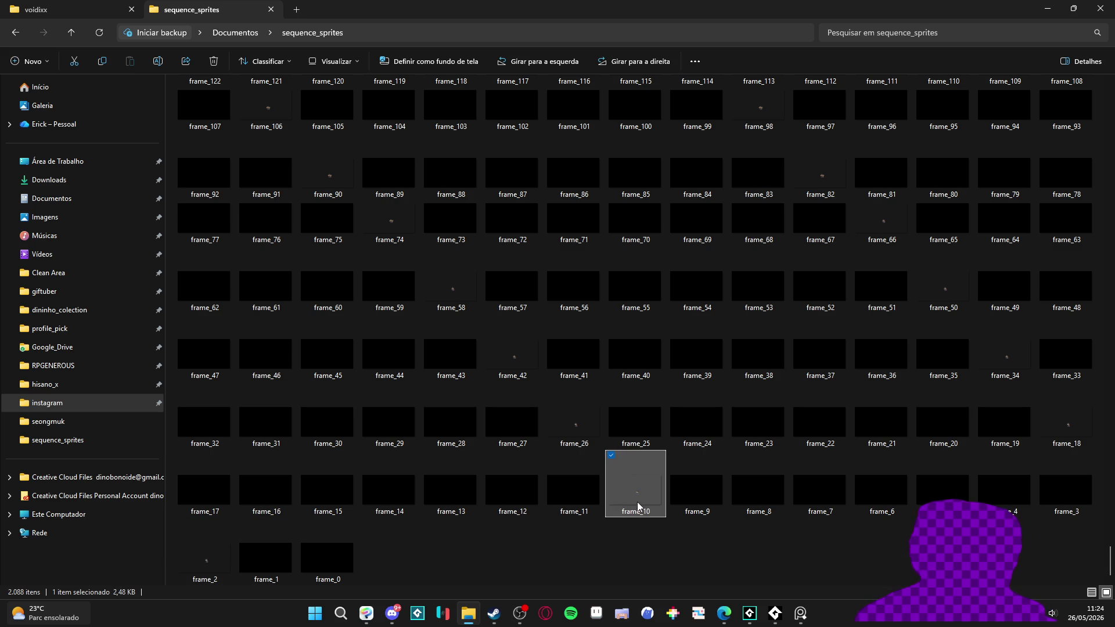
left_click(1059, 431)
left_click(569, 437)
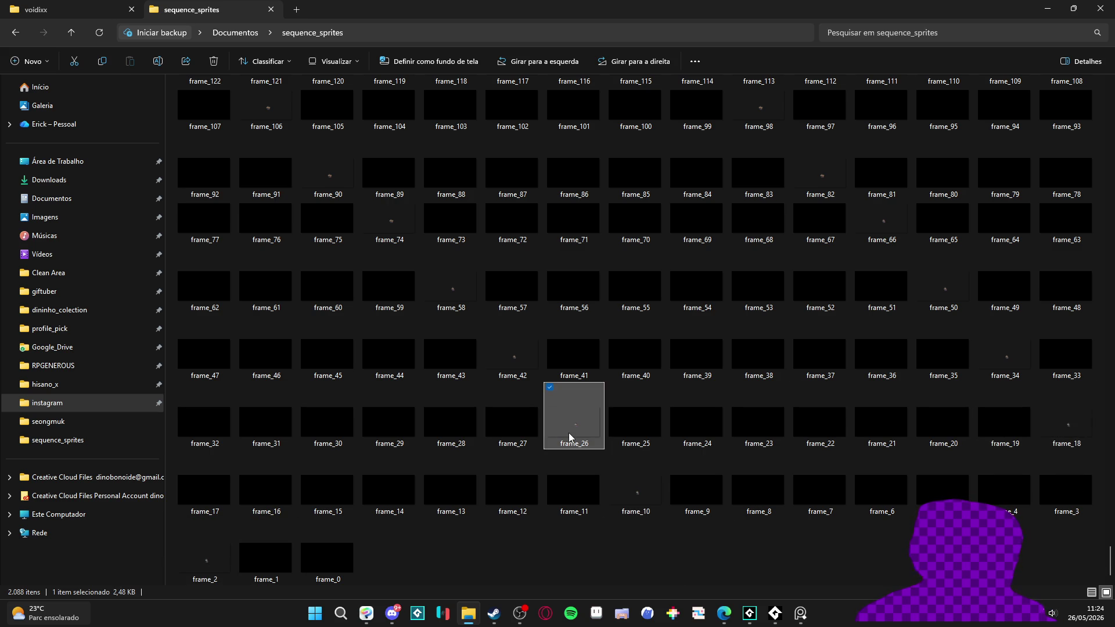
left_click(1008, 364)
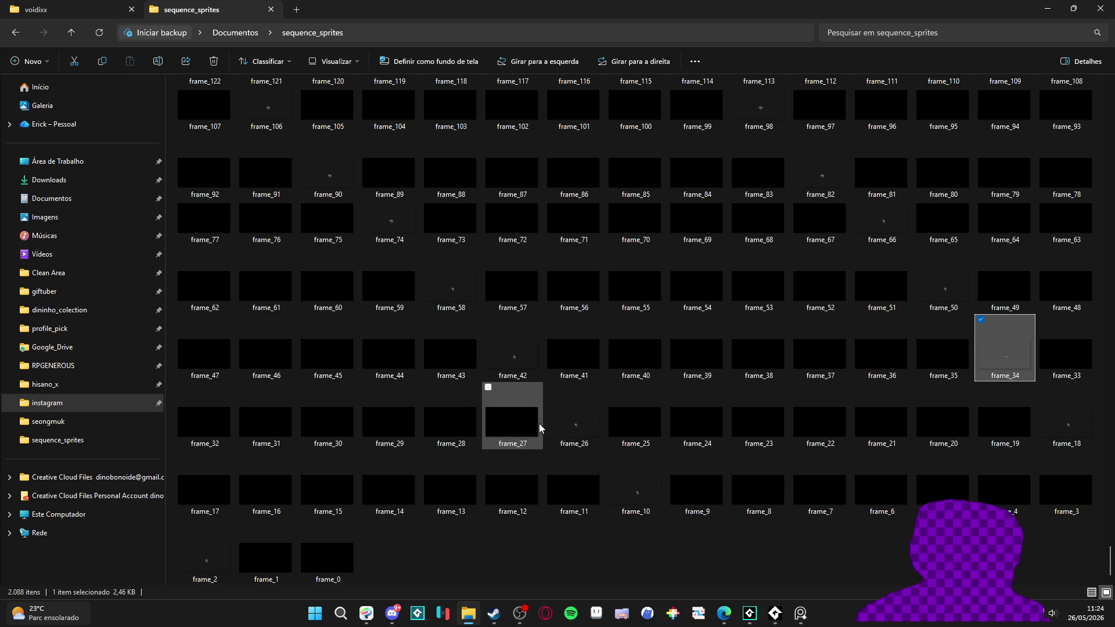
left_click(511, 372)
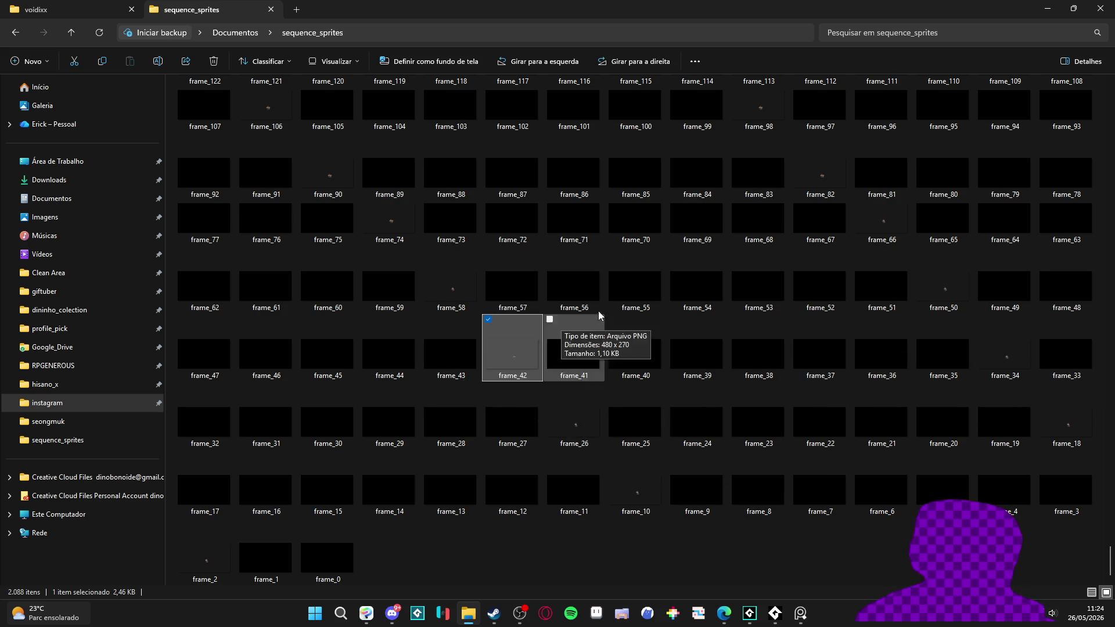
scroll(755, 279, "up", 3)
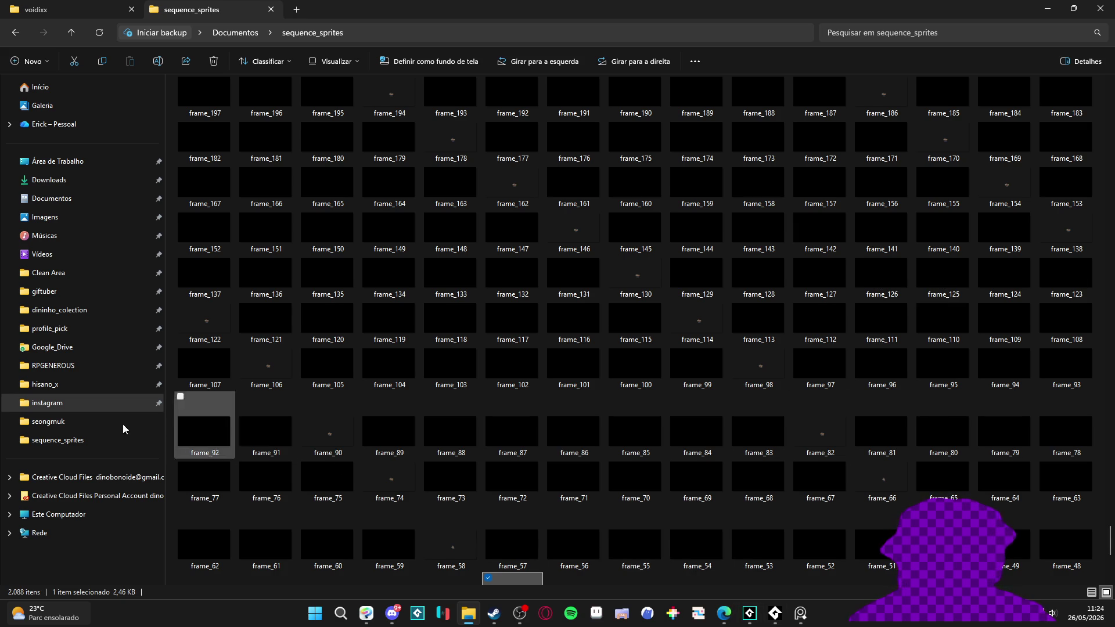
left_click(520, 613)
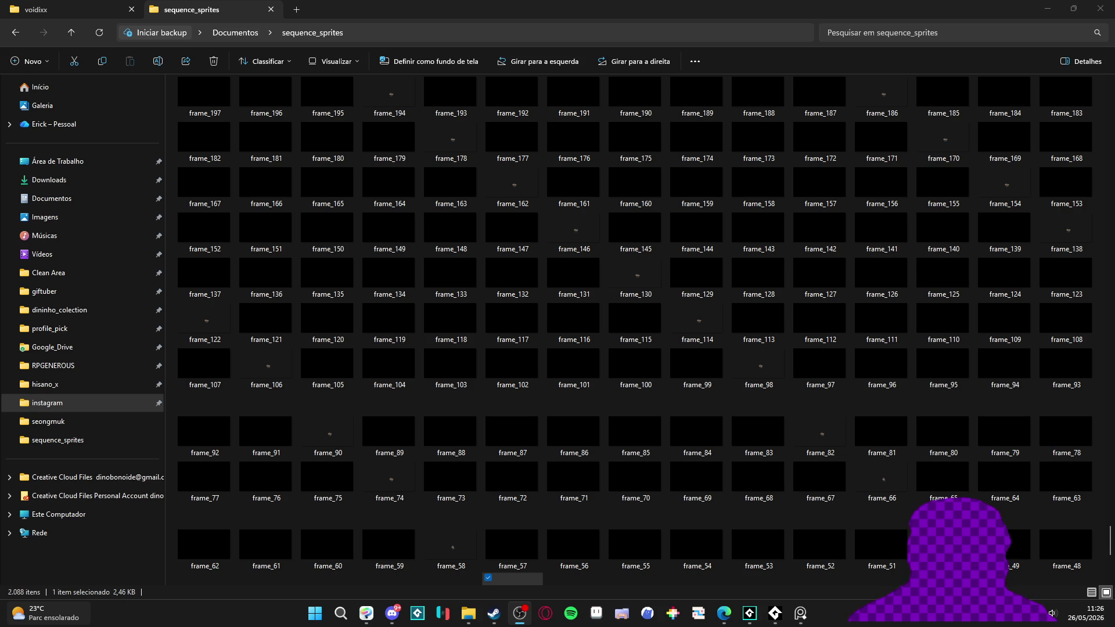
left_click(513, 579)
Check frame_0, frame_1 and frame_2 at the end of sequence_sprites, then hide File Explorer
scroll(573, 280, "down", 3)
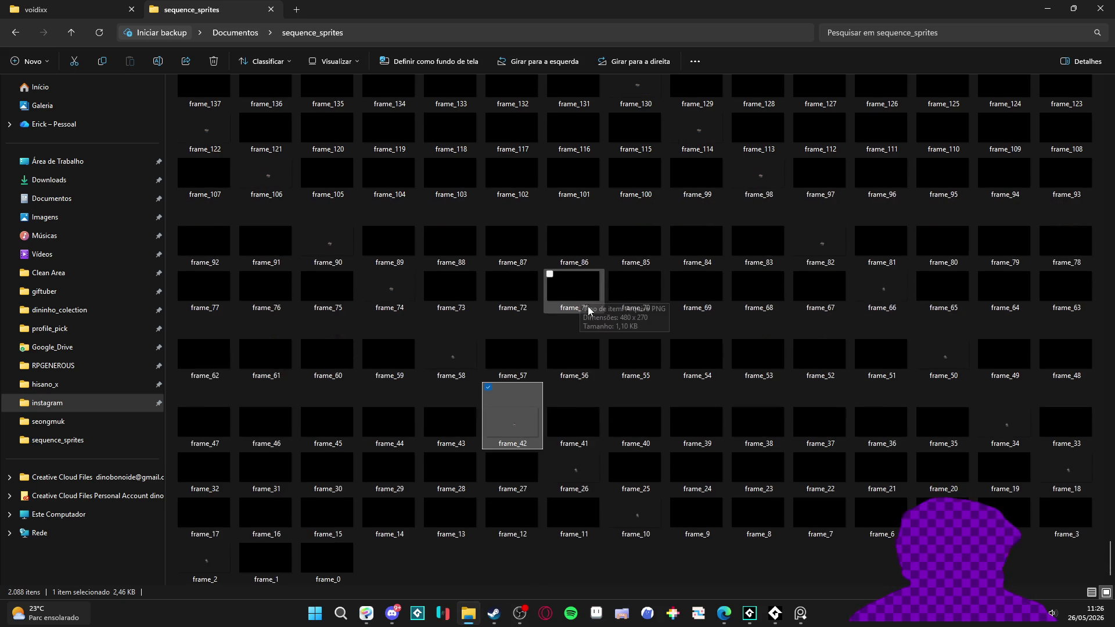
left_click(327, 559)
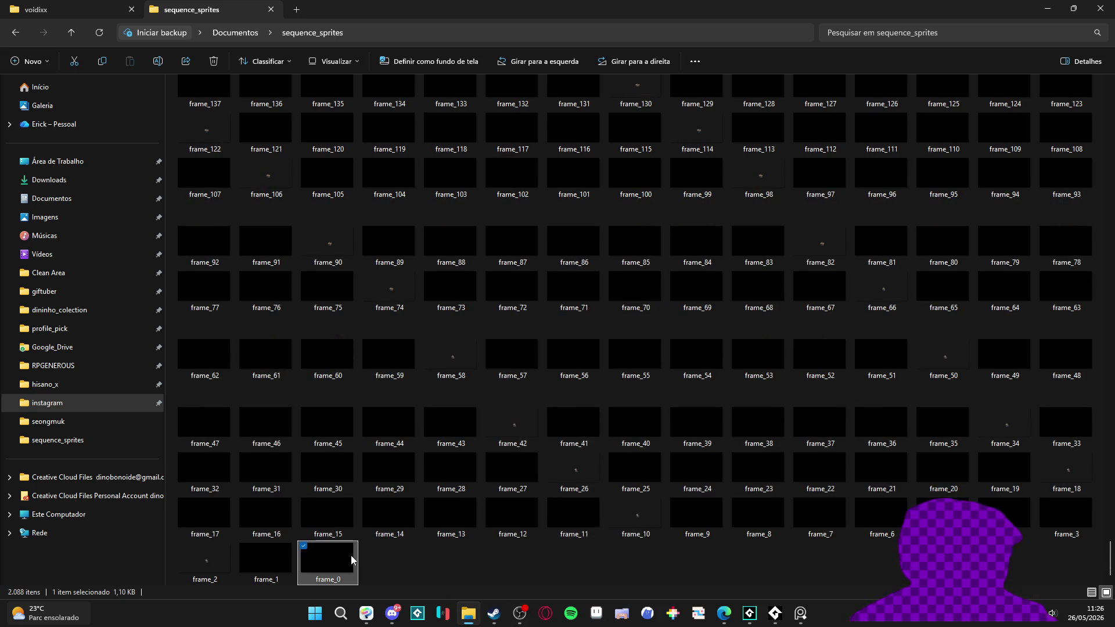
left_click(266, 559)
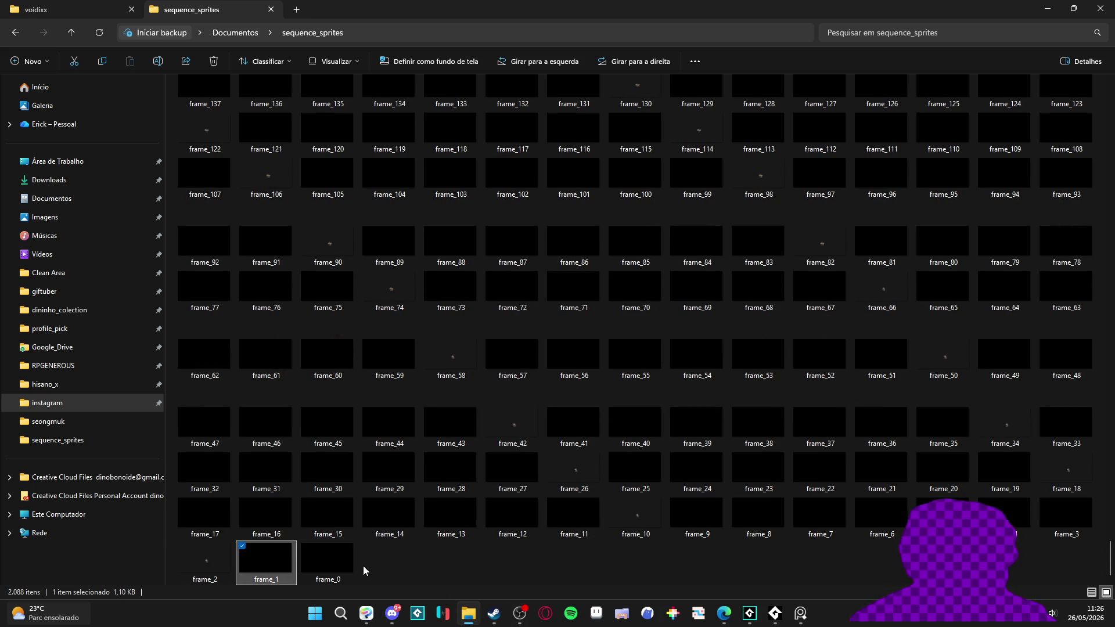
left_click(225, 563)
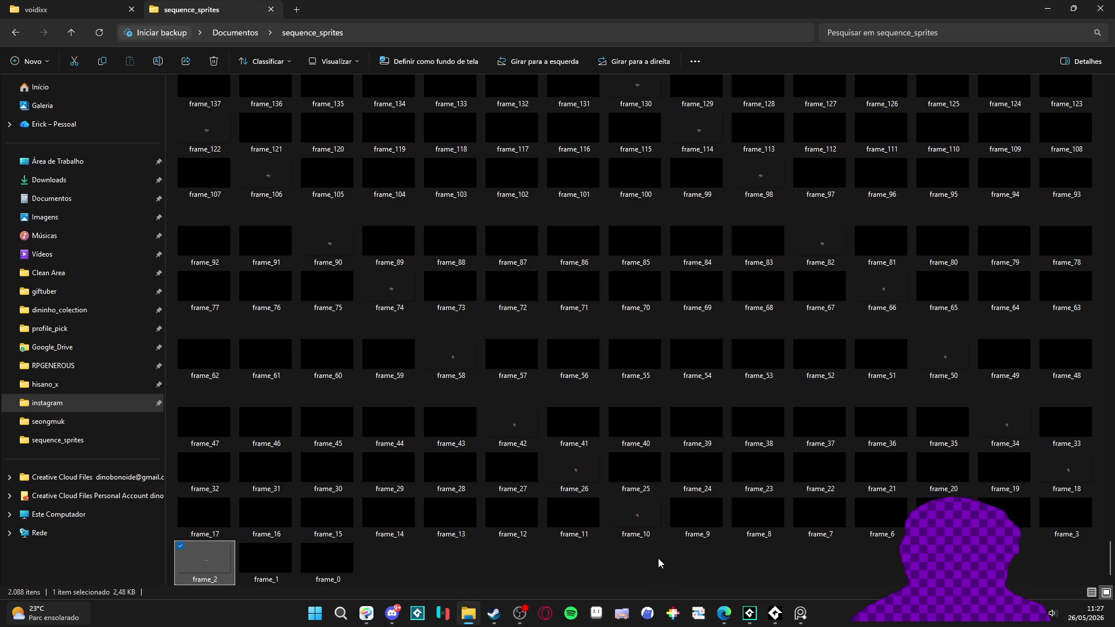
left_click(1048, 11)
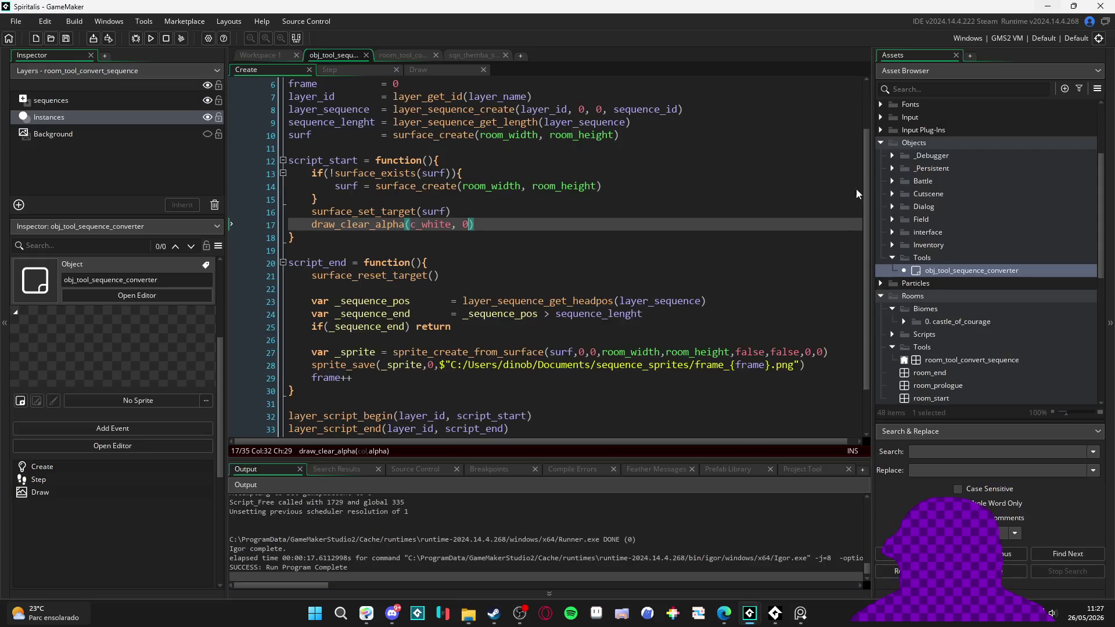
Compute 122/60 in Calculator (about 2.033), then close it and return to the converter code
left_click(316, 613)
type("calc")
key("Return")
type("122/")
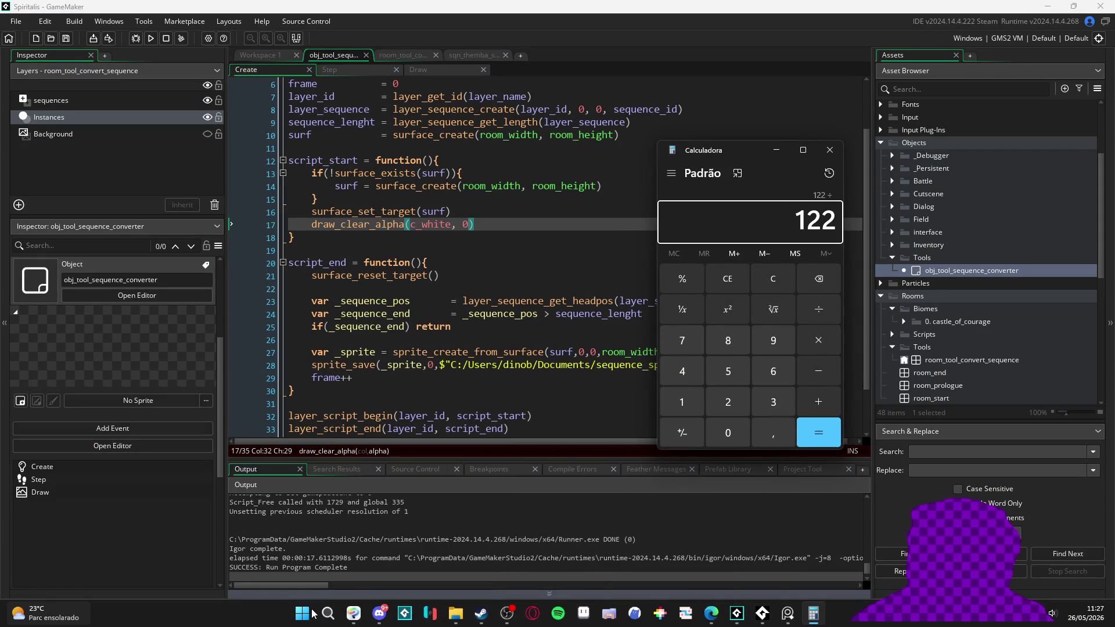
type("60")
key("Return")
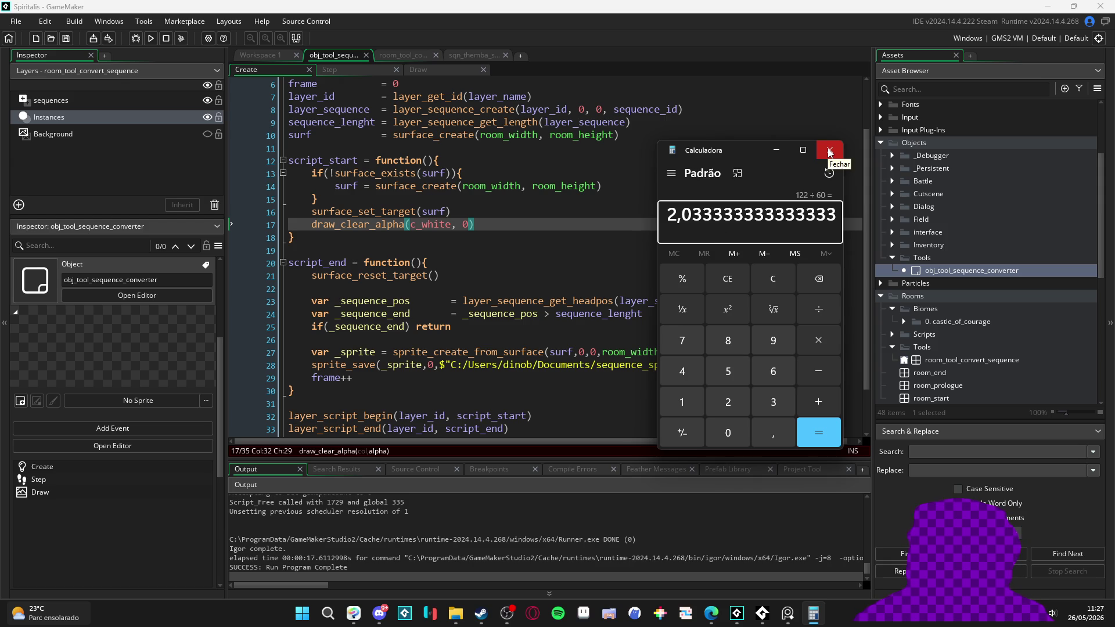
left_click(829, 153)
left_click(614, 237)
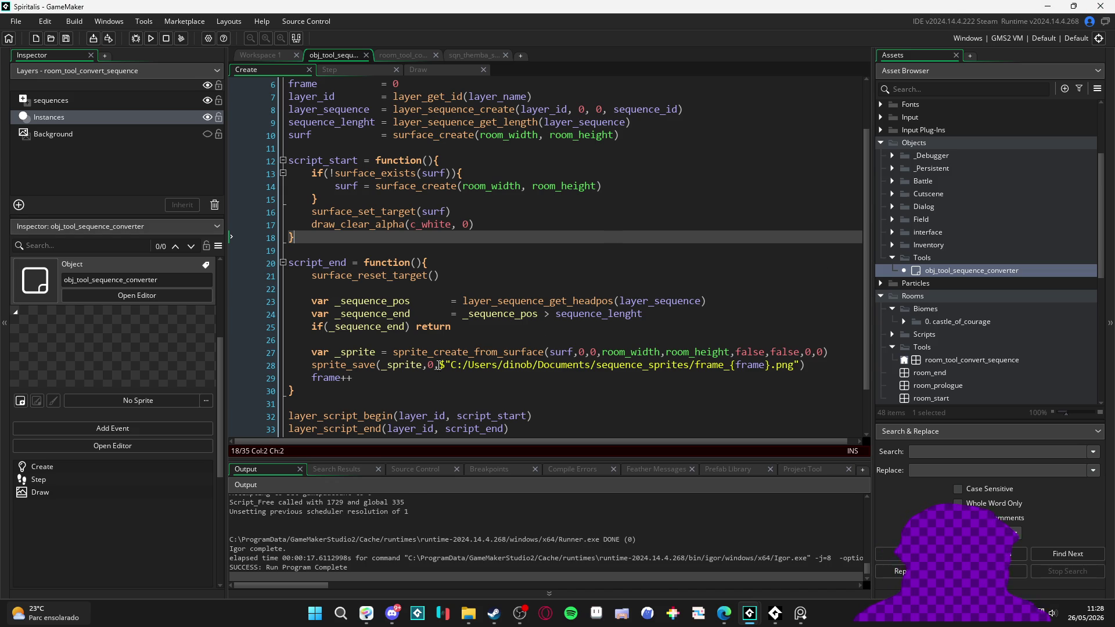
Glance over the Create event code, then switch to the room_tool_convert_sequence room editor
scroll(327, 271, "down", 1)
scroll(961, 200, "up", 3)
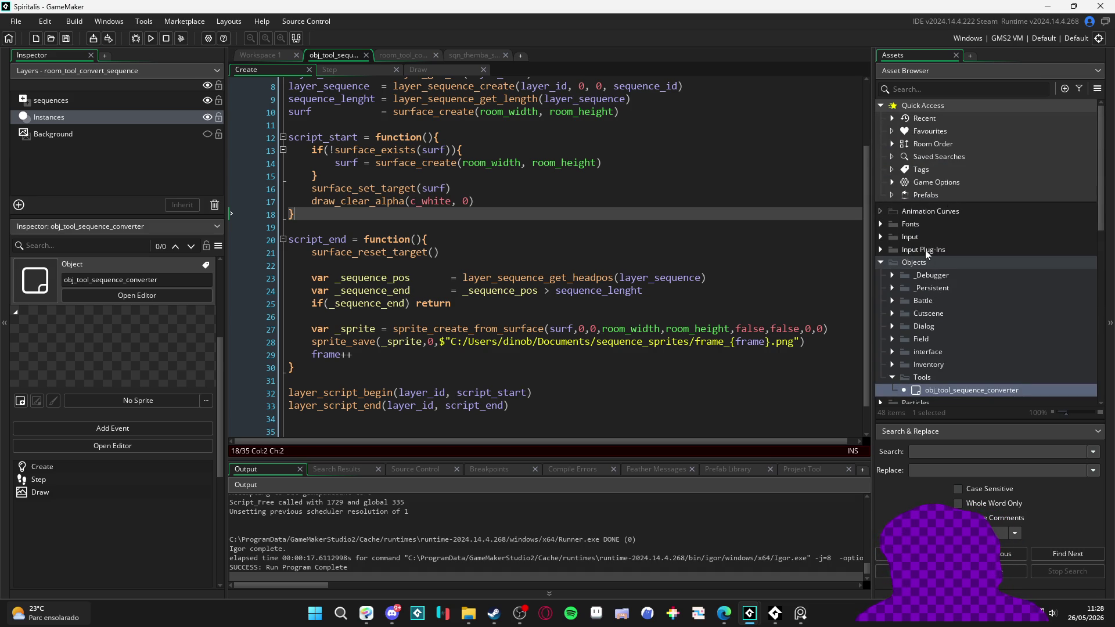
left_click(131, 102)
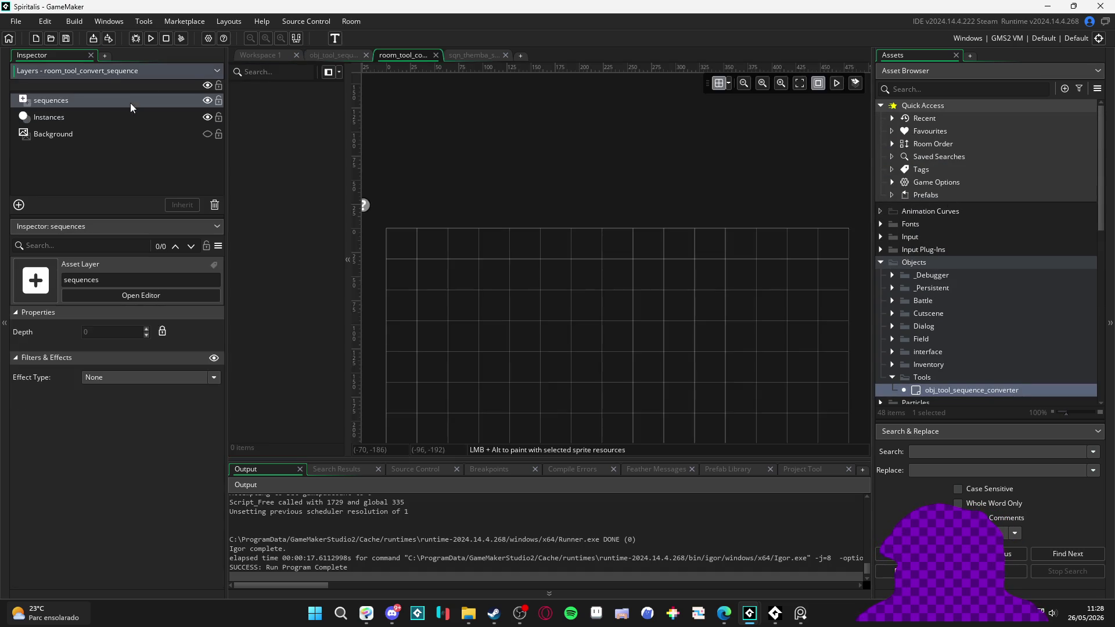
In room_tool_convert_sequence's settings, tick Enable Viewports and set Viewport 0 to Visible
left_click(128, 116)
scroll(964, 279, "down", 5)
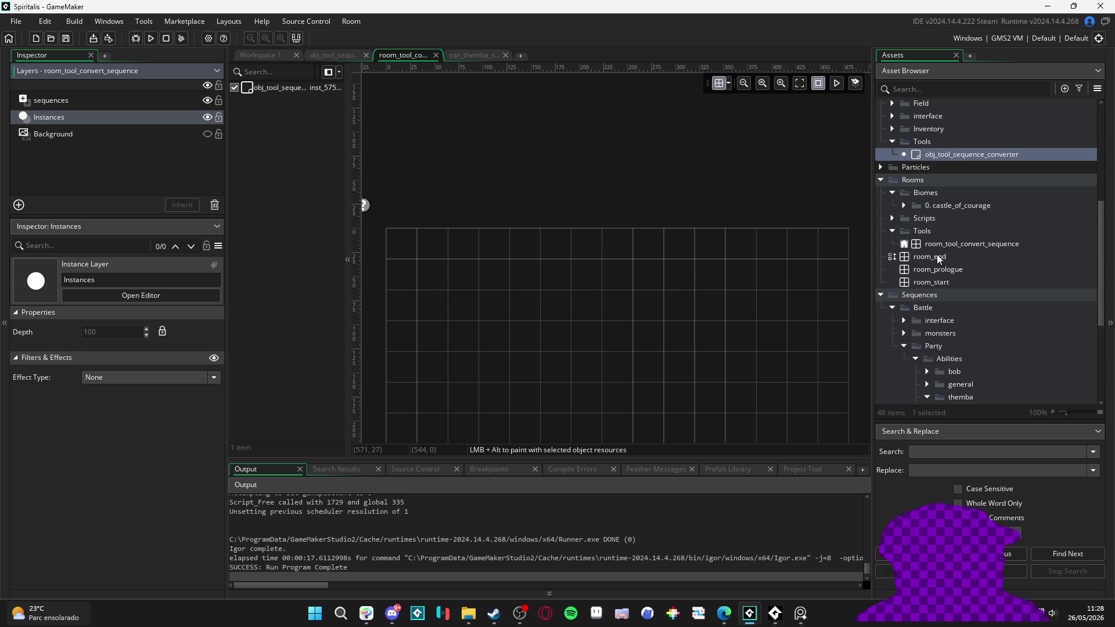
left_click(952, 244)
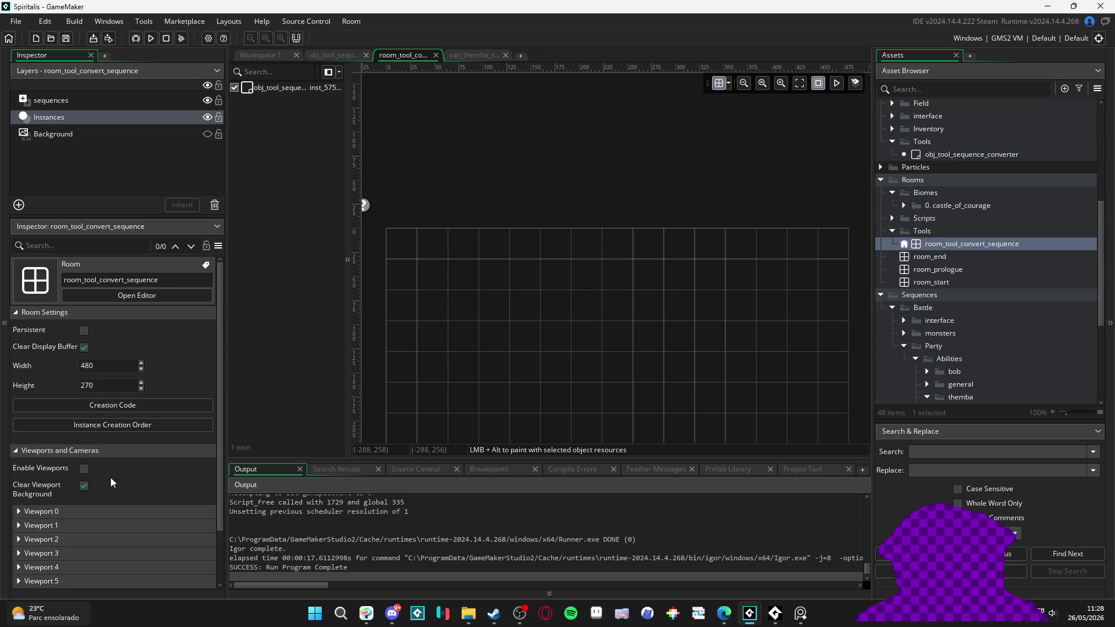
left_click(85, 469)
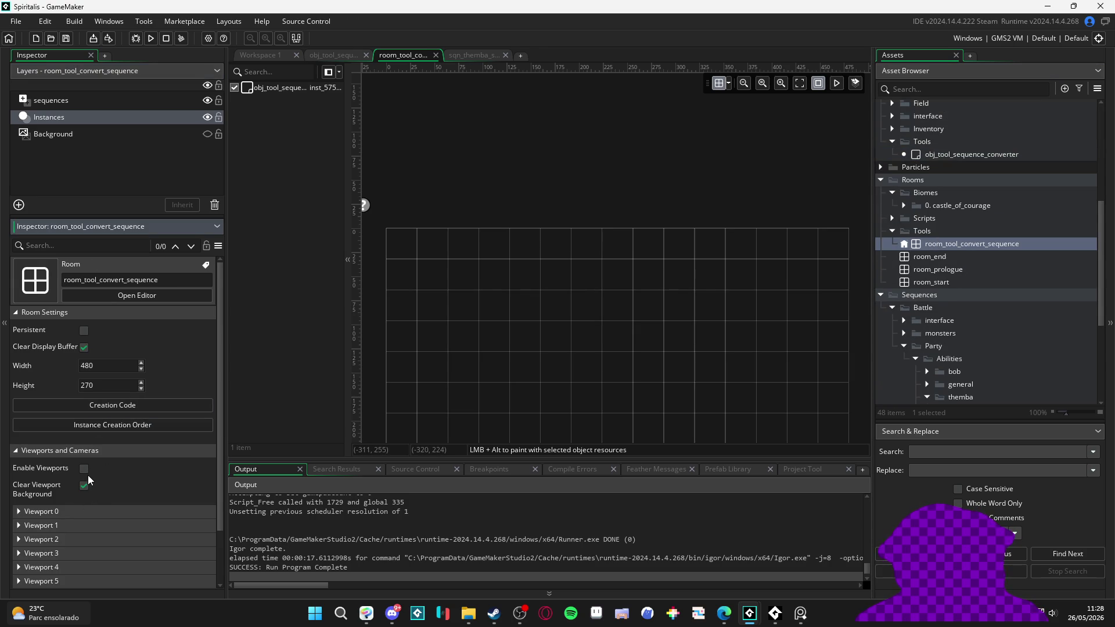
left_click(98, 505)
left_click(76, 529)
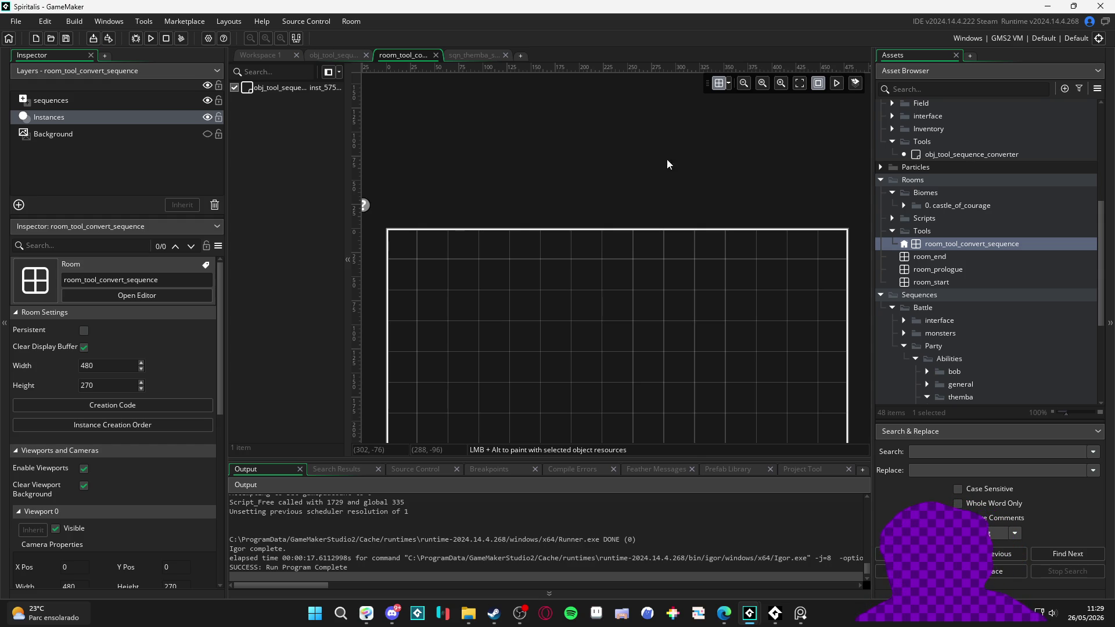
Move the obj_tool_sequence_converter instance to the room's top-left corner at X 0, Y -32
mouse_move(370, 208)
left_mouse_down()
mouse_move(403, 209)
mouse_move(400, 225)
mouse_move(400, 195)
left_mouse_up()
left_click(523, 194)
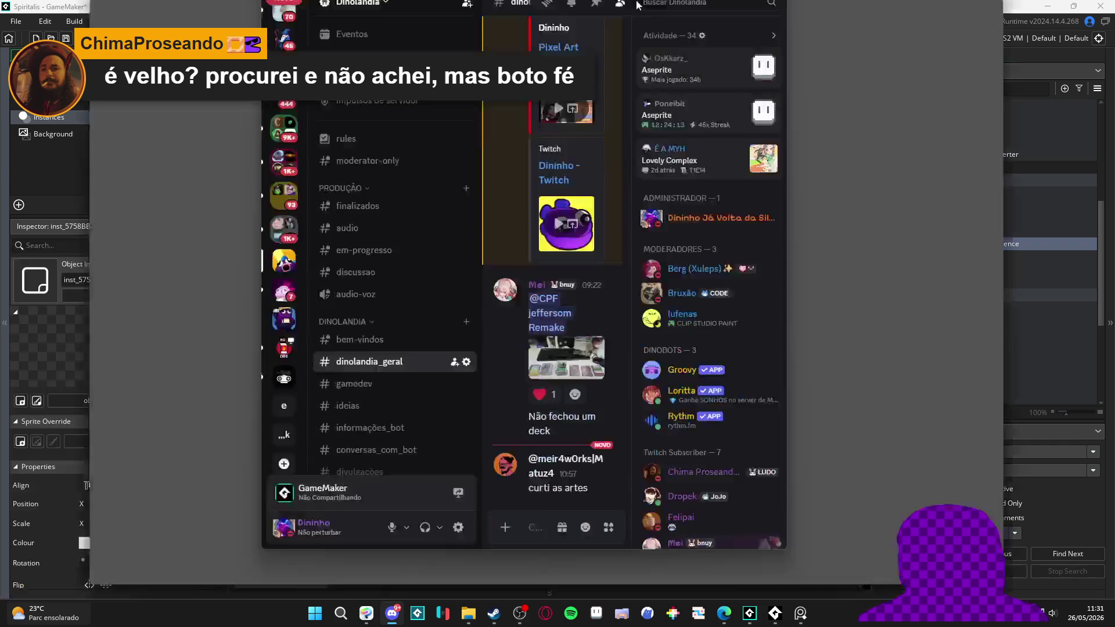
Open the desktop-friend-closed-beta channel in Discord and scroll to the posted error screenshots
scroll(165, 415, "down", 5)
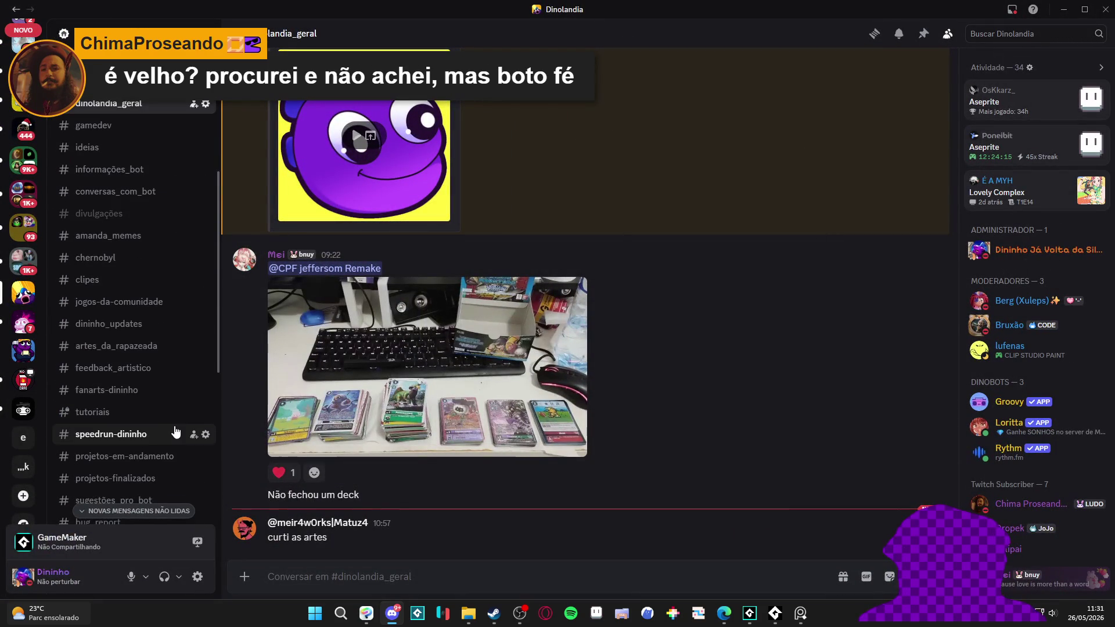
scroll(153, 372, "up", 2)
scroll(157, 357, "down", 3)
scroll(157, 366, "up", 5)
scroll(166, 405, "down", 7)
left_click(166, 401)
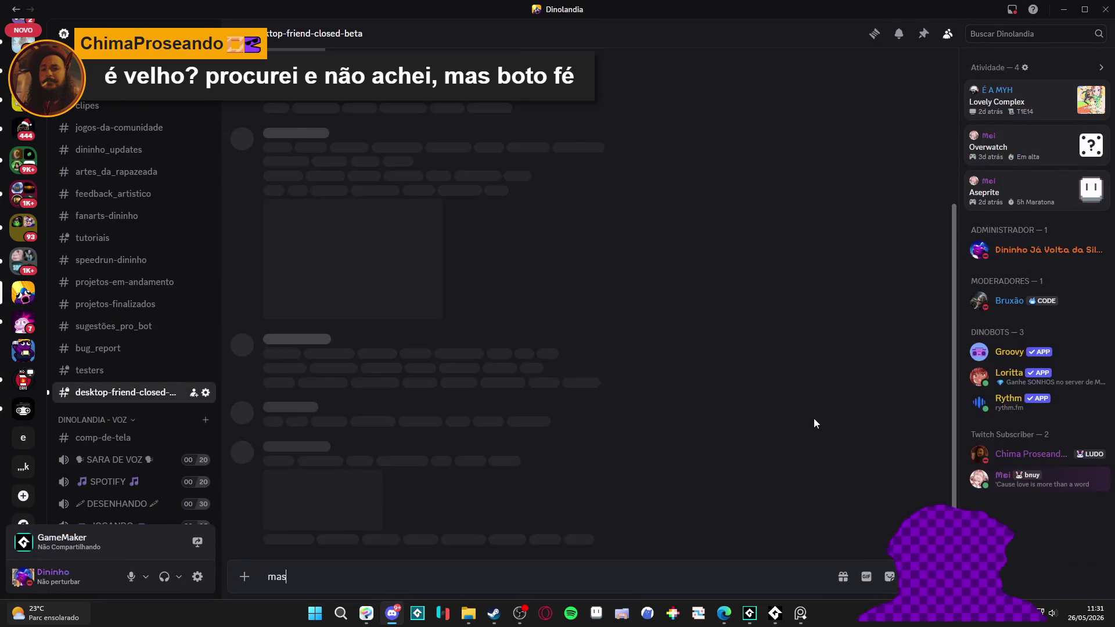
left_click_drag(955, 493, 969, 57)
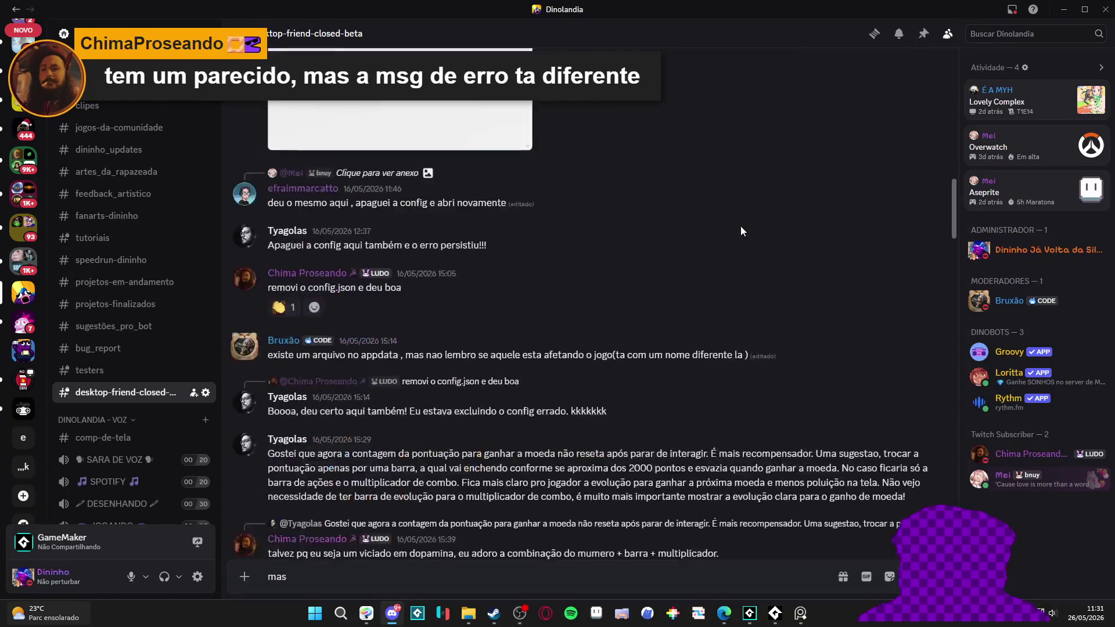
scroll(704, 252, "down", 10)
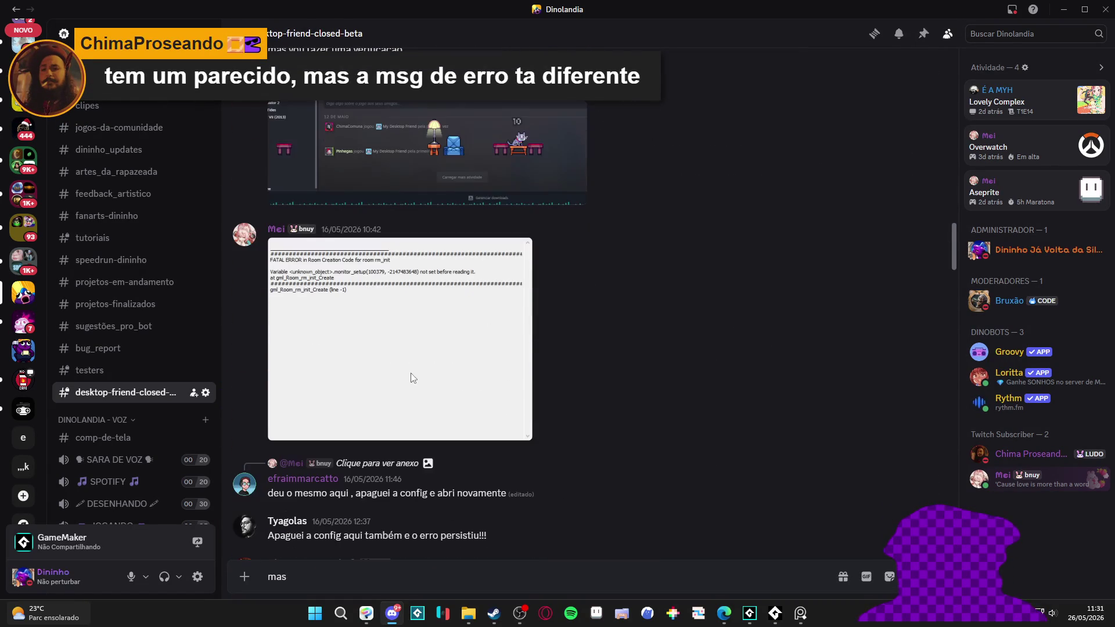
Enlarge and close each of the two error screenshots to inspect them
left_click(439, 291)
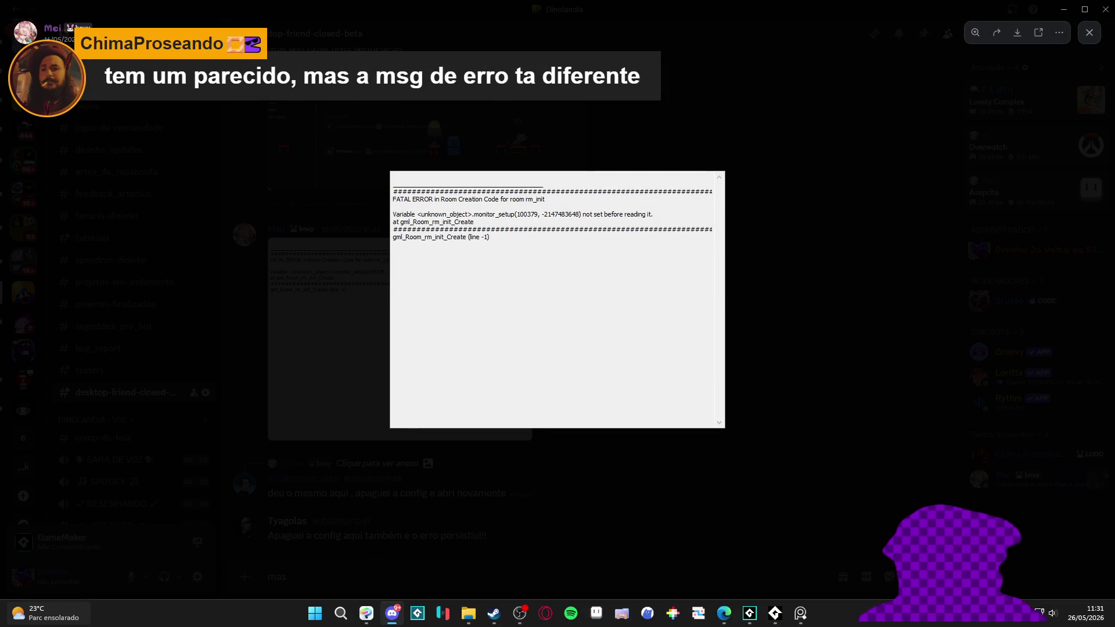
left_click(305, 224)
scroll(532, 208, "up", 10)
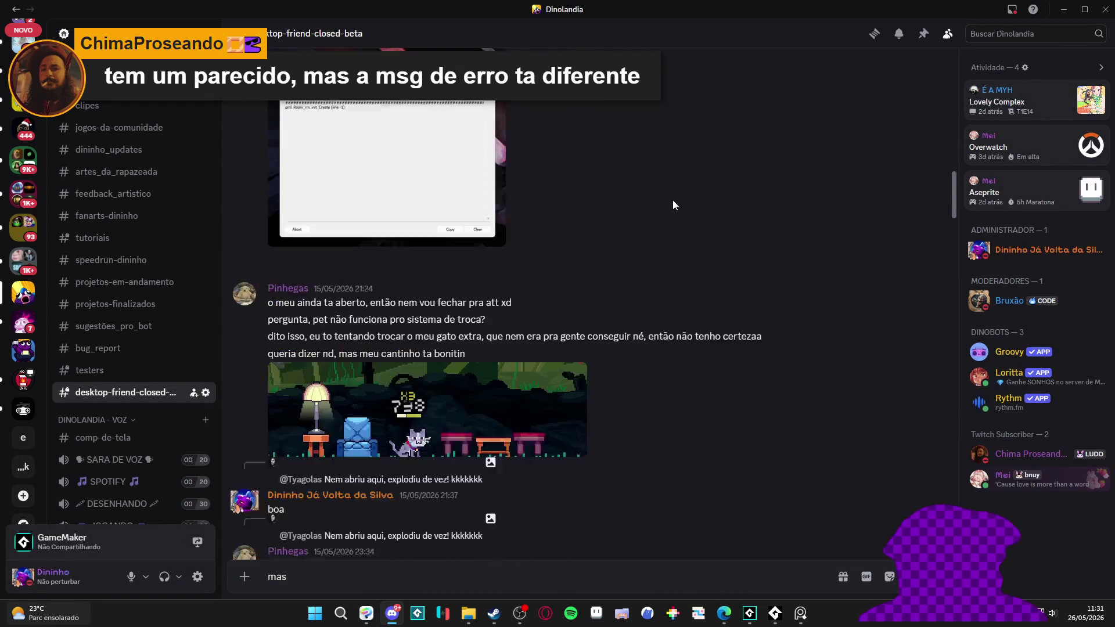
left_click(444, 340)
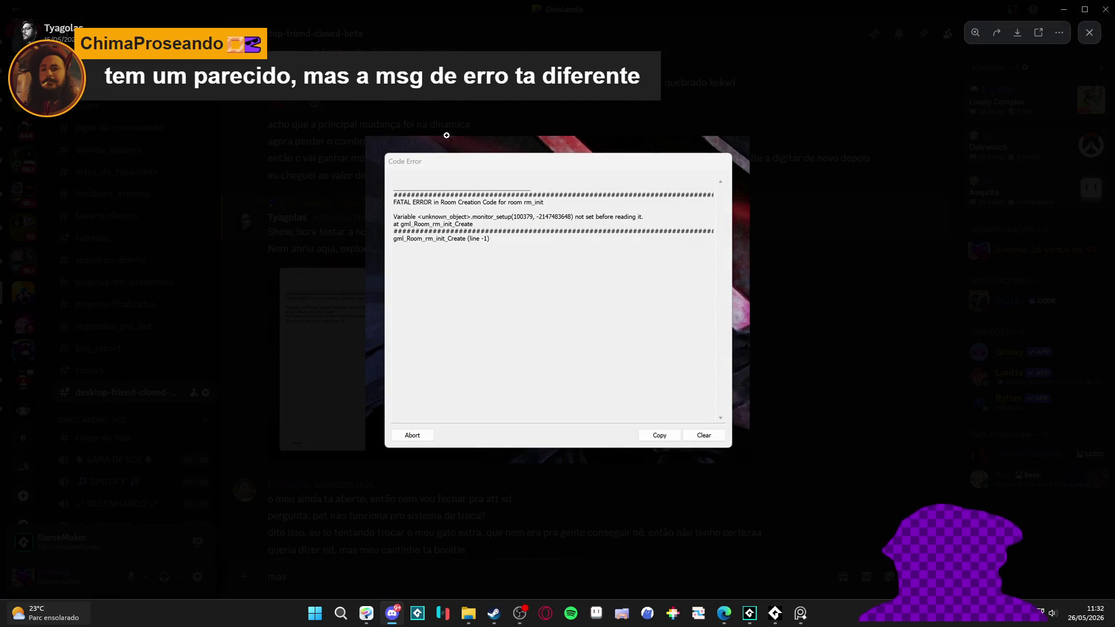
left_click(298, 270)
scroll(566, 289, "down", 8)
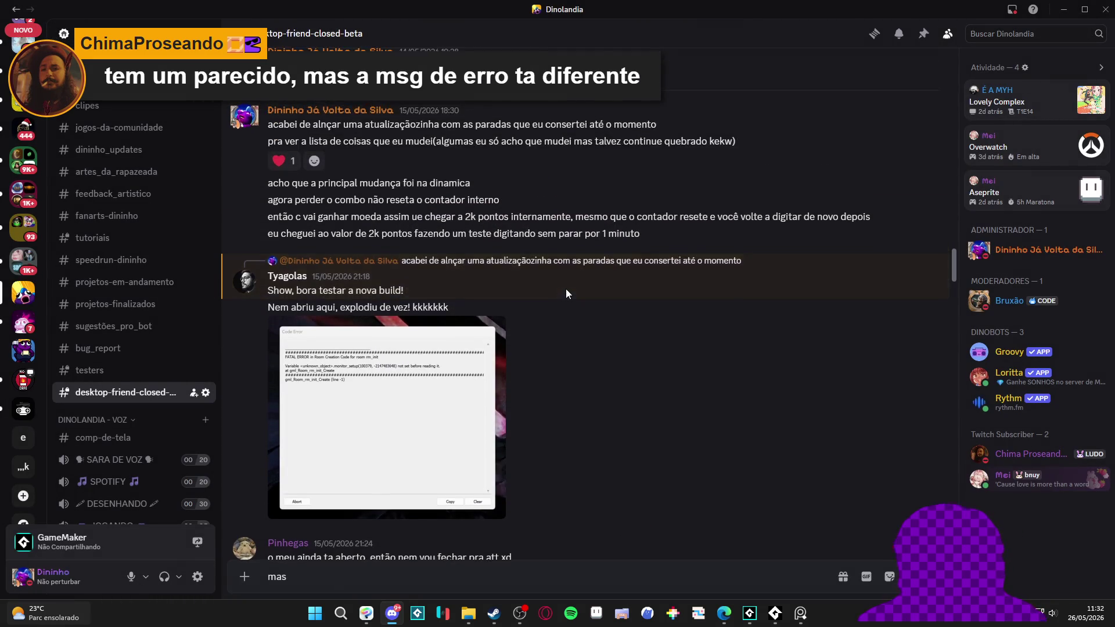
scroll(566, 289, "down", 20)
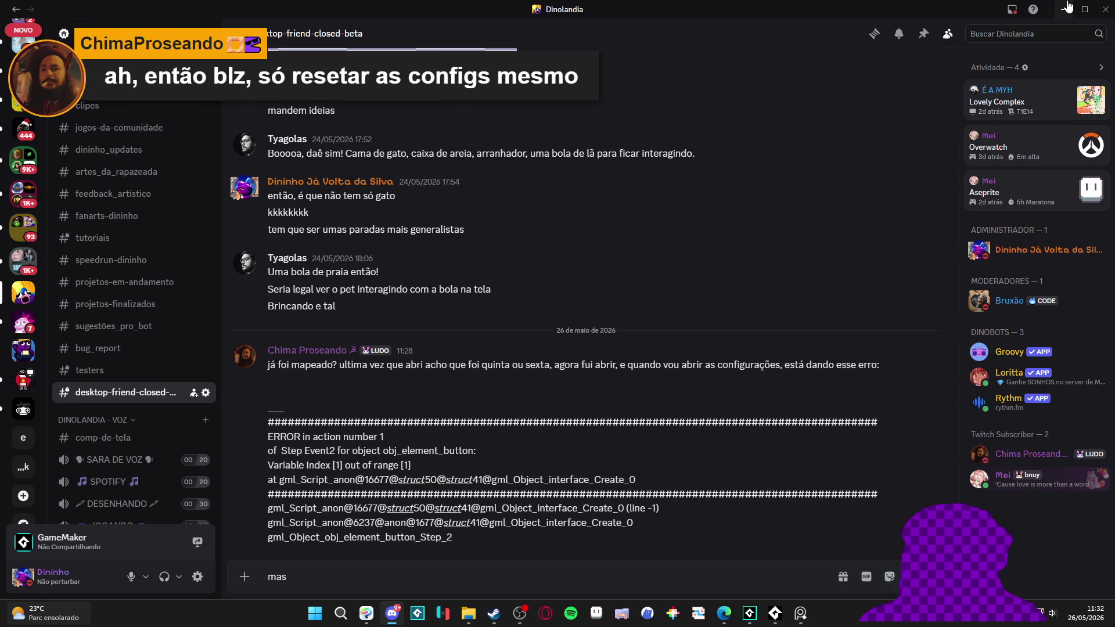
Minimize Discord and shift GameMaker's room view slightly up and left
scroll(139, 256, "up", 5)
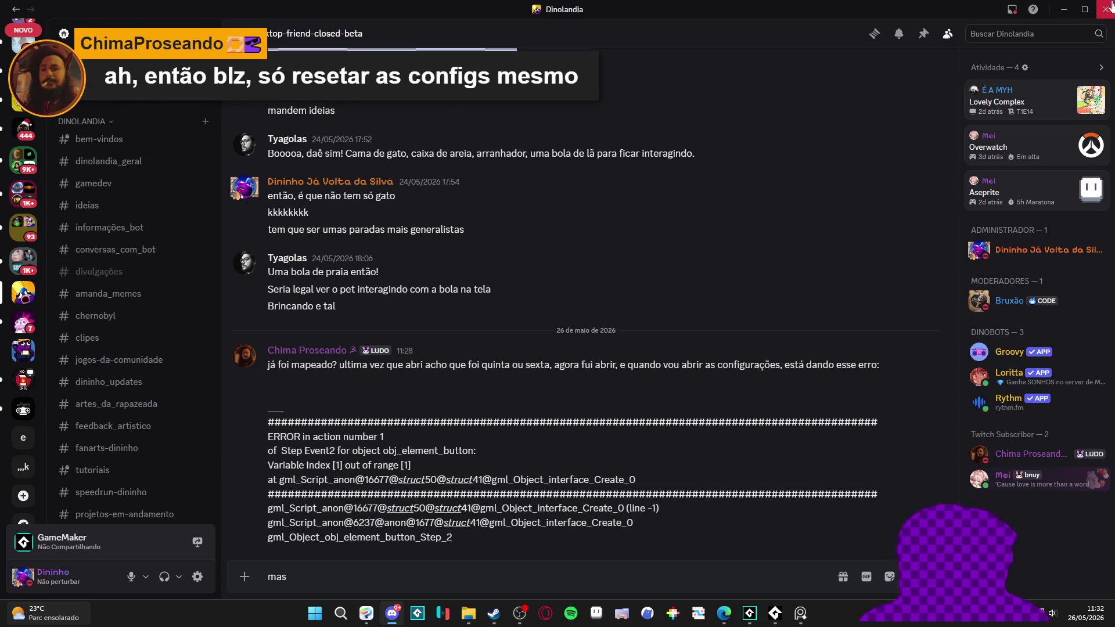
left_click(1064, 9)
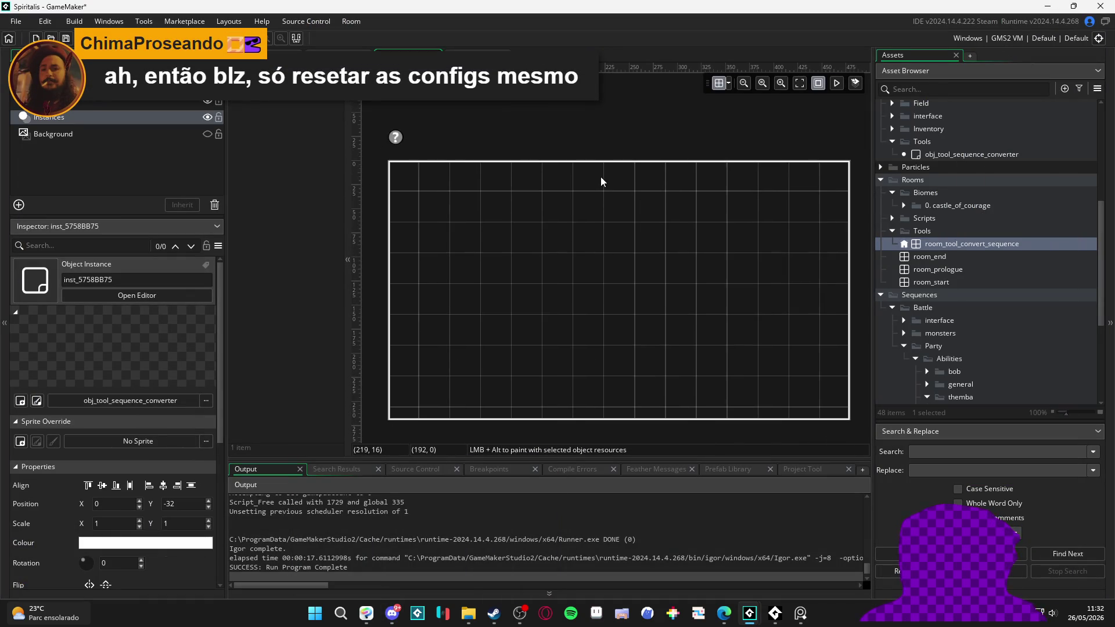
mouse_move(634, 218)
left_mouse_down()
mouse_move(601, 204)
mouse_move(618, 201)
left_mouse_up()
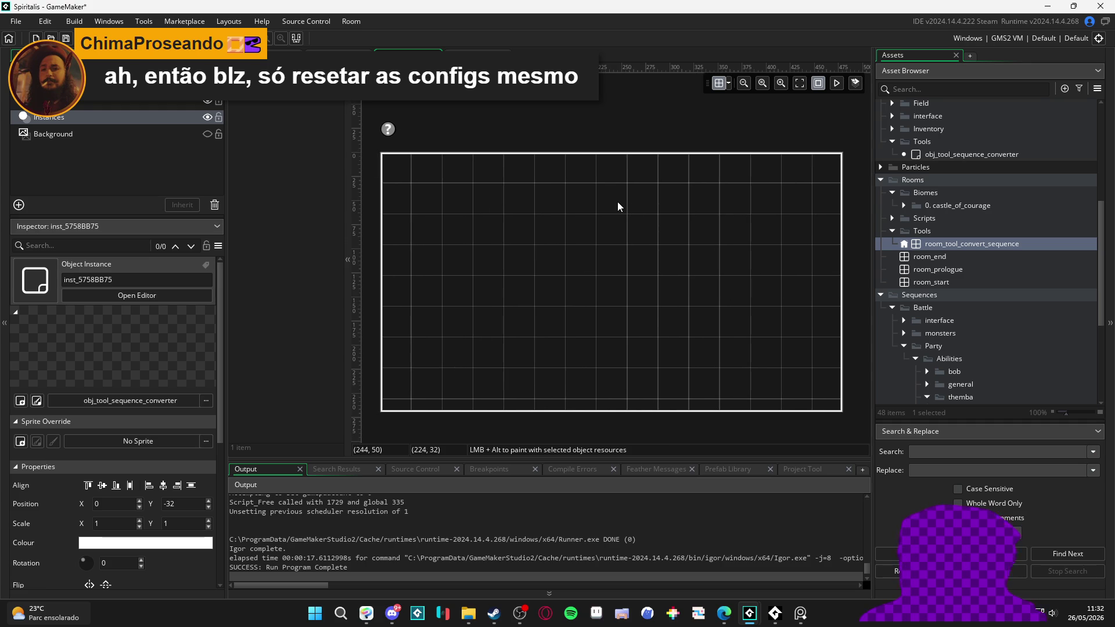